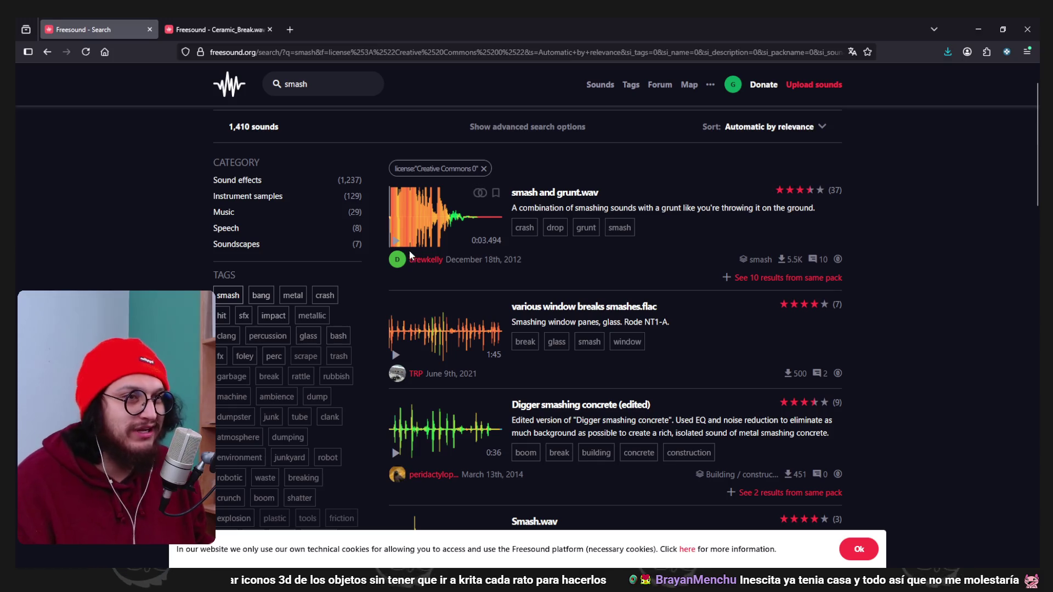
Preview a window-break smash, then download the Ceramic_Break sound a second time.
{"action": "left_click", "coordinate": [396, 355]}
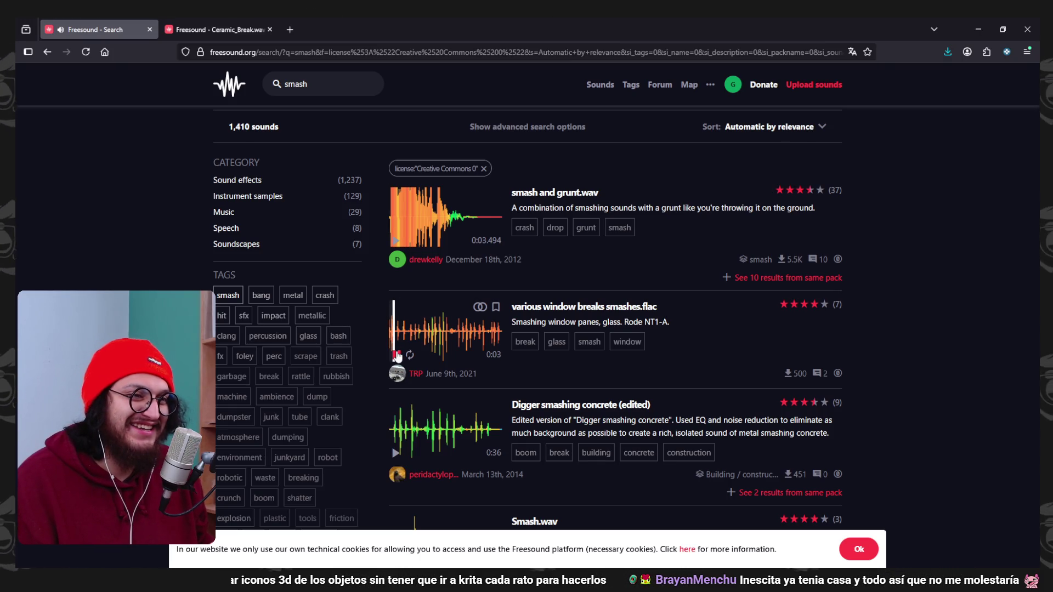
{"action": "left_click", "coordinate": [258, 31]}
{"action": "left_click", "coordinate": [710, 329]}
Back in the smash results, preview Digger smashing concrete and browse further down the list.
{"action": "left_click", "coordinate": [99, 30]}
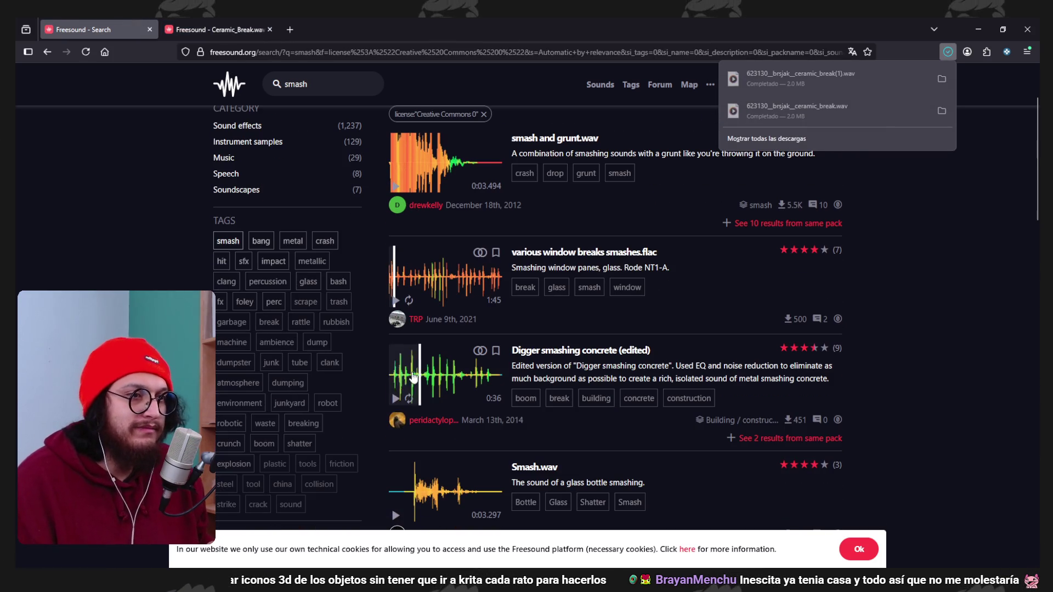
{"action": "left_click", "coordinate": [397, 402]}
{"action": "scroll", "coordinate": [399, 383], "scroll_direction": "down", "scroll_amount": 2}
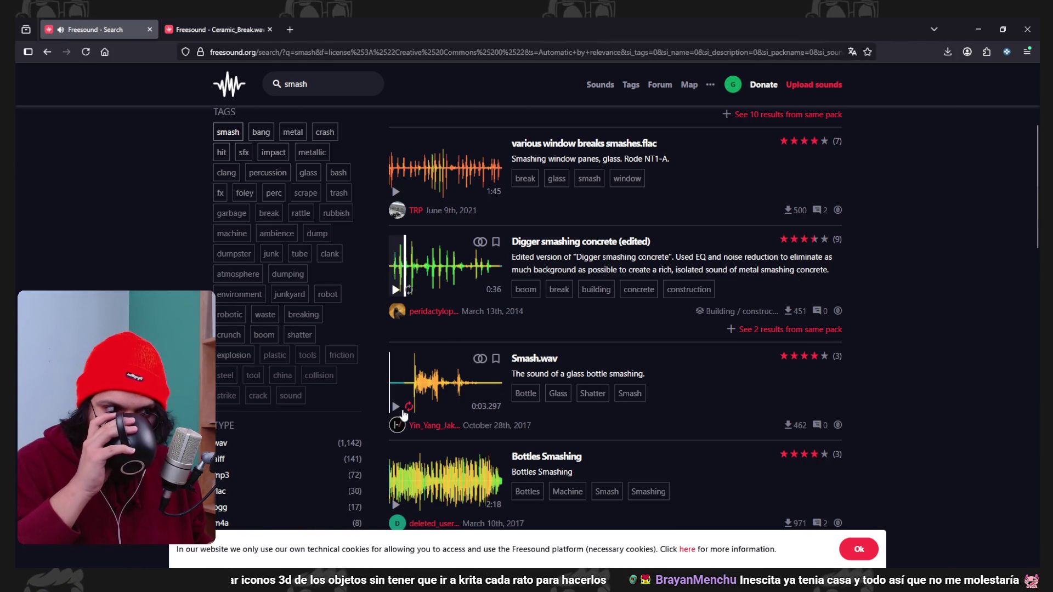
{"action": "scroll", "coordinate": [482, 416], "scroll_direction": "down", "scroll_amount": 5}
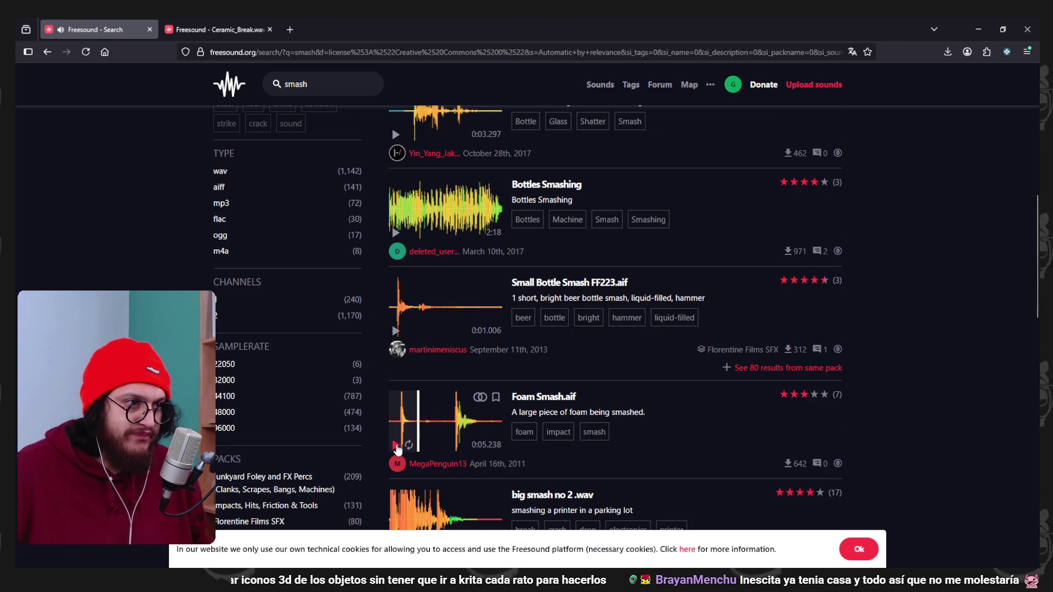
{"action": "scroll", "coordinate": [428, 341], "scroll_direction": "down", "scroll_amount": 6}
{"action": "scroll", "coordinate": [494, 329], "scroll_direction": "up", "scroll_amount": 2}
{"action": "scroll", "coordinate": [518, 319], "scroll_direction": "down", "scroll_amount": 7}
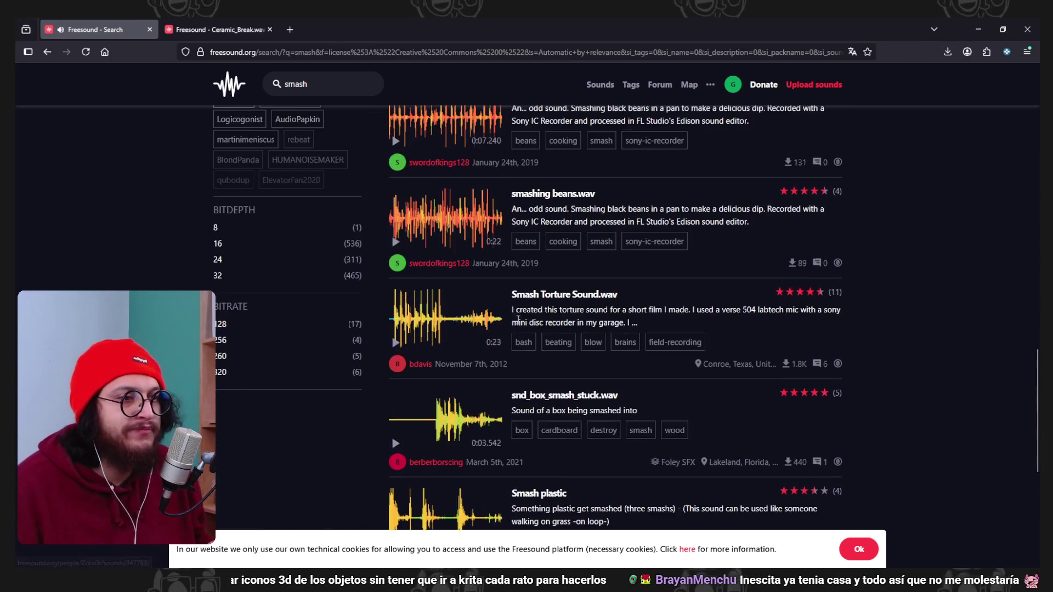
{"action": "scroll", "coordinate": [518, 320], "scroll_direction": "up", "scroll_amount": 7}
{"action": "left_click", "coordinate": [349, 89]}
{"action": "type", "text": "sword hit"}
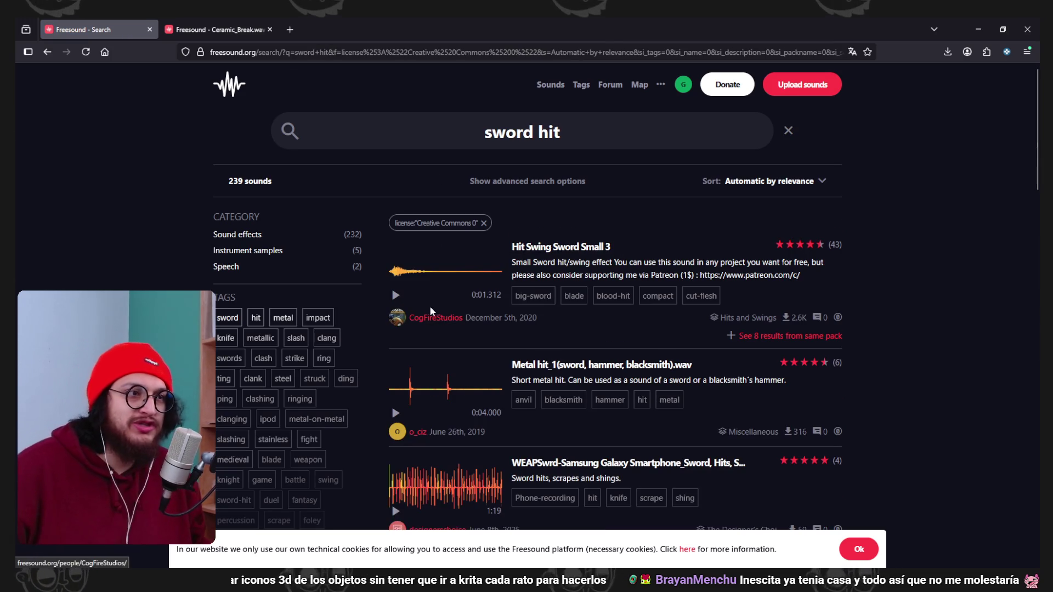
Preview Hit Swing Sword Small 3 twice, then the next sword hit result.
{"action": "left_click", "coordinate": [396, 296]}
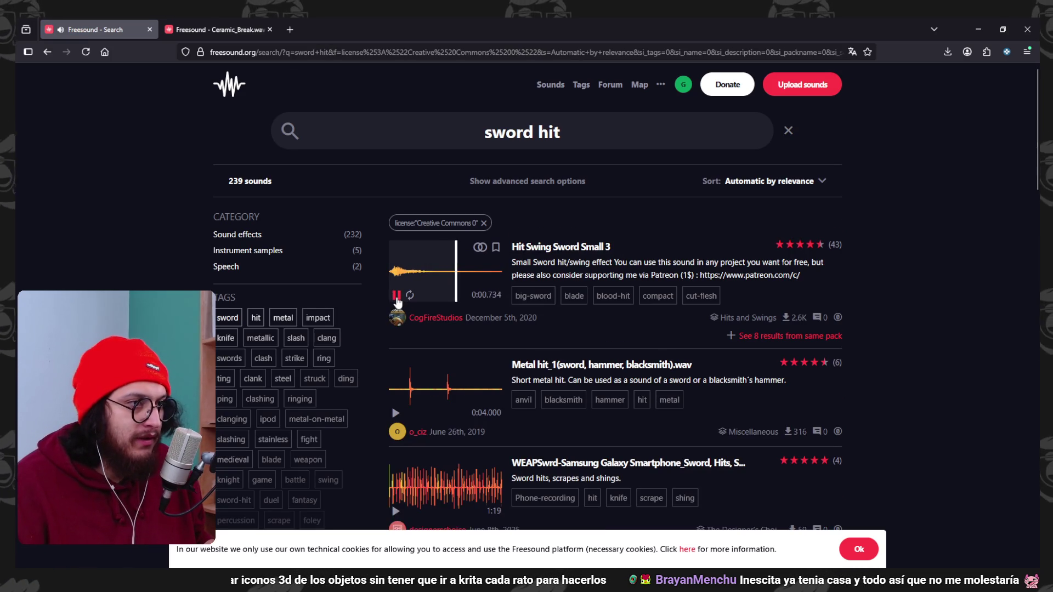
{"action": "left_click", "coordinate": [396, 296]}
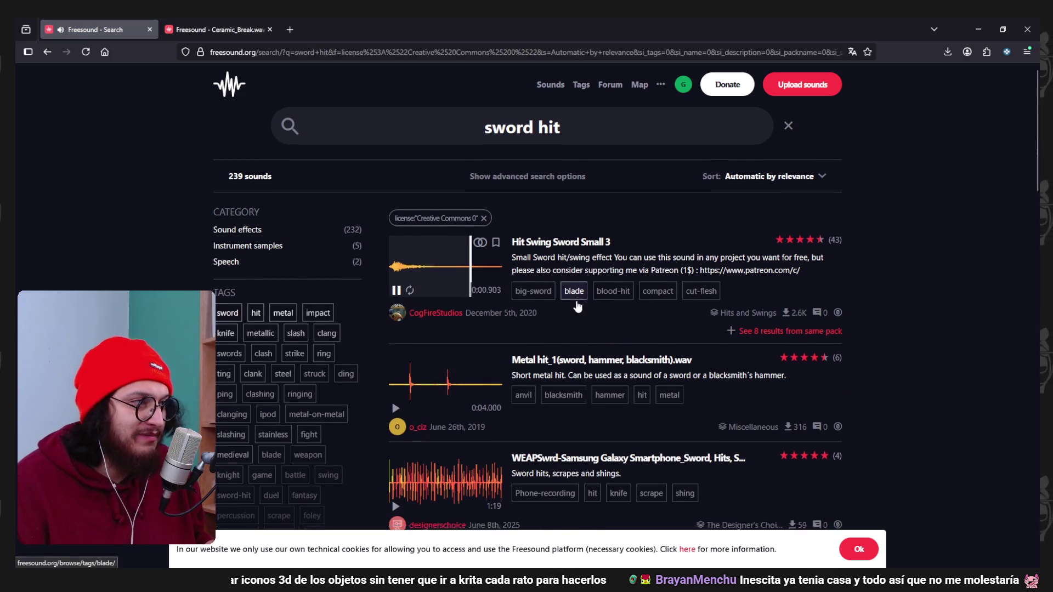
{"action": "scroll", "coordinate": [397, 357], "scroll_direction": "down", "scroll_amount": 1}
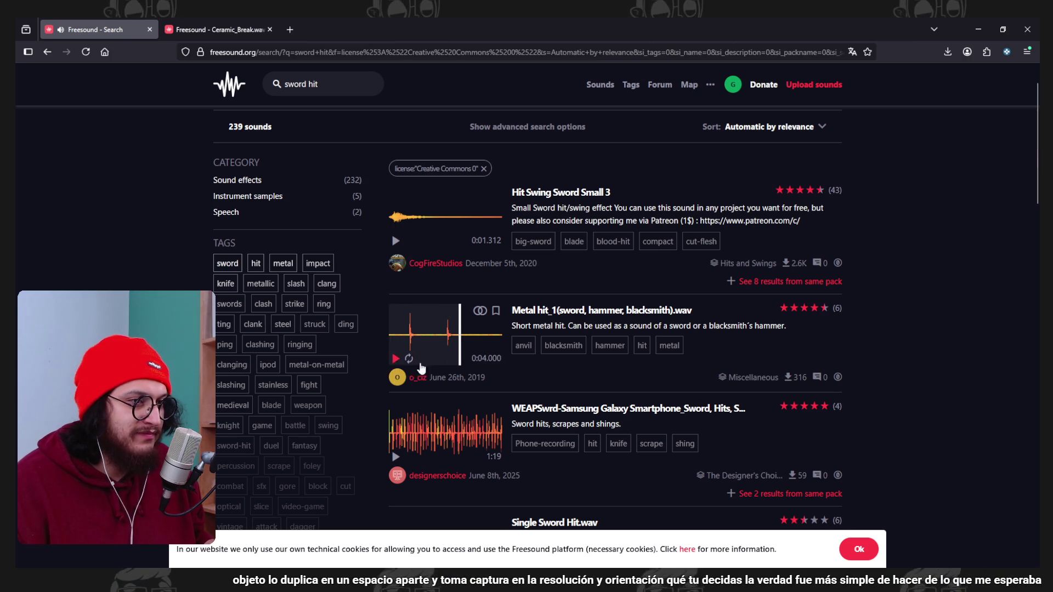
{"action": "scroll", "coordinate": [409, 387], "scroll_direction": "down", "scroll_amount": 3}
{"action": "left_click", "coordinate": [395, 294]}
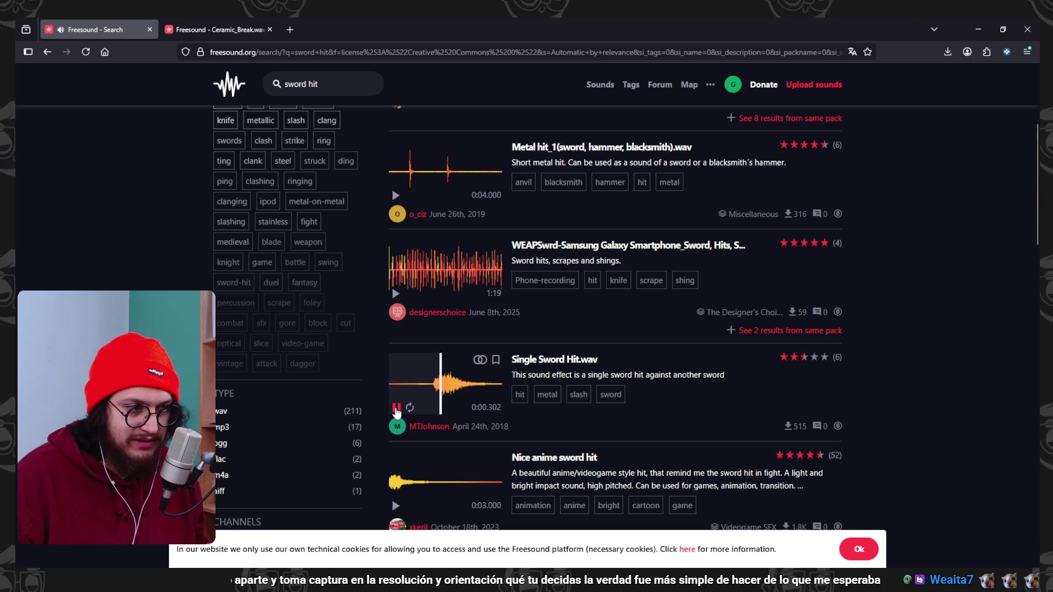
{"action": "scroll", "coordinate": [397, 408], "scroll_direction": "down", "scroll_amount": 1}
{"action": "scroll", "coordinate": [397, 412], "scroll_direction": "down", "scroll_amount": 3}
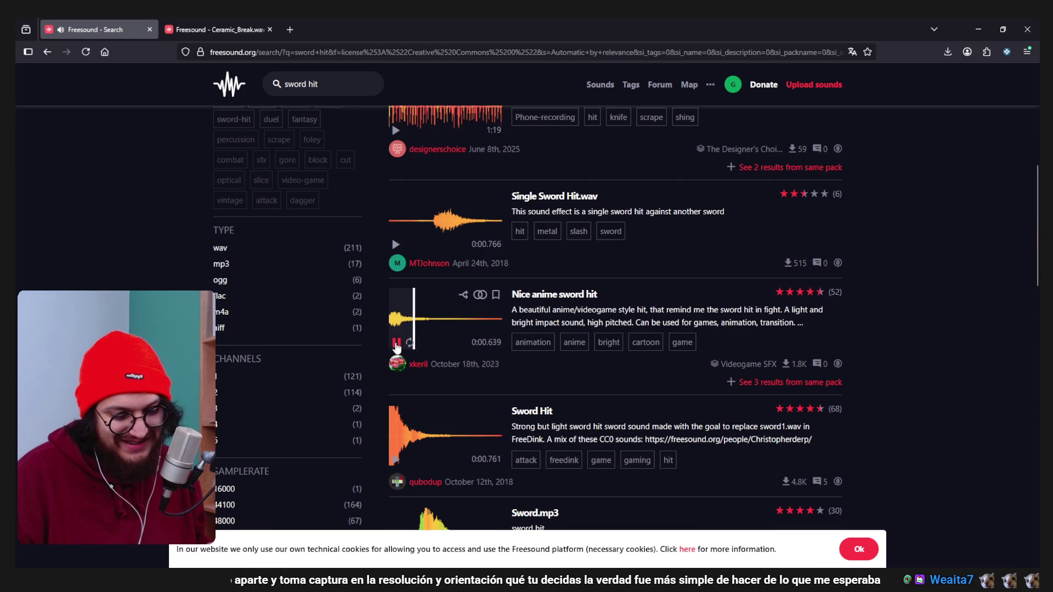
{"action": "scroll", "coordinate": [393, 375], "scroll_direction": "down", "scroll_amount": 1}
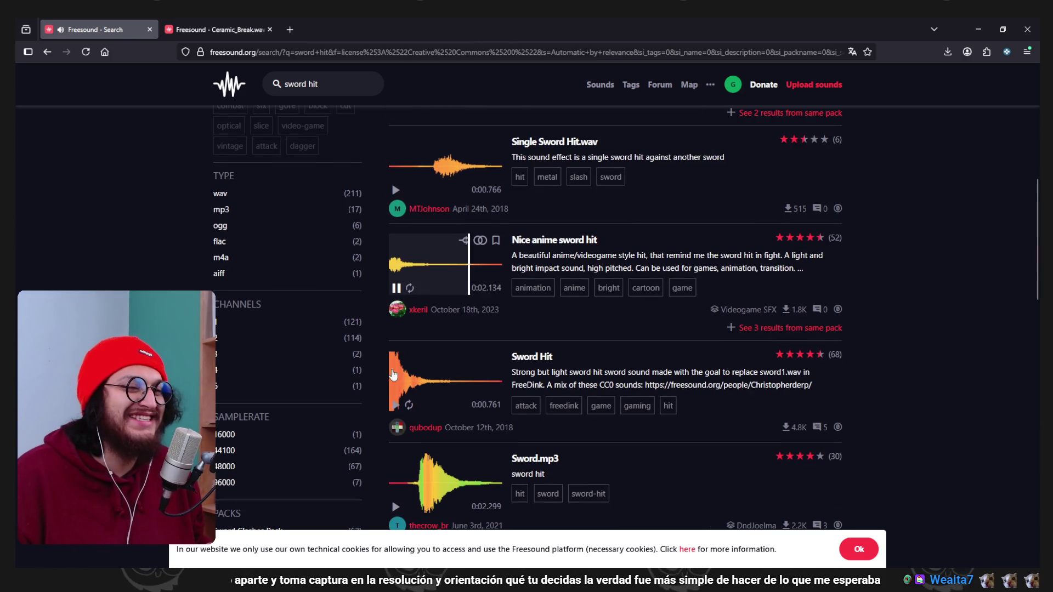
Audition Sword Hit, Sword.mp3, the Sword sounds compilation and Sword Impact.
{"action": "left_click", "coordinate": [398, 404]}
{"action": "scroll", "coordinate": [395, 406], "scroll_direction": "down", "scroll_amount": 1}
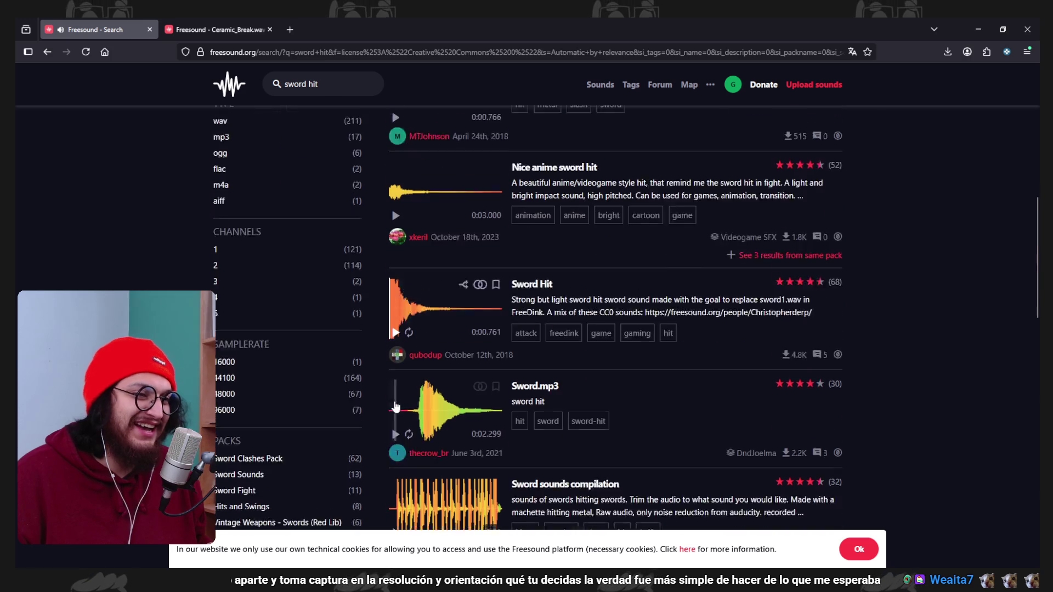
{"action": "left_click", "coordinate": [395, 406]}
{"action": "scroll", "coordinate": [395, 406], "scroll_direction": "down", "scroll_amount": 1}
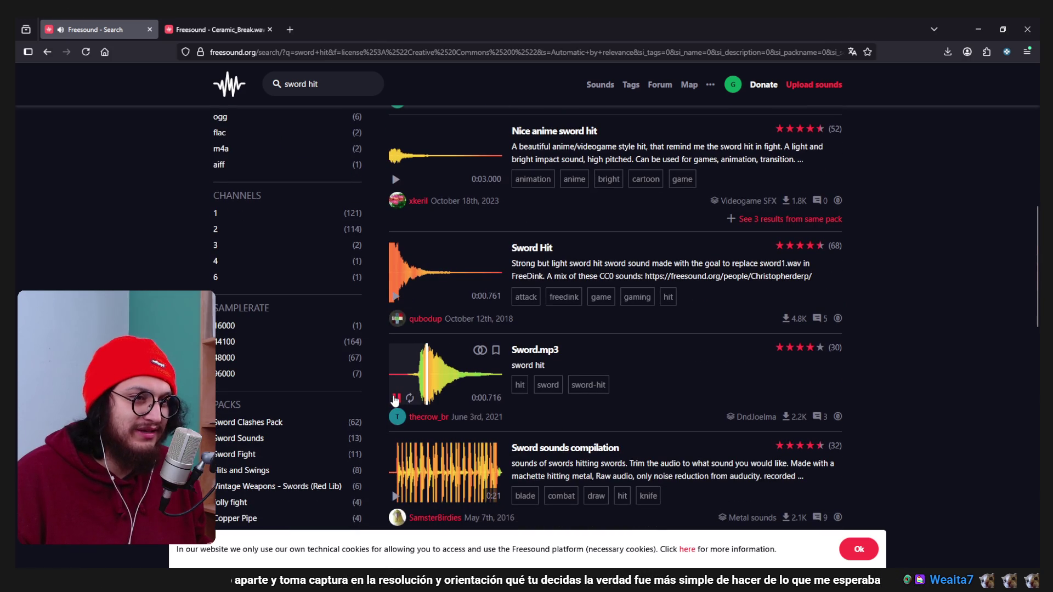
{"action": "left_click", "coordinate": [395, 297]}
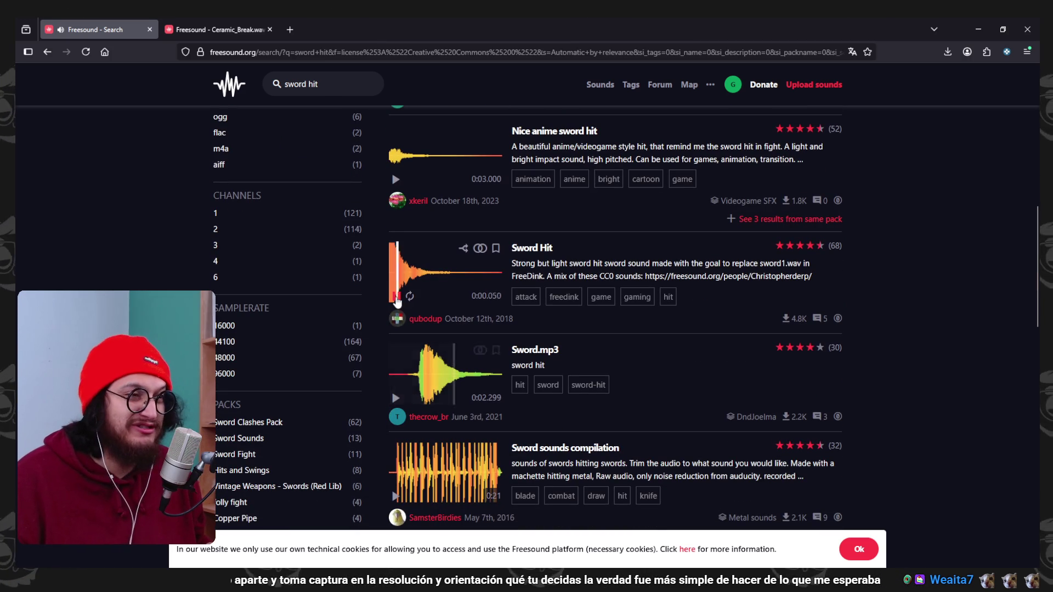
{"action": "scroll", "coordinate": [395, 299], "scroll_direction": "down", "scroll_amount": 3}
{"action": "left_click", "coordinate": [395, 333]}
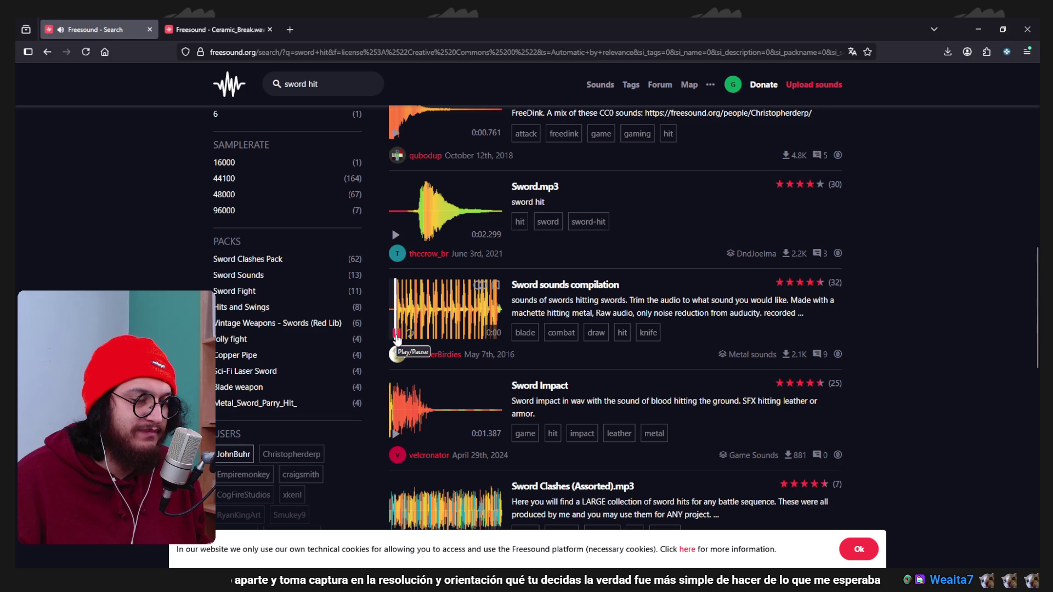
{"action": "scroll", "coordinate": [397, 357], "scroll_direction": "down", "scroll_amount": 1}
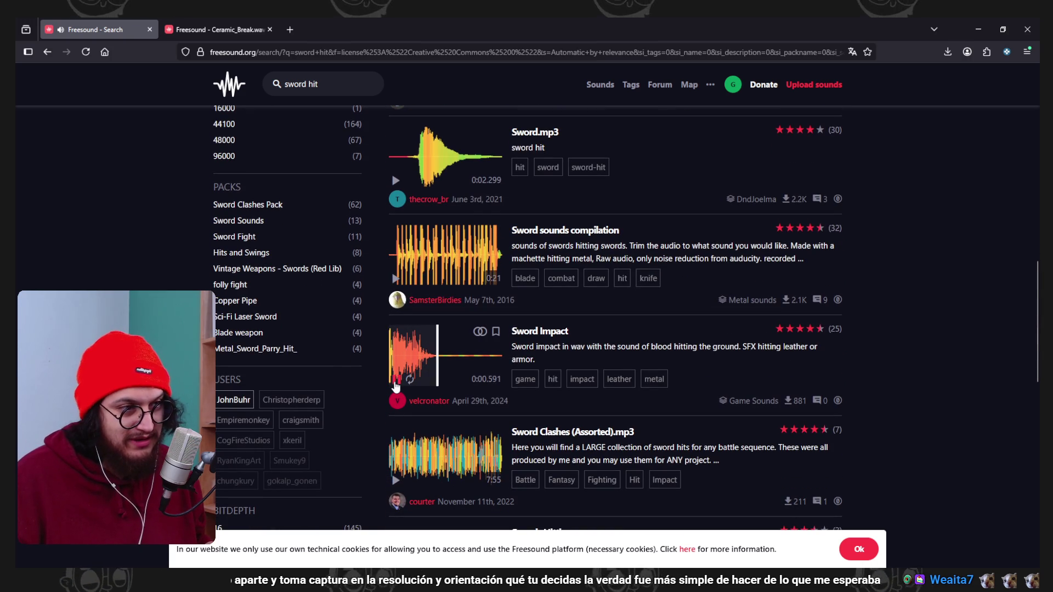
{"action": "left_click", "coordinate": [395, 384]}
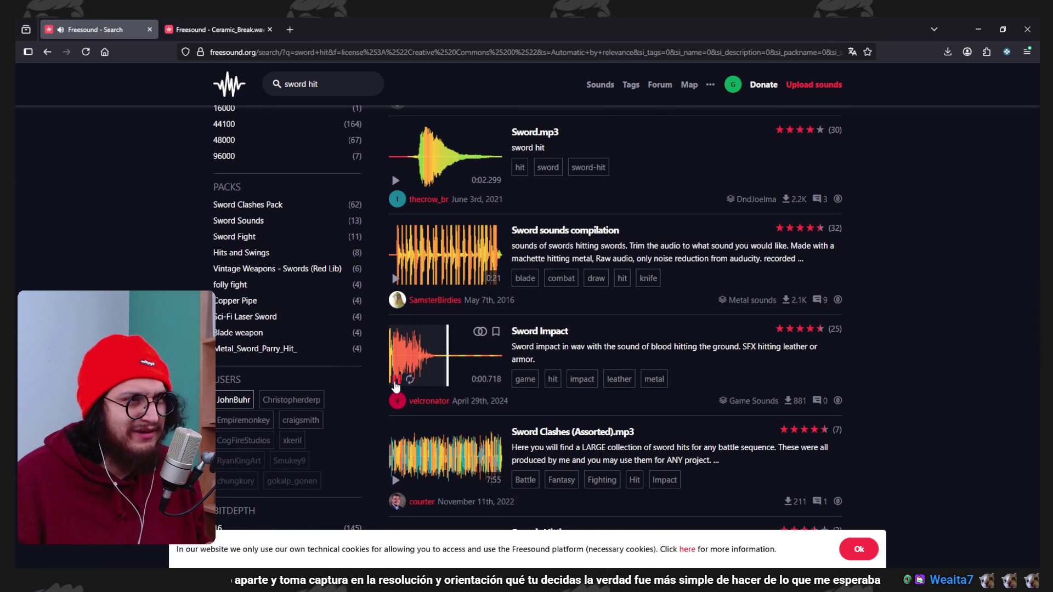
{"action": "left_click", "coordinate": [396, 279]}
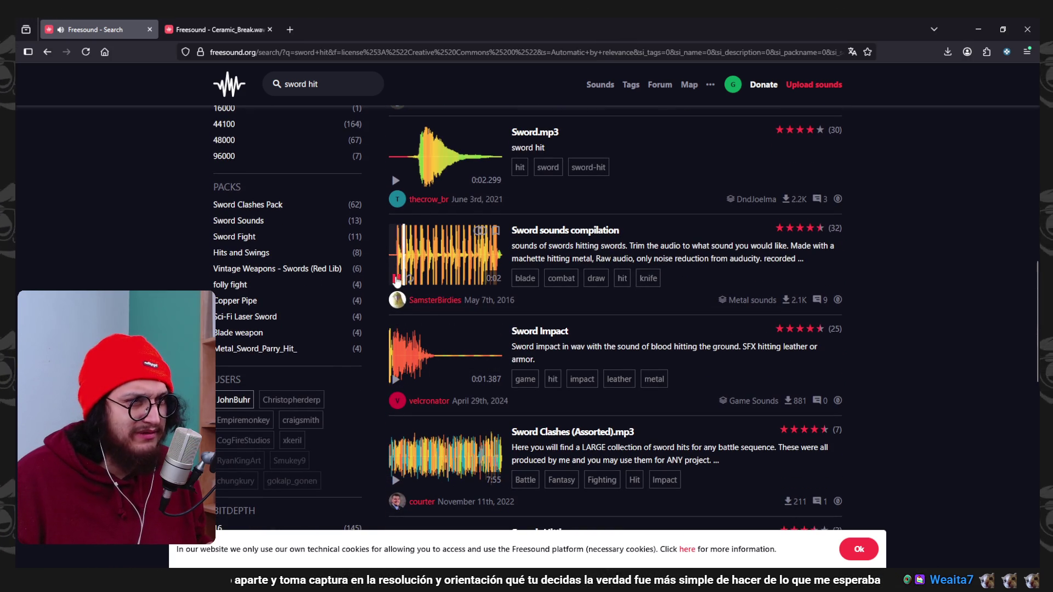
{"action": "scroll", "coordinate": [477, 317], "scroll_direction": "down", "scroll_amount": 4}
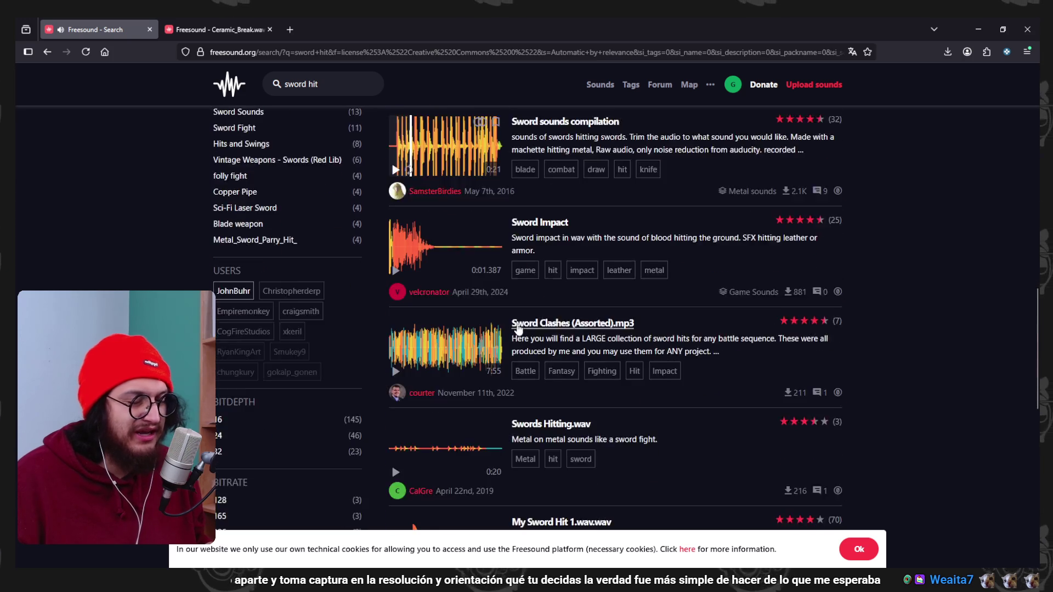
Preview Swords Hitting.wav, Sword block combo.wav and Swords Clash - High Quality #2 further down.
{"action": "left_click", "coordinate": [395, 364]}
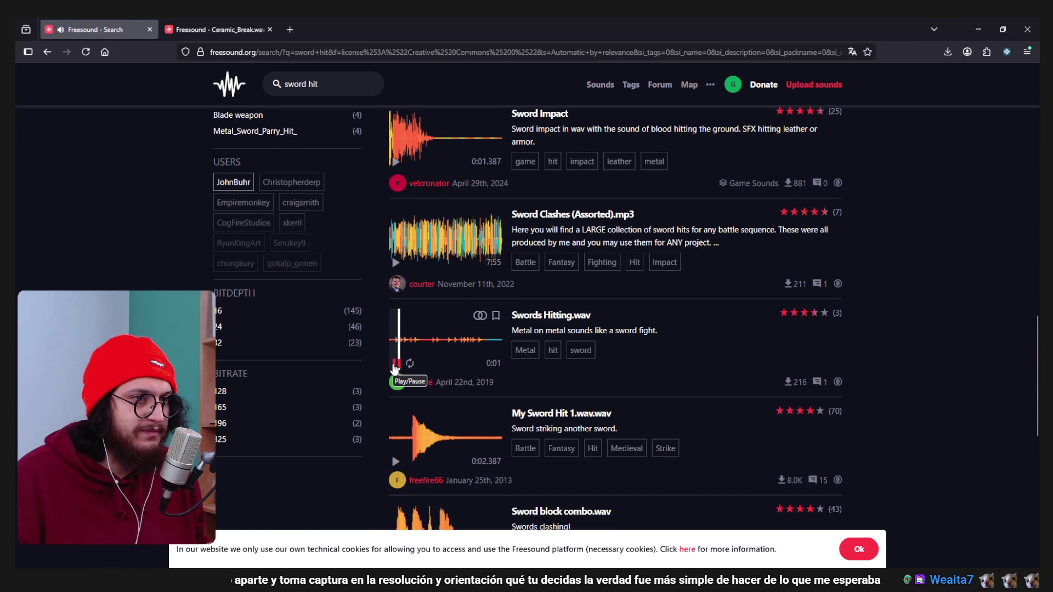
{"action": "left_click", "coordinate": [395, 364]}
{"action": "scroll", "coordinate": [396, 367], "scroll_direction": "down", "scroll_amount": 2}
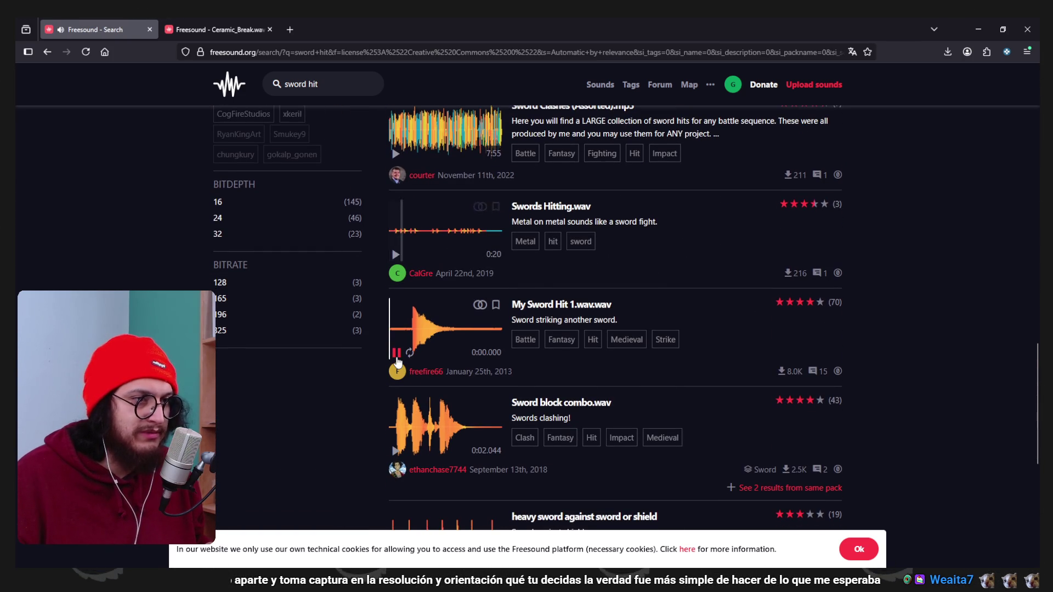
{"action": "scroll", "coordinate": [403, 390], "scroll_direction": "down", "scroll_amount": 1}
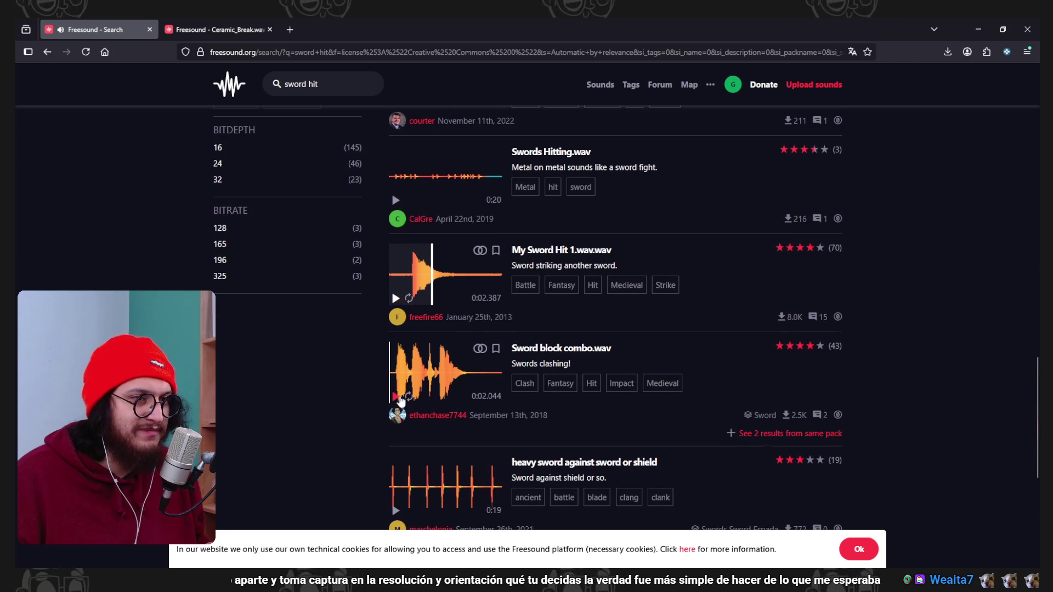
{"action": "left_click", "coordinate": [396, 397]}
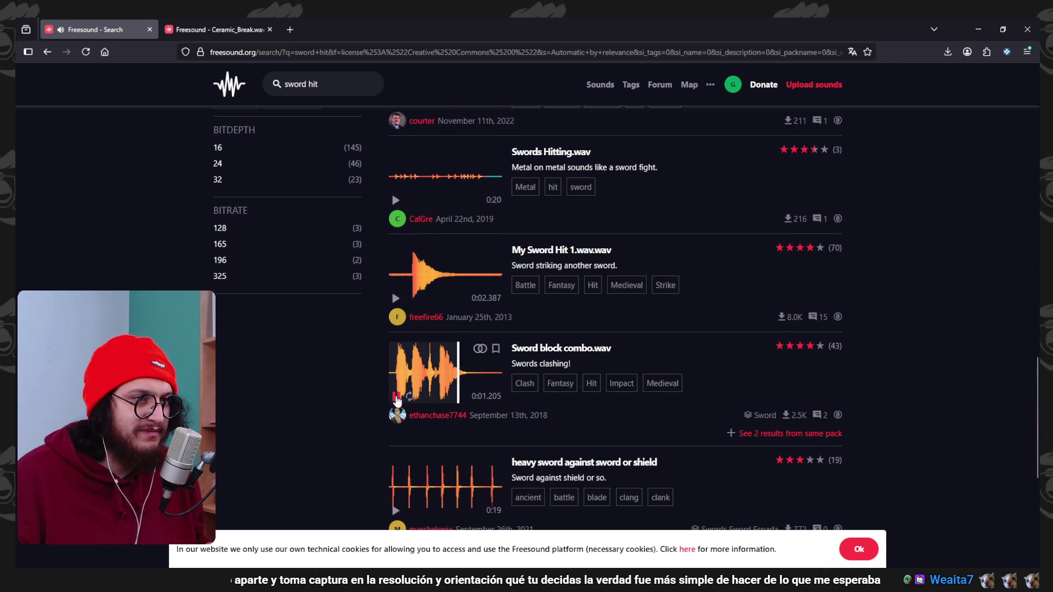
{"action": "scroll", "coordinate": [481, 289], "scroll_direction": "down", "scroll_amount": 1}
{"action": "scroll", "coordinate": [440, 364], "scroll_direction": "down", "scroll_amount": 1}
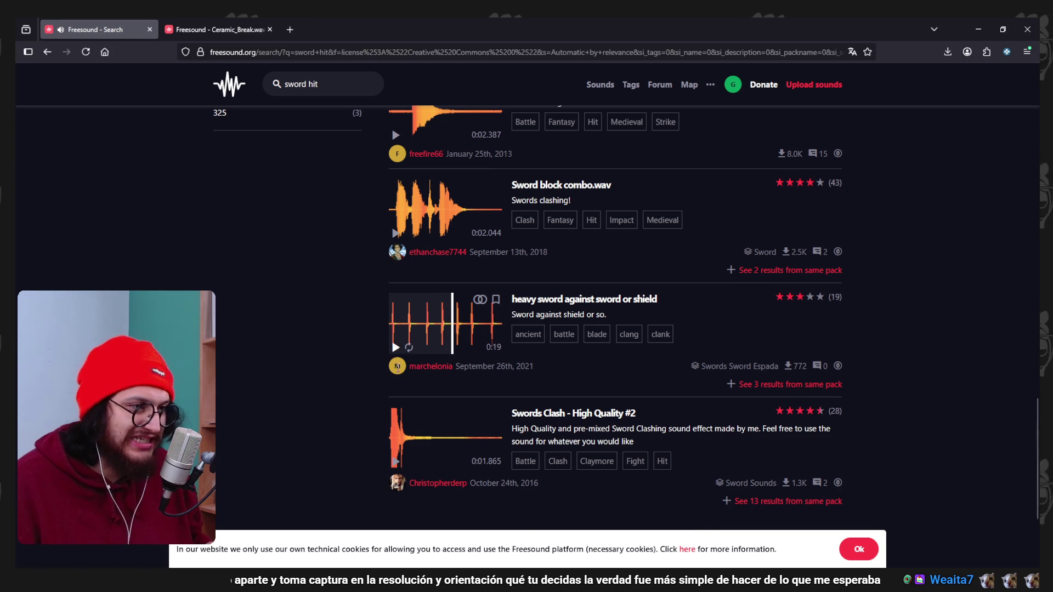
{"action": "scroll", "coordinate": [398, 366], "scroll_direction": "down", "scroll_amount": 1}
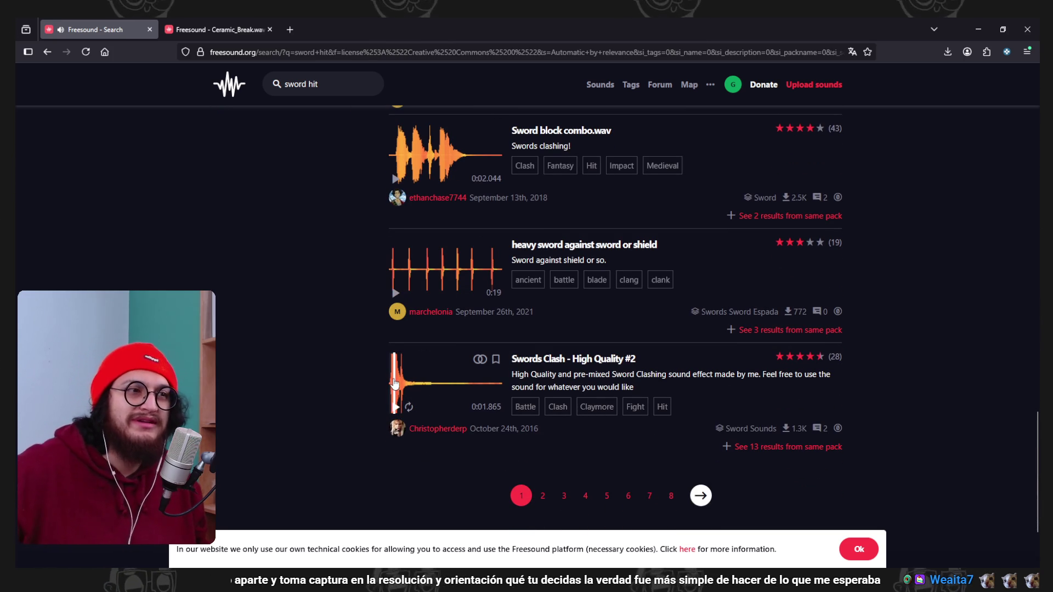
{"action": "left_click", "coordinate": [393, 397]}
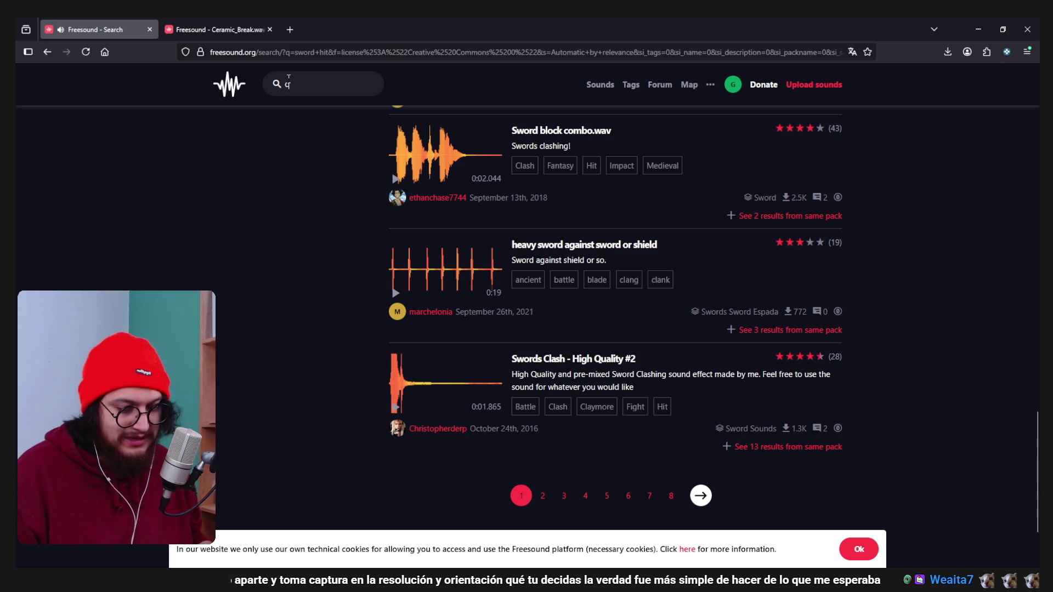
{"action": "key", "text": "Return"}
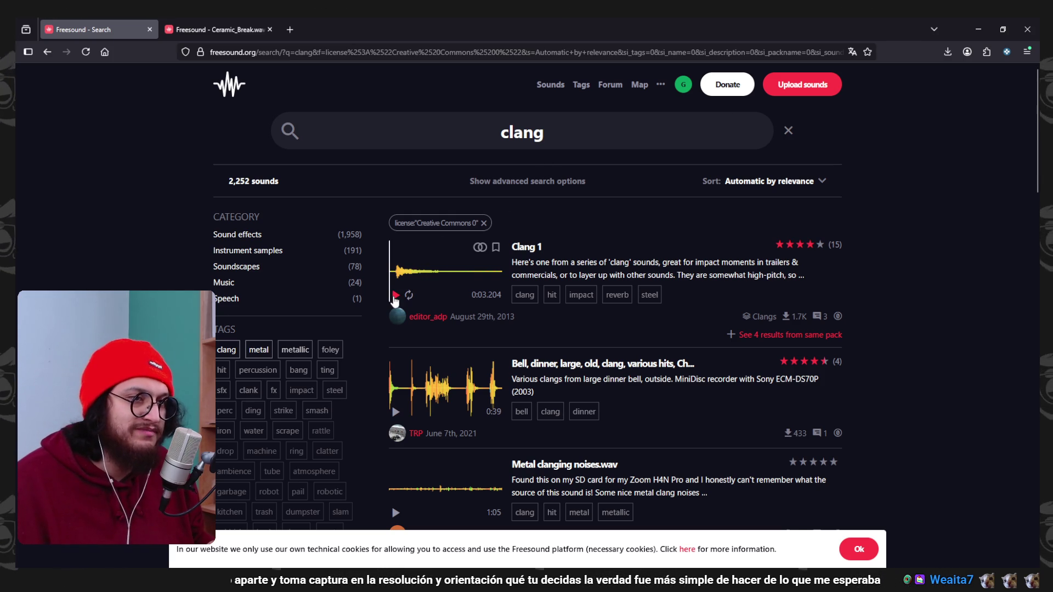
{"action": "left_click", "coordinate": [396, 295]}
{"action": "left_click", "coordinate": [396, 412]}
{"action": "scroll", "coordinate": [527, 388], "scroll_direction": "down", "scroll_amount": 2}
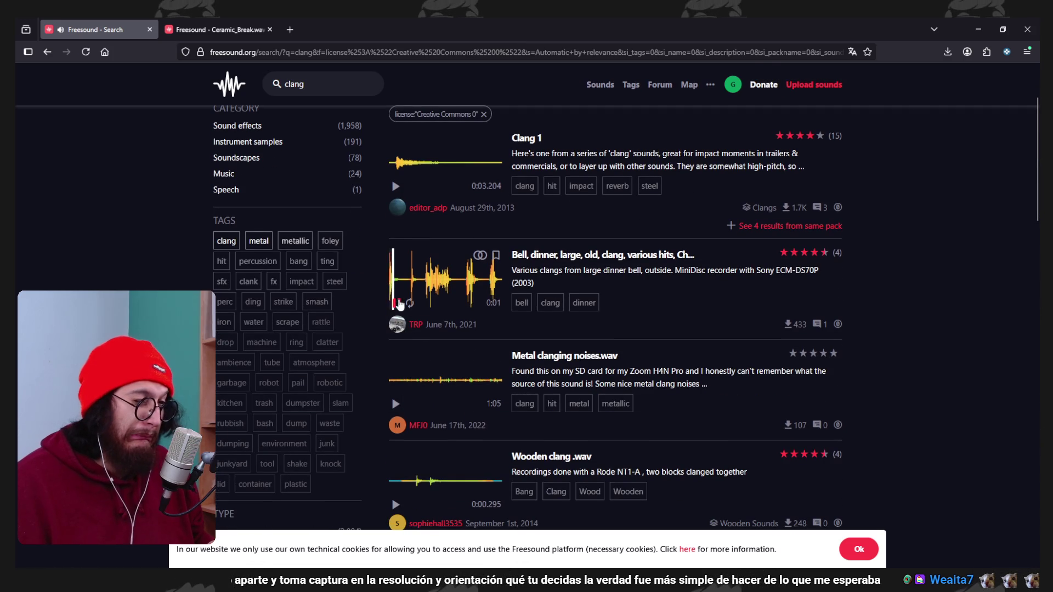
{"action": "scroll", "coordinate": [472, 378], "scroll_direction": "down", "scroll_amount": 3}
{"action": "scroll", "coordinate": [414, 365], "scroll_direction": "down", "scroll_amount": 2}
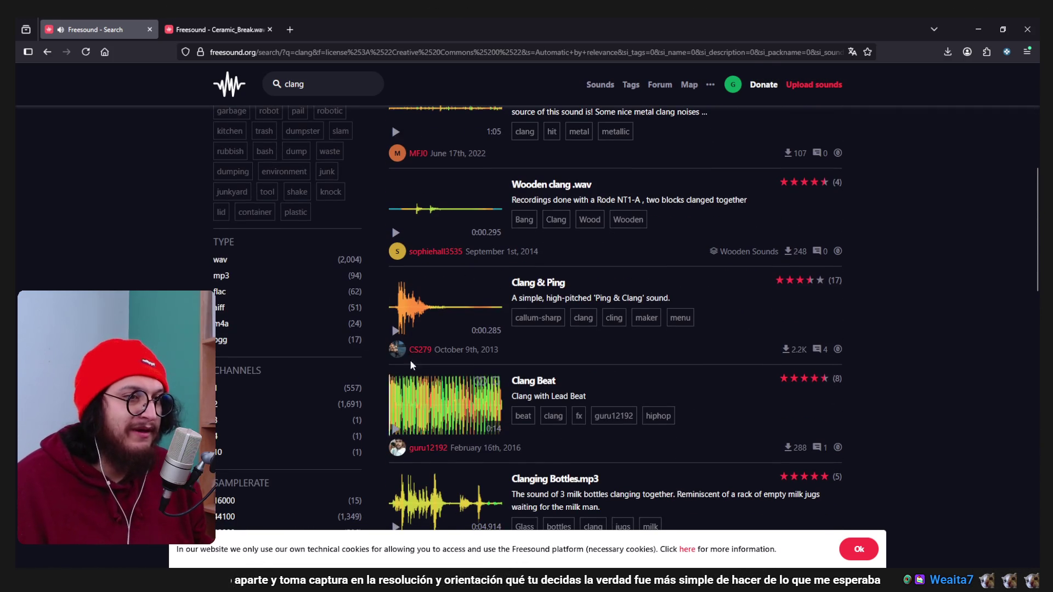
{"action": "scroll", "coordinate": [400, 338], "scroll_direction": "down", "scroll_amount": 2}
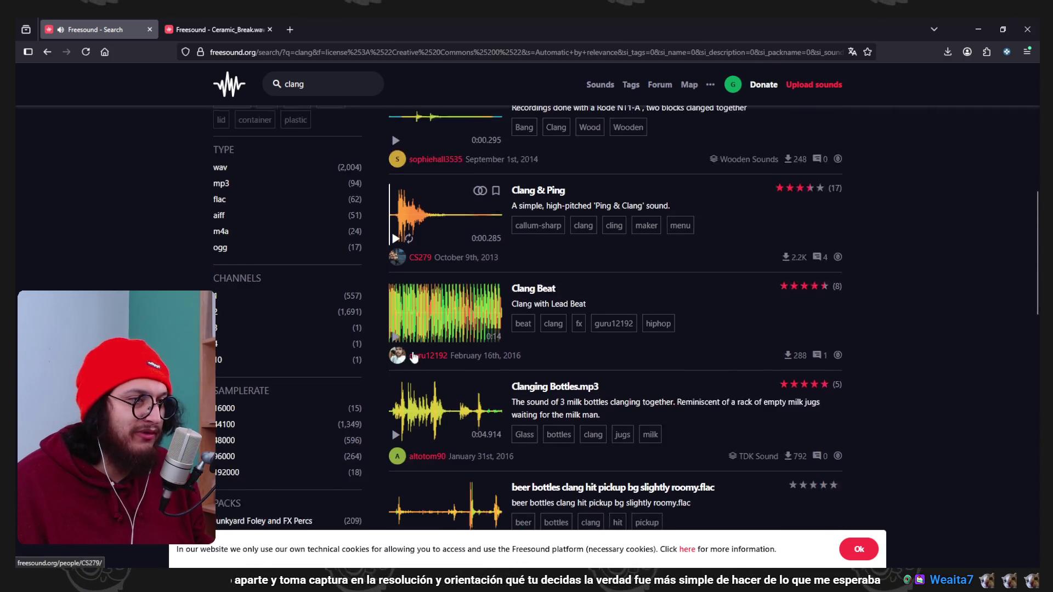
{"action": "left_click", "coordinate": [396, 321]}
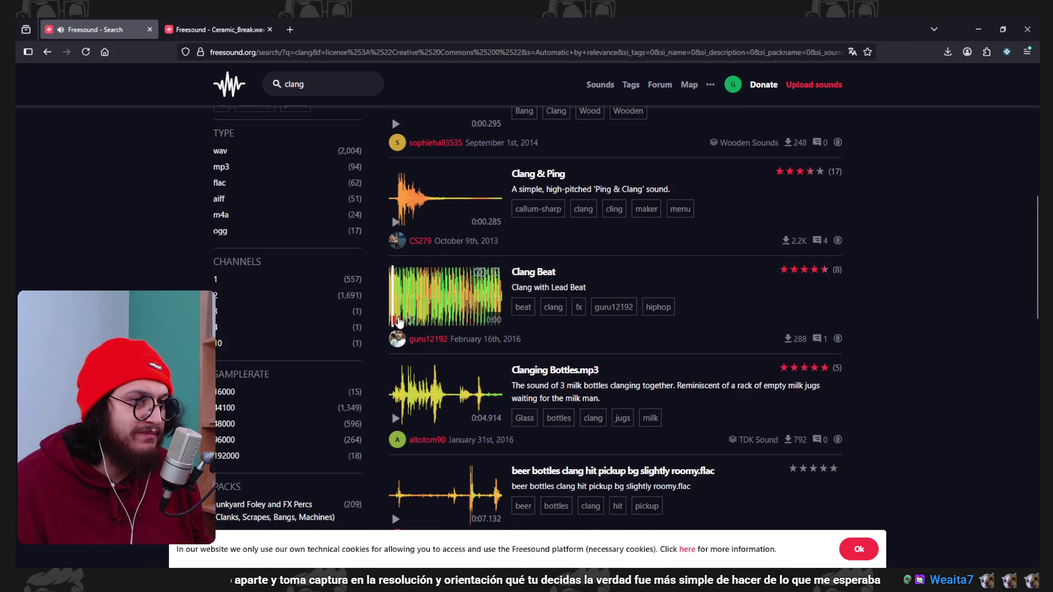
{"action": "scroll", "coordinate": [403, 324], "scroll_direction": "down", "scroll_amount": 1}
{"action": "scroll", "coordinate": [404, 323], "scroll_direction": "down", "scroll_amount": 1}
{"action": "scroll", "coordinate": [407, 351], "scroll_direction": "down", "scroll_amount": 1}
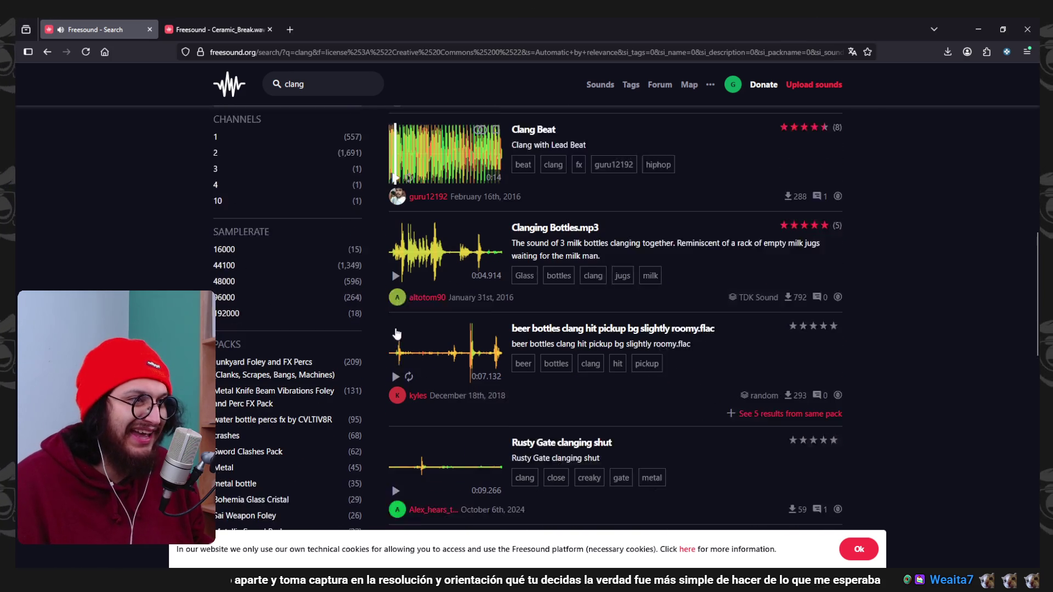
{"action": "scroll", "coordinate": [404, 399], "scroll_direction": "down", "scroll_amount": 2}
{"action": "left_click", "coordinate": [397, 362]}
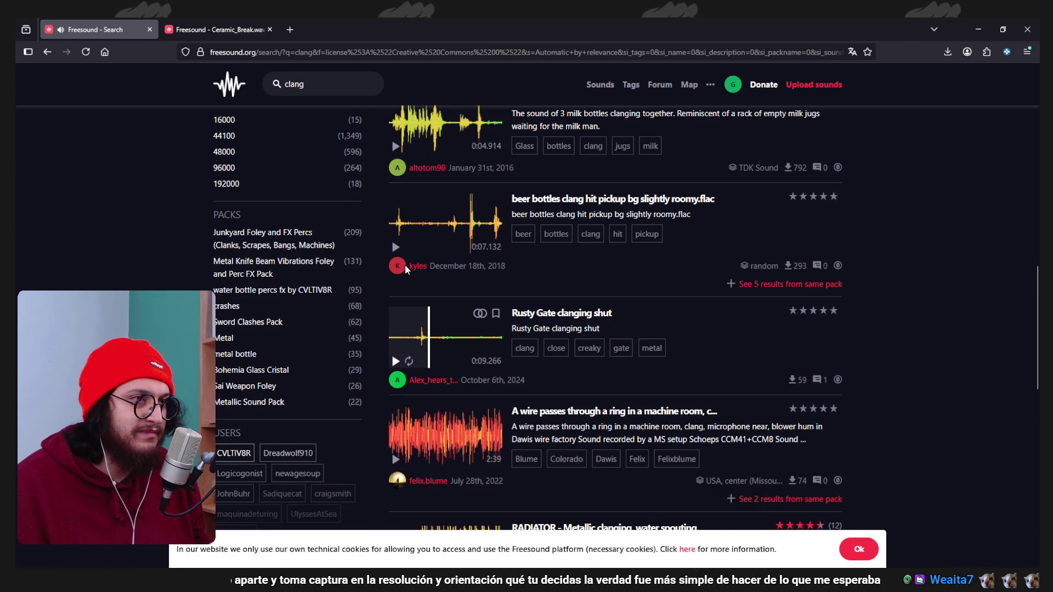
{"action": "scroll", "coordinate": [463, 327], "scroll_direction": "down", "scroll_amount": 5}
{"action": "scroll", "coordinate": [458, 389], "scroll_direction": "down", "scroll_amount": 4}
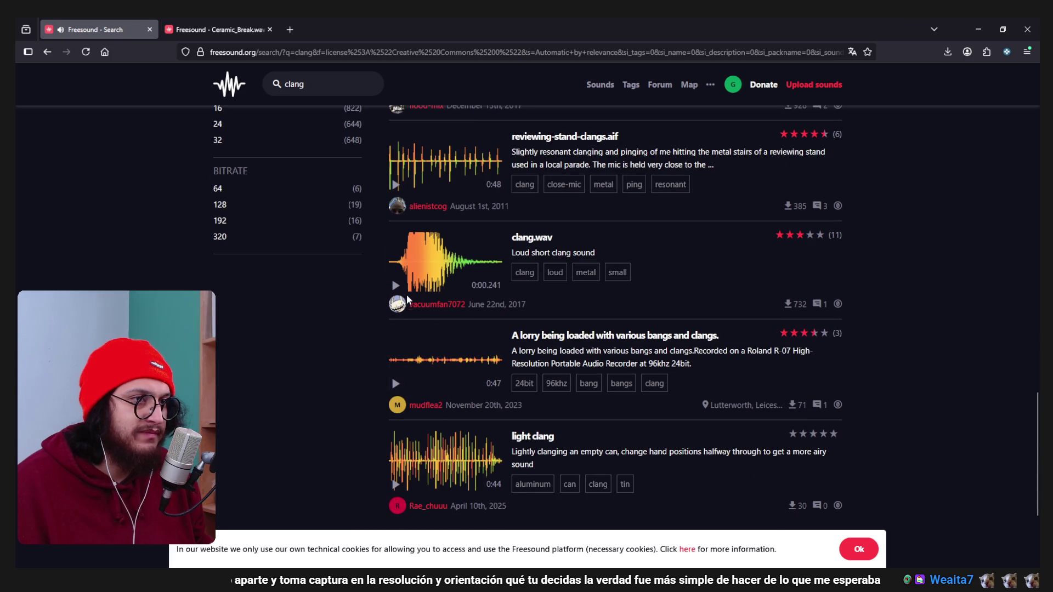
Replace the search term with 'bell' and run the search.
{"action": "double_click", "coordinate": [322, 85]}
{"action": "type", "text": "bell"}
{"action": "key", "text": "Return"}
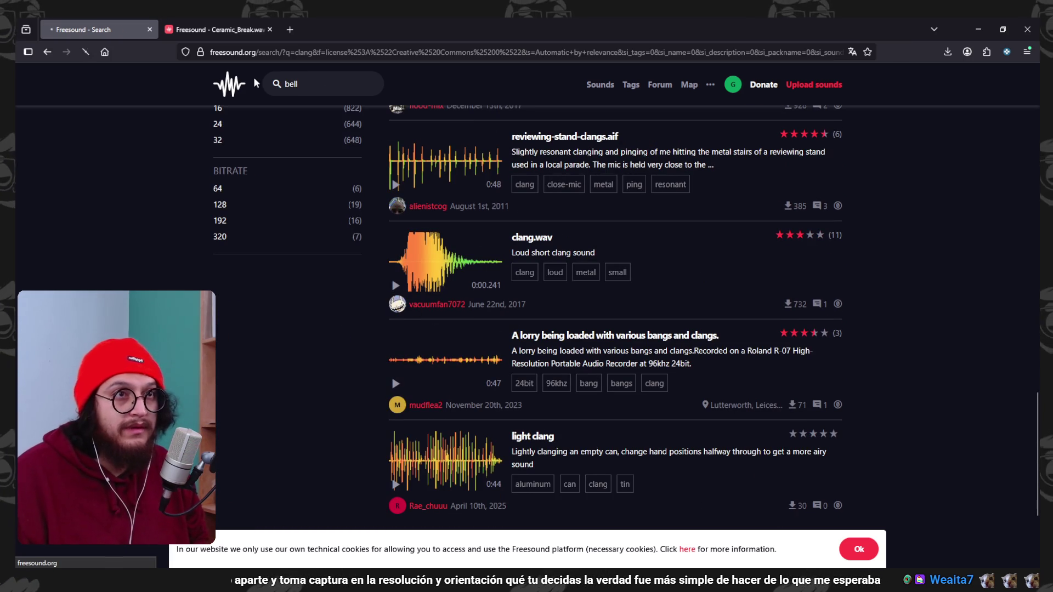
Preview the morning bell.wav and Medieval Bell Bb3 sounds from the bell results.
{"action": "scroll", "coordinate": [530, 399], "scroll_direction": "down", "scroll_amount": 7}
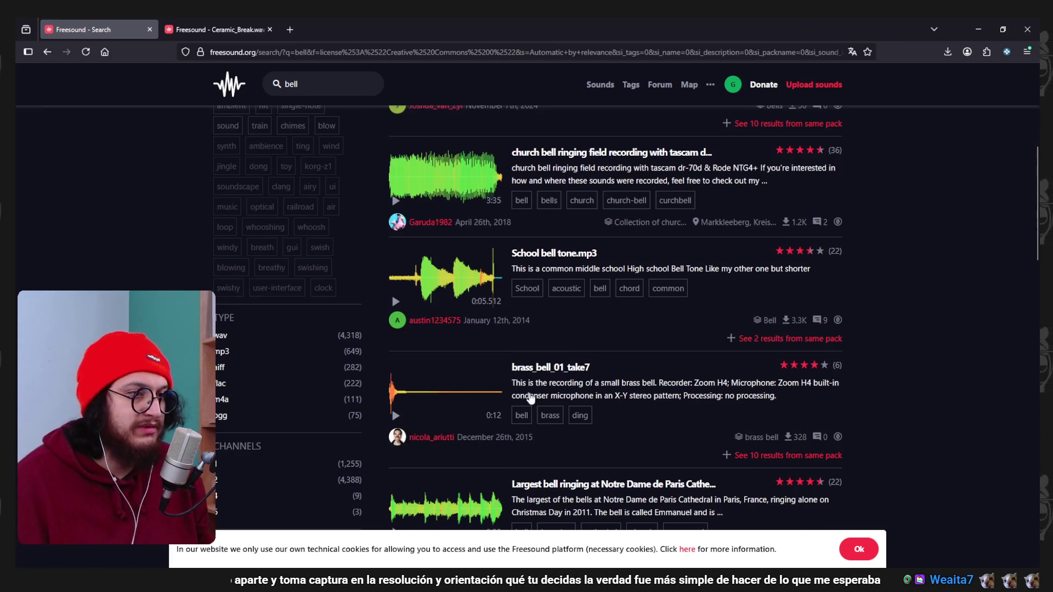
{"action": "scroll", "coordinate": [501, 429], "scroll_direction": "down", "scroll_amount": 1}
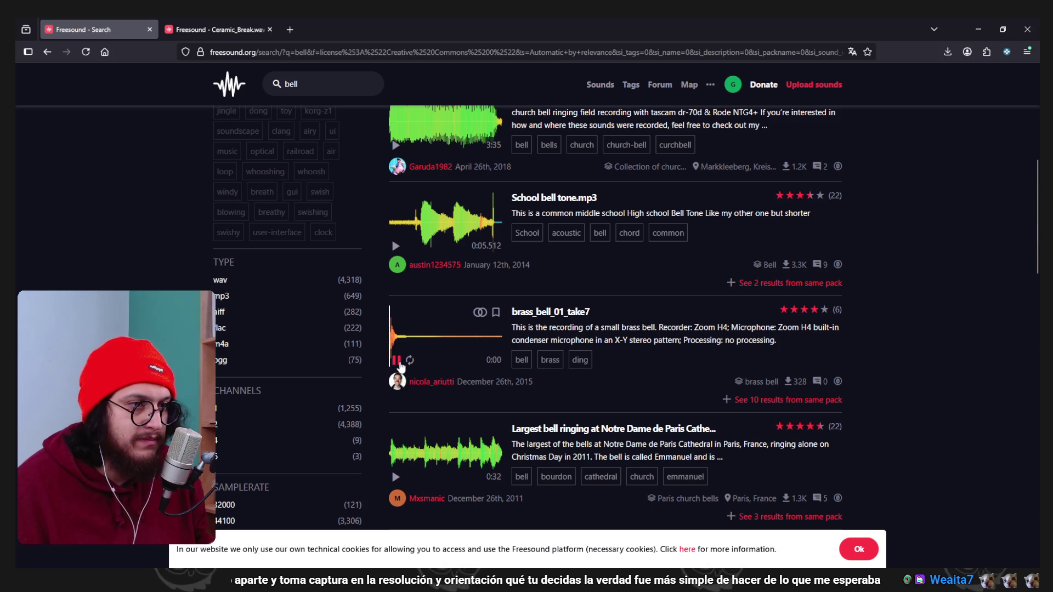
{"action": "scroll", "coordinate": [403, 378], "scroll_direction": "down", "scroll_amount": 5}
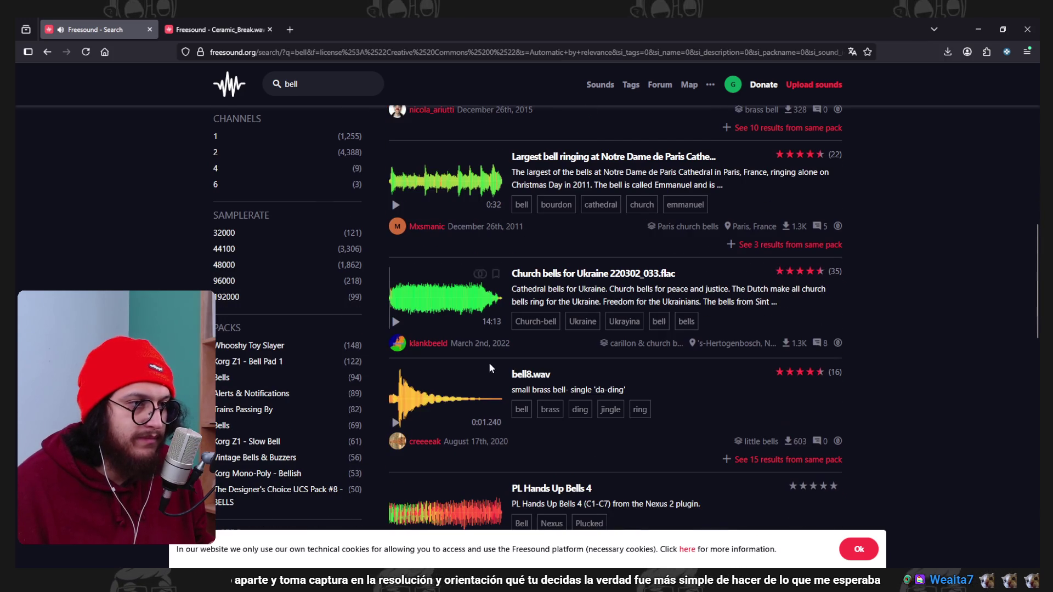
{"action": "scroll", "coordinate": [396, 426], "scroll_direction": "down", "scroll_amount": 5}
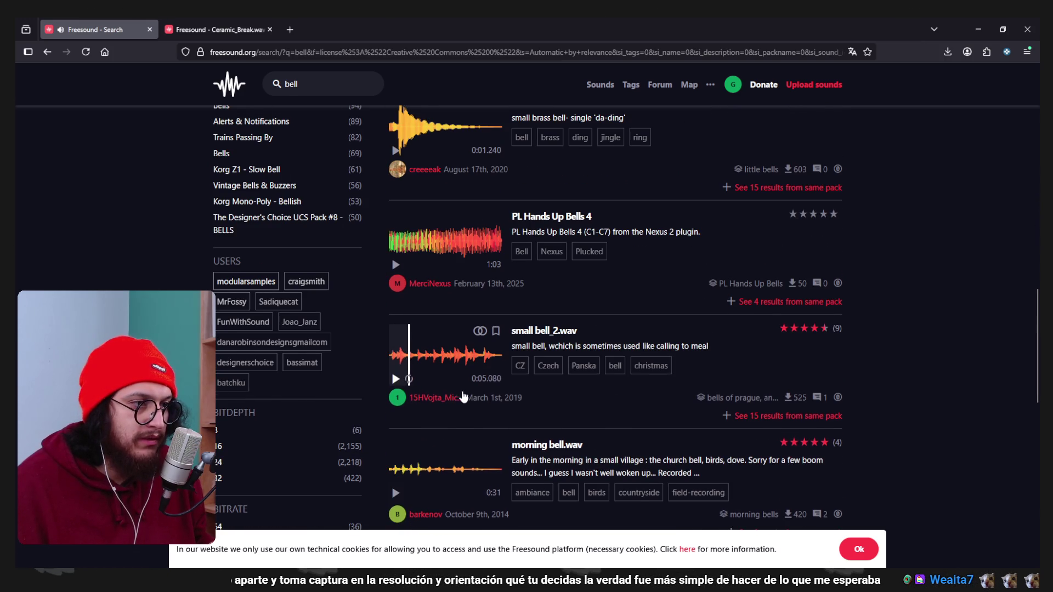
{"action": "scroll", "coordinate": [462, 396], "scroll_direction": "down", "scroll_amount": 3}
{"action": "left_click", "coordinate": [396, 329]}
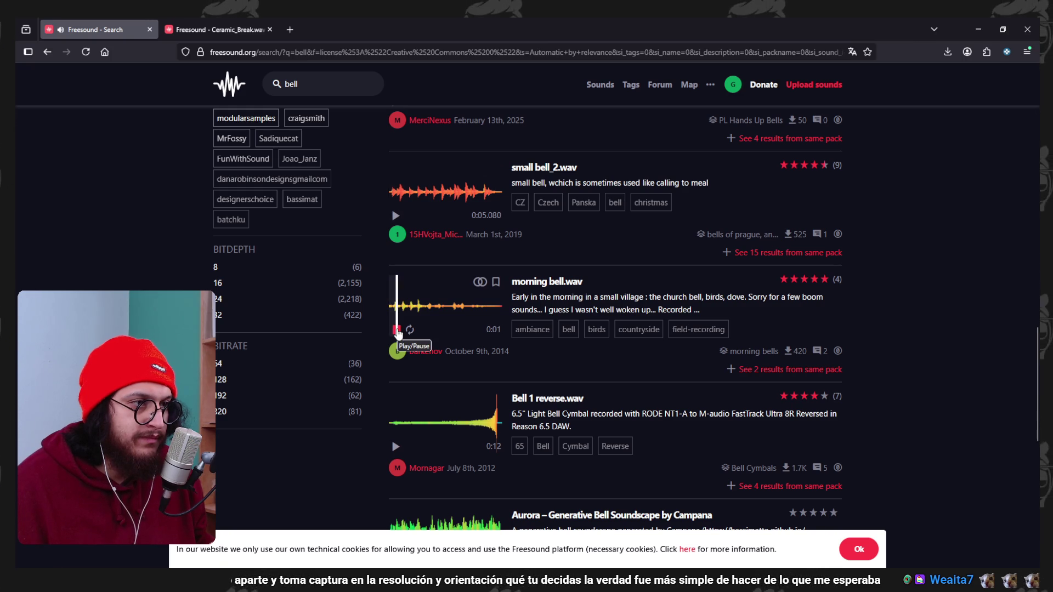
{"action": "scroll", "coordinate": [466, 328], "scroll_direction": "down", "scroll_amount": 4}
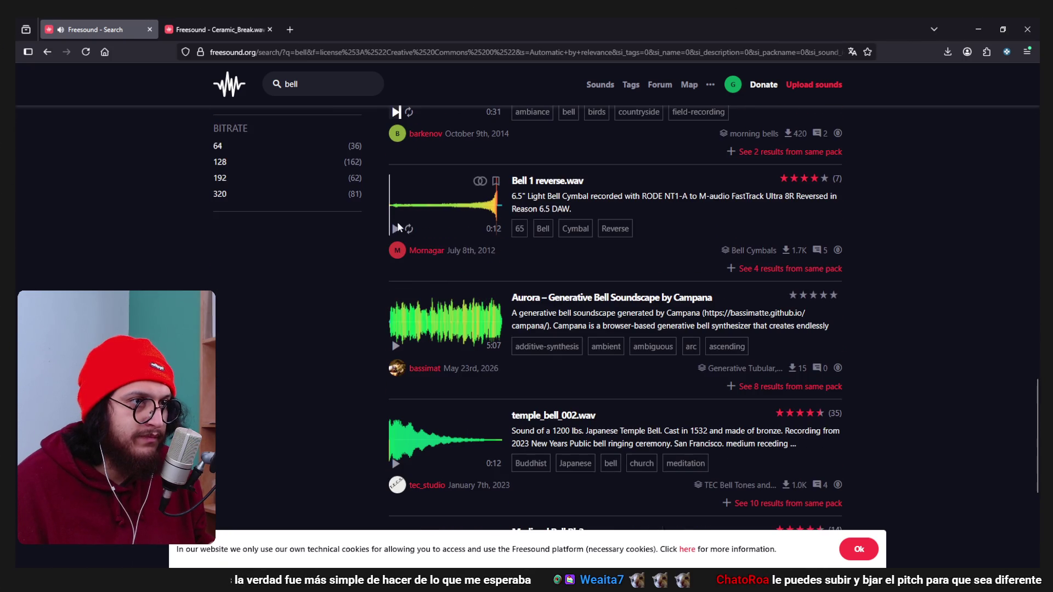
{"action": "scroll", "coordinate": [422, 295], "scroll_direction": "down", "scroll_amount": 4}
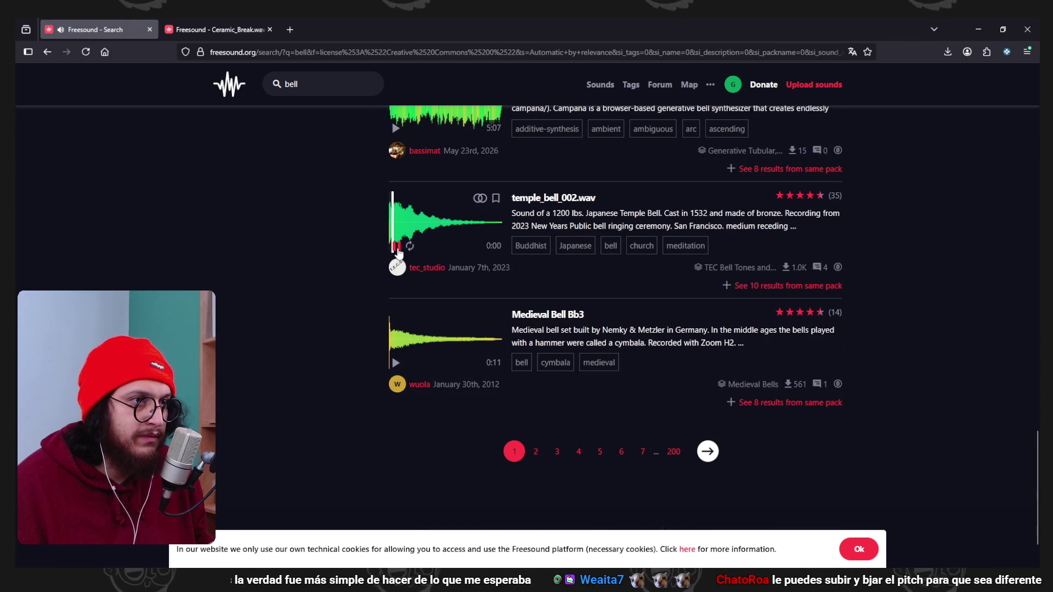
{"action": "left_click", "coordinate": [396, 363]}
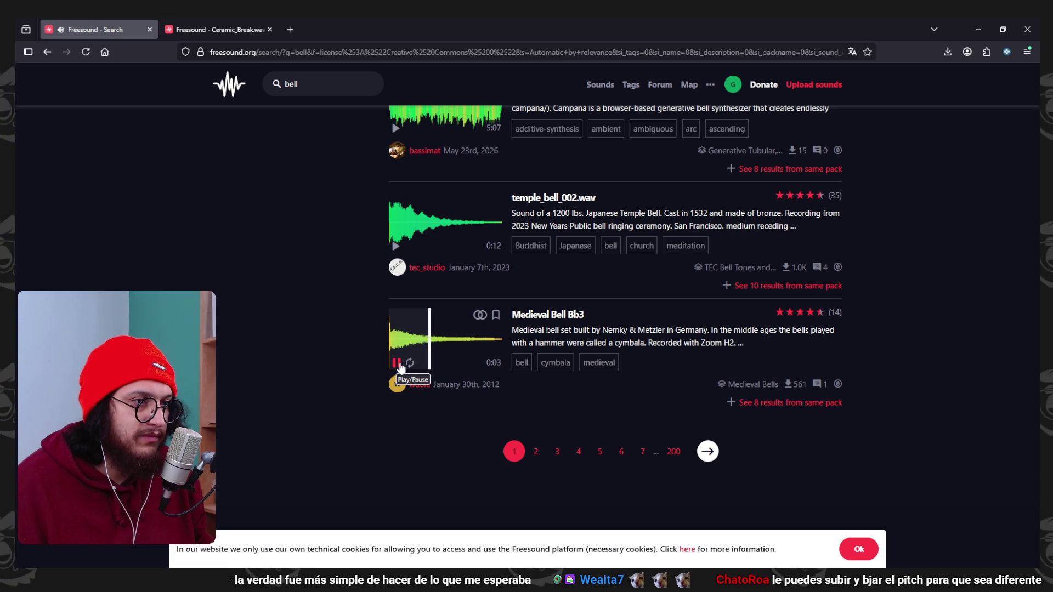
On page 2, preview McCathran Hall Bell.mp3 and 05_Porcelain_Bell.wav, then switch to Godot.
{"action": "left_click", "coordinate": [536, 453]}
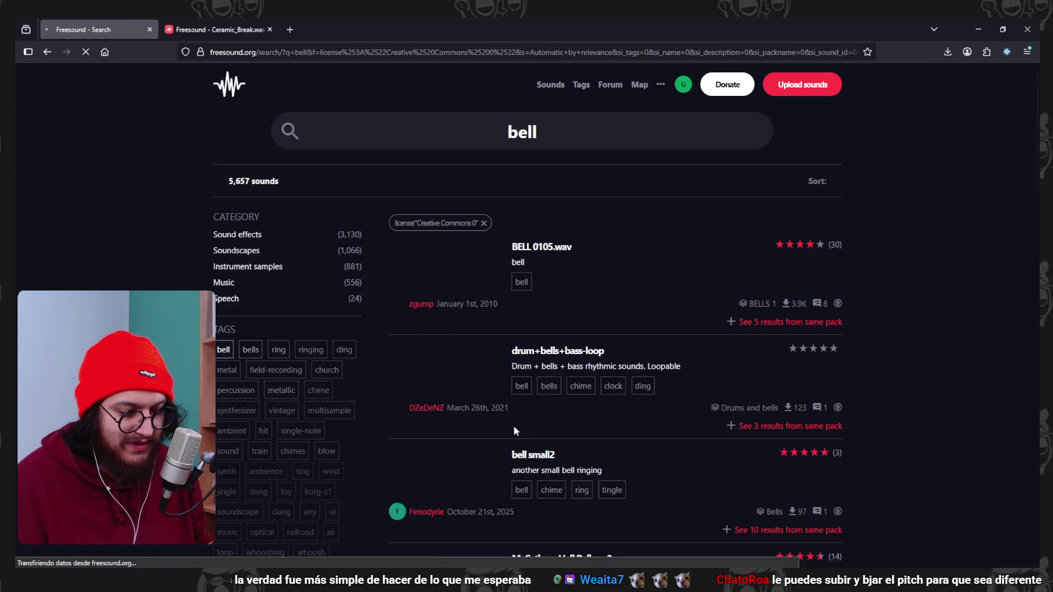
{"action": "mouse_move", "coordinate": [406, 296]}
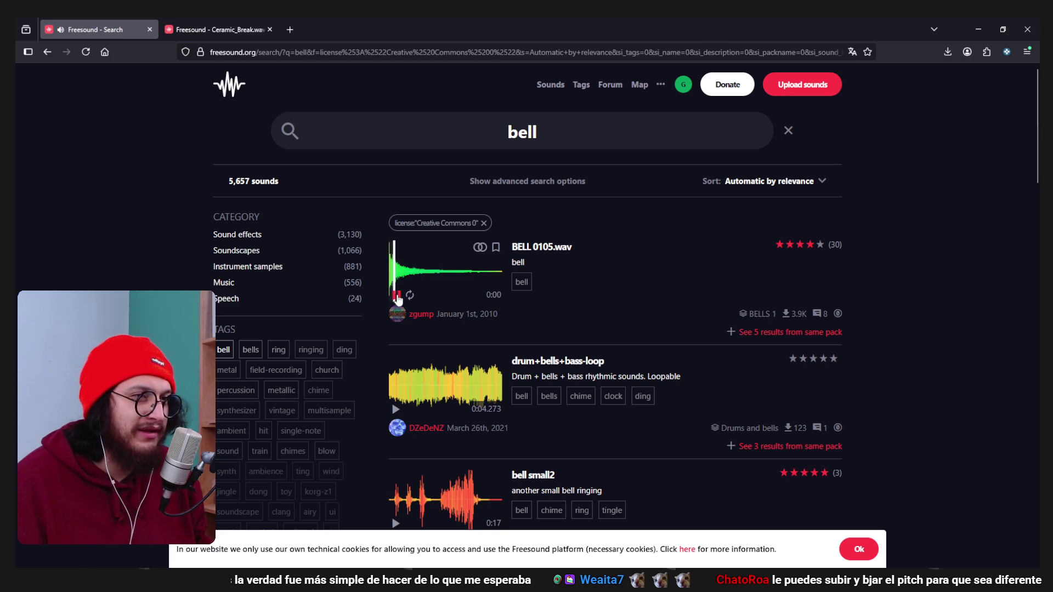
{"action": "scroll", "coordinate": [498, 336], "scroll_direction": "down", "scroll_amount": 2}
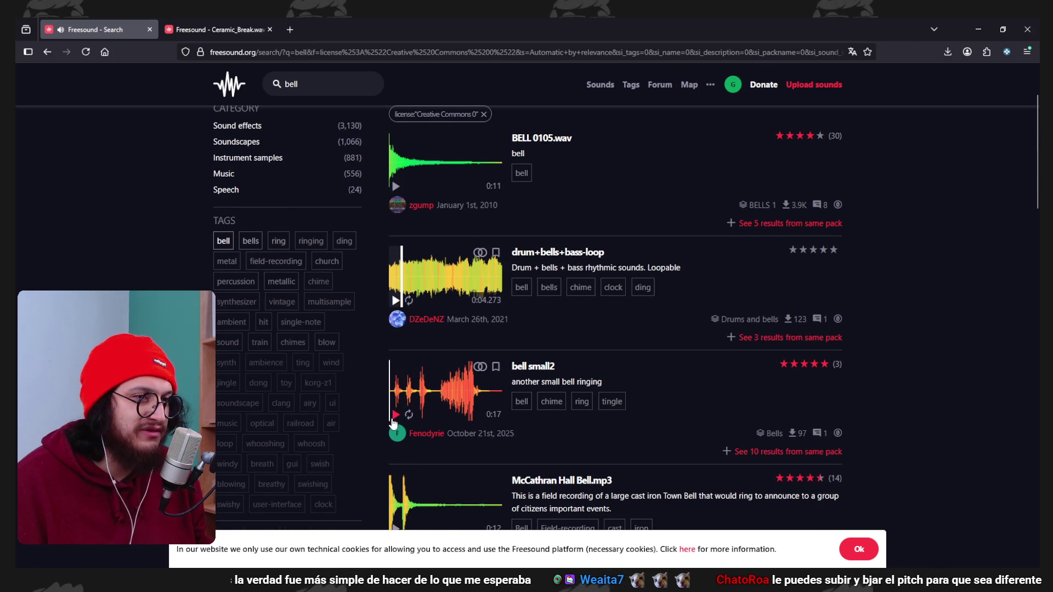
{"action": "scroll", "coordinate": [443, 337], "scroll_direction": "down", "scroll_amount": 2}
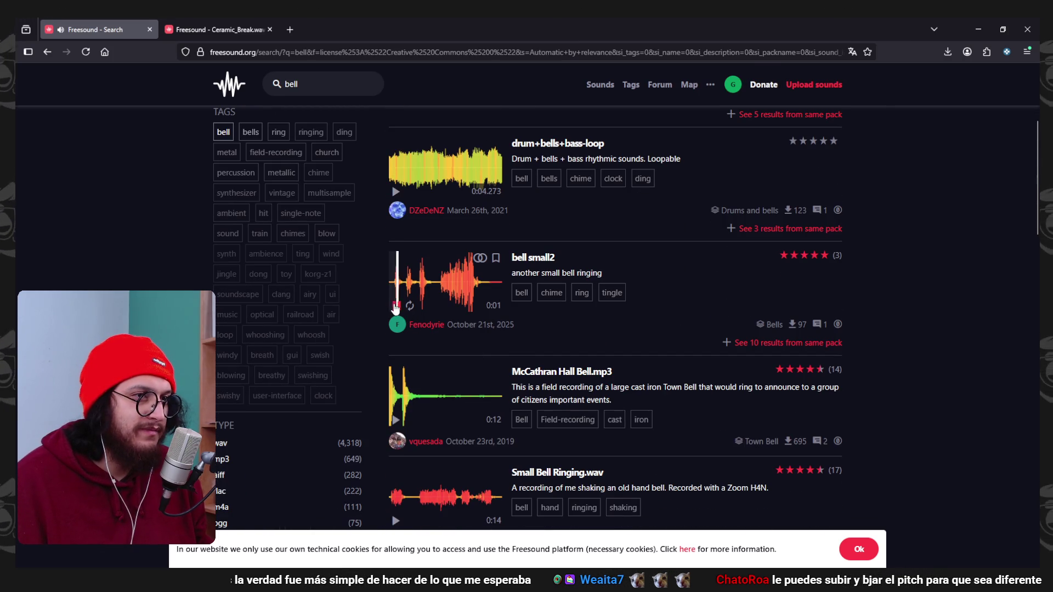
{"action": "left_click", "coordinate": [396, 420]}
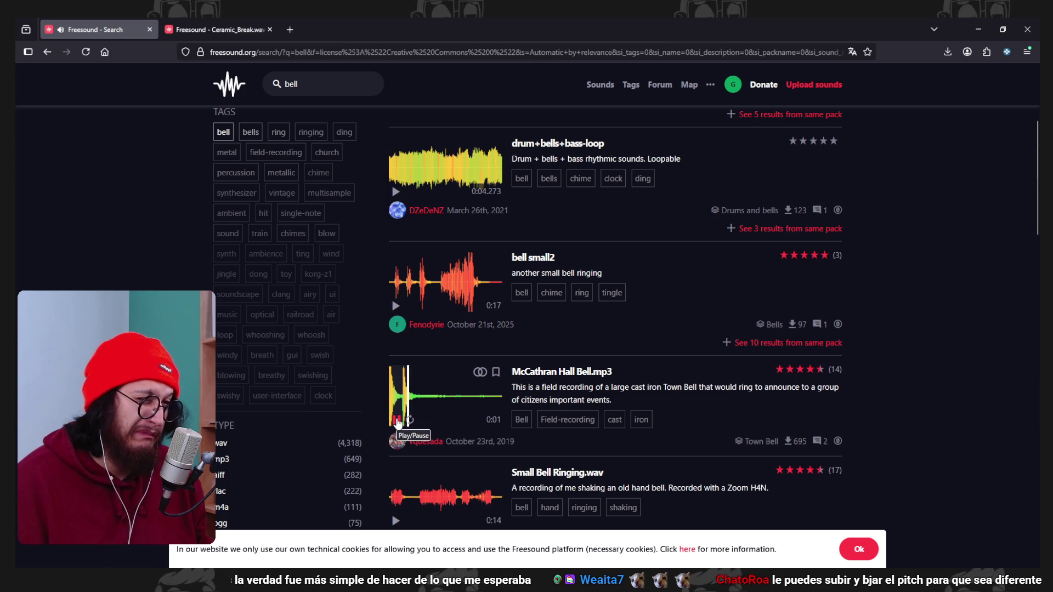
{"action": "scroll", "coordinate": [397, 420], "scroll_direction": "down", "scroll_amount": 7}
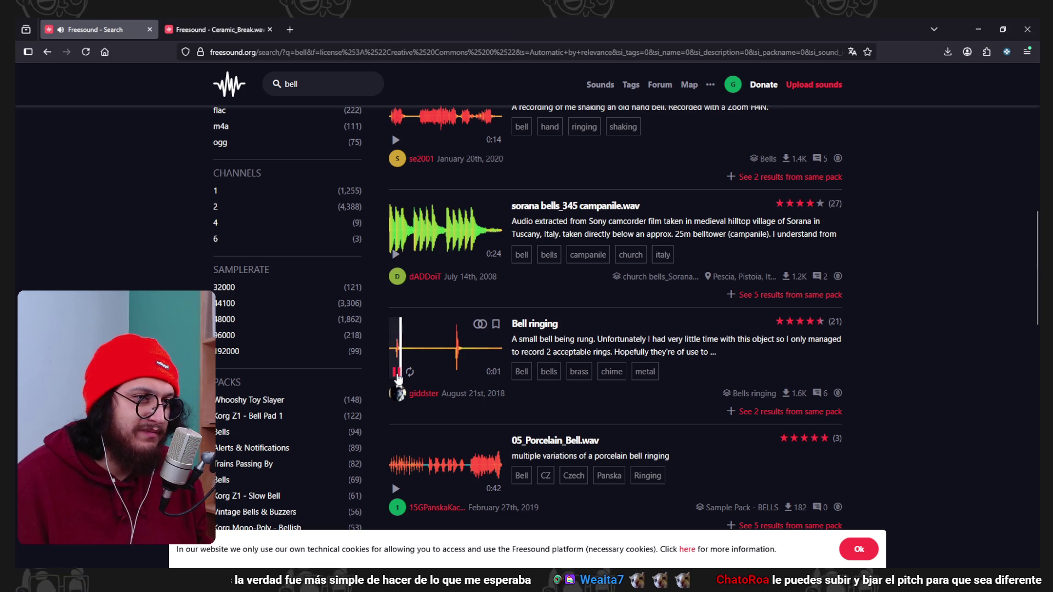
{"action": "left_click", "coordinate": [396, 373]}
{"action": "scroll", "coordinate": [404, 412], "scroll_direction": "down", "scroll_amount": 1}
{"action": "left_click", "coordinate": [396, 434]}
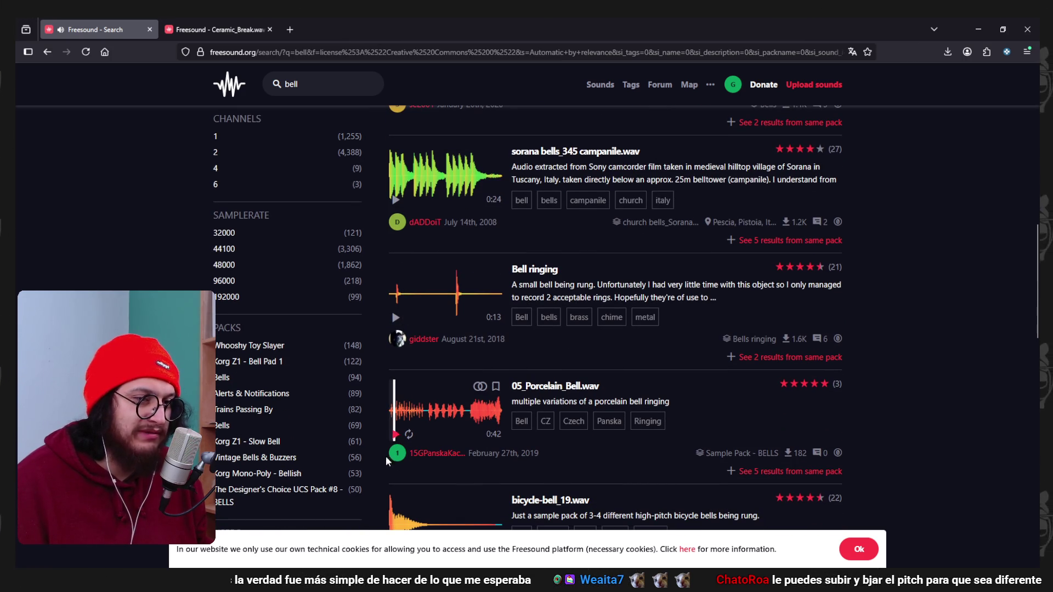
{"action": "key", "text": "alt+Tab"}
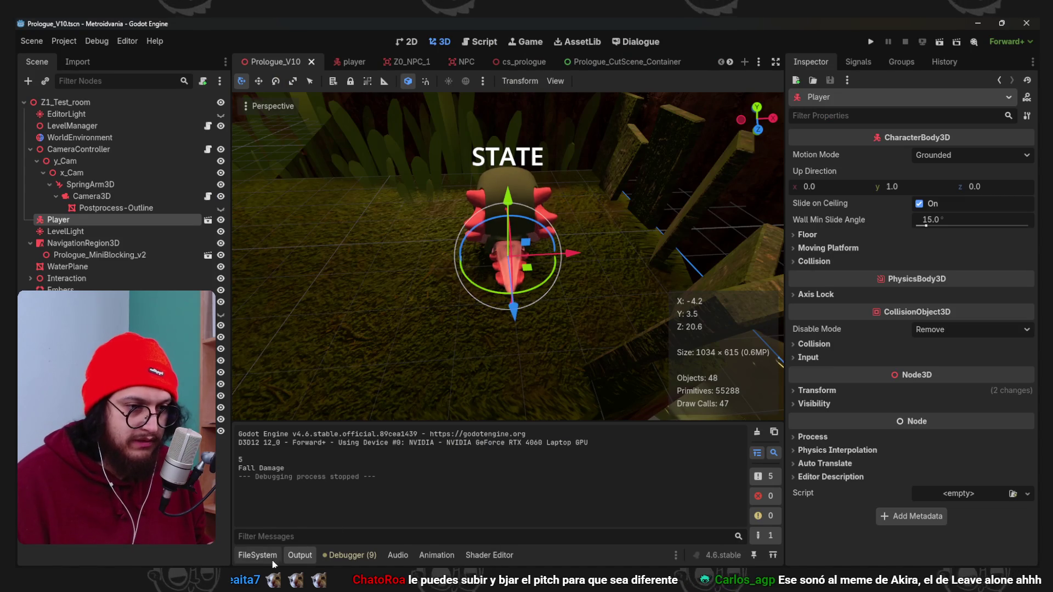
Listen to Impact-01.ogg and Impact-02.ogg in Sfx/03_Impacts, then return to the browser.
{"action": "double_click", "coordinate": [675, 332]}
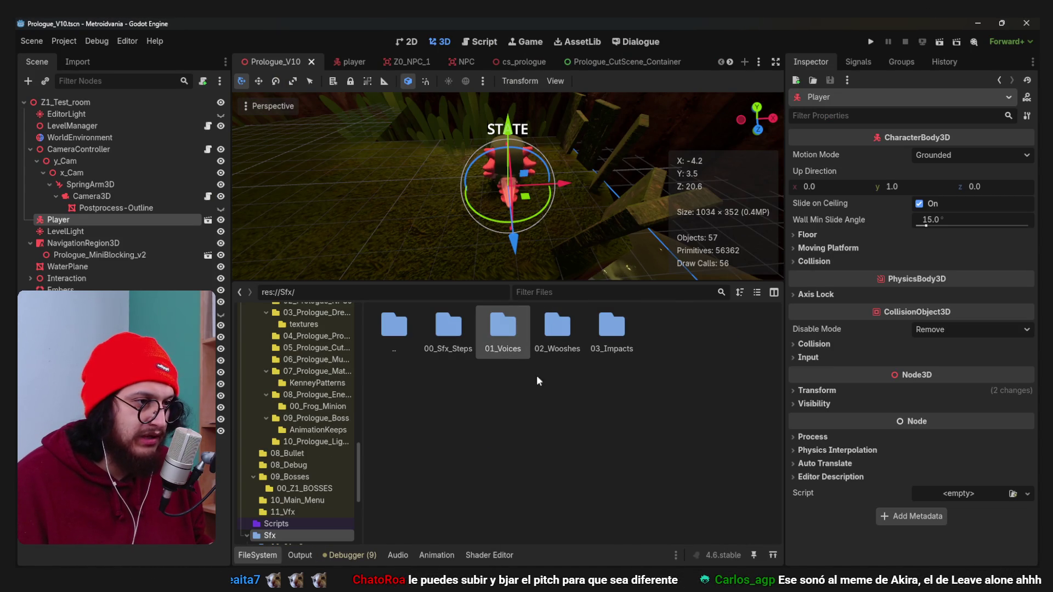
{"action": "double_click", "coordinate": [607, 327]}
{"action": "double_click", "coordinate": [463, 321]}
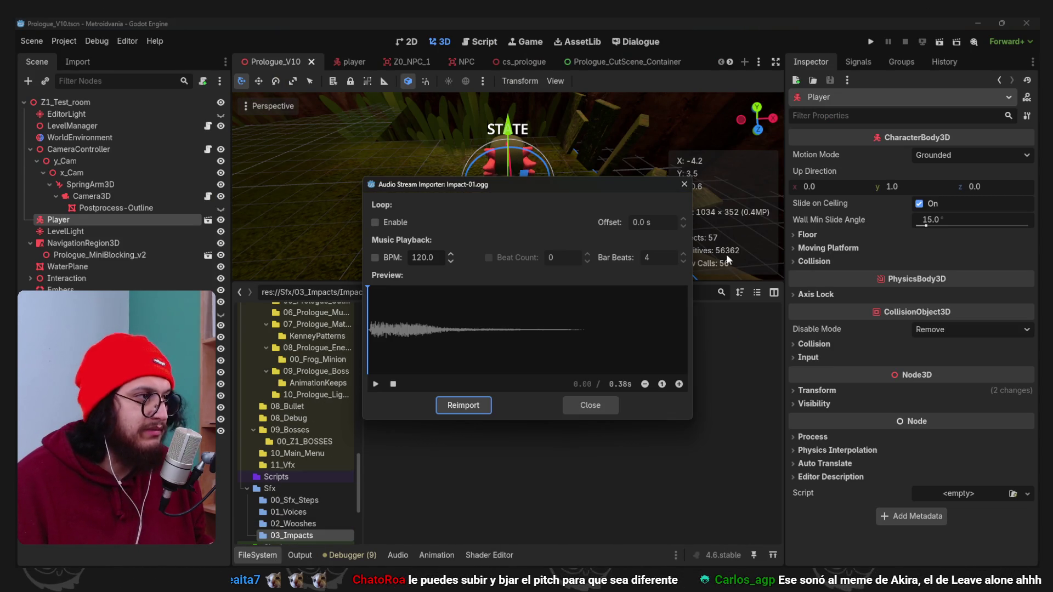
{"action": "left_click", "coordinate": [592, 404]}
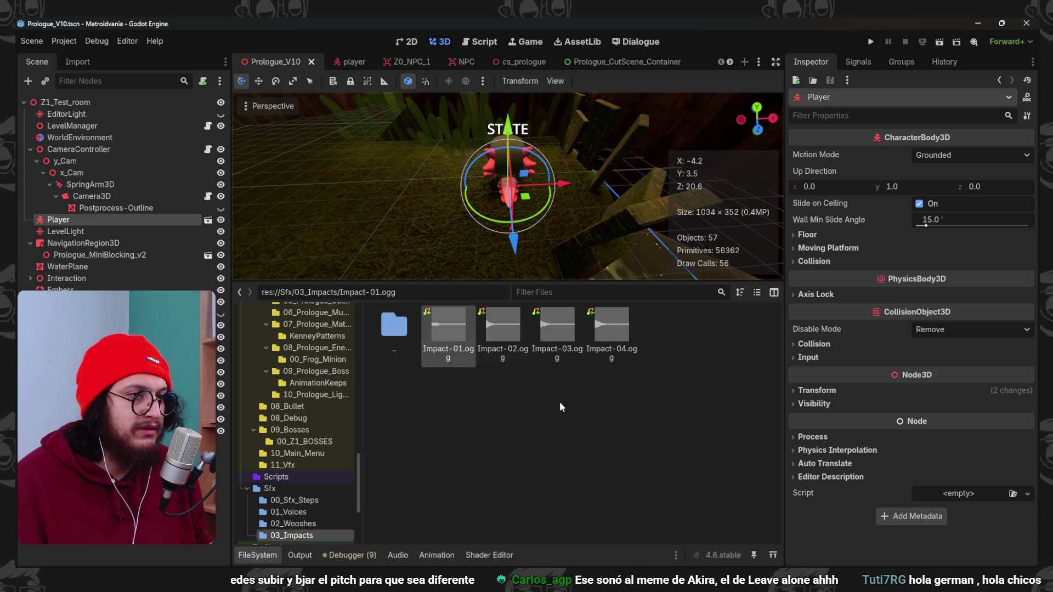
{"action": "double_click", "coordinate": [499, 341]}
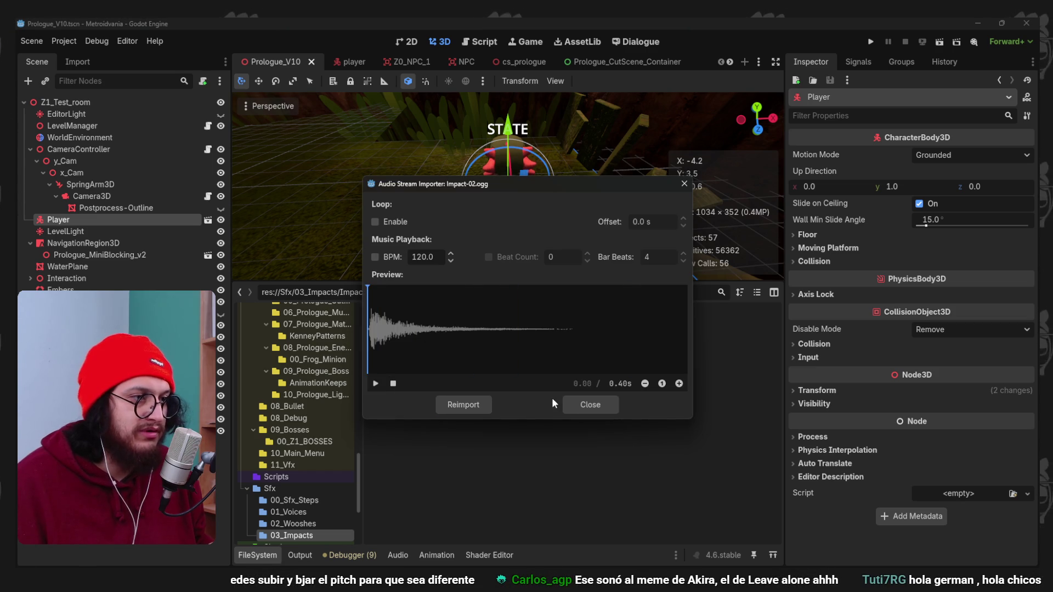
{"action": "left_click", "coordinate": [579, 403]}
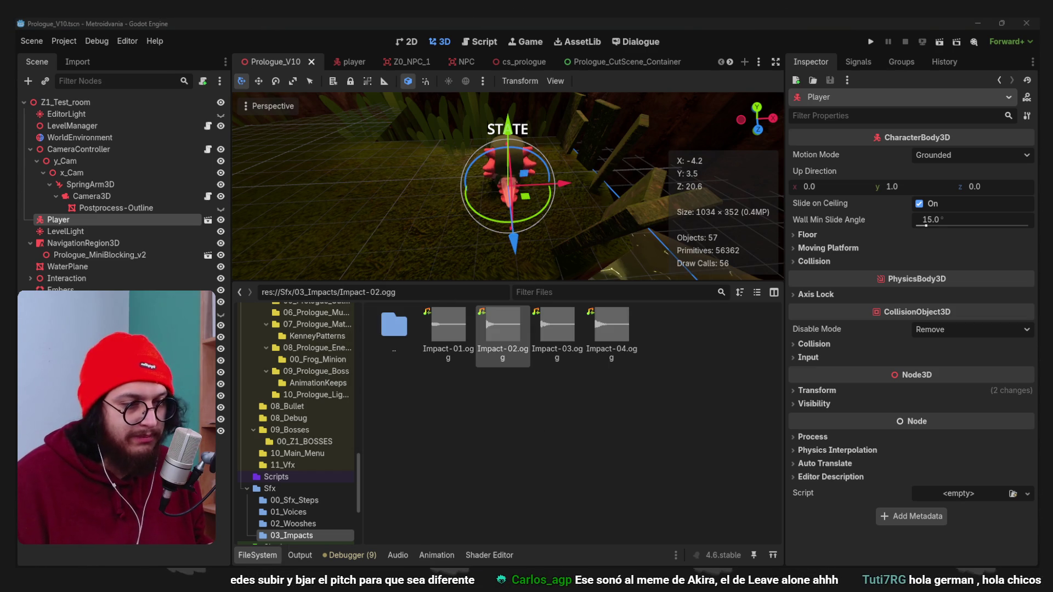
{"action": "key", "text": "alt+Tab"}
{"action": "scroll", "coordinate": [825, 354], "scroll_direction": "down", "scroll_amount": 5}
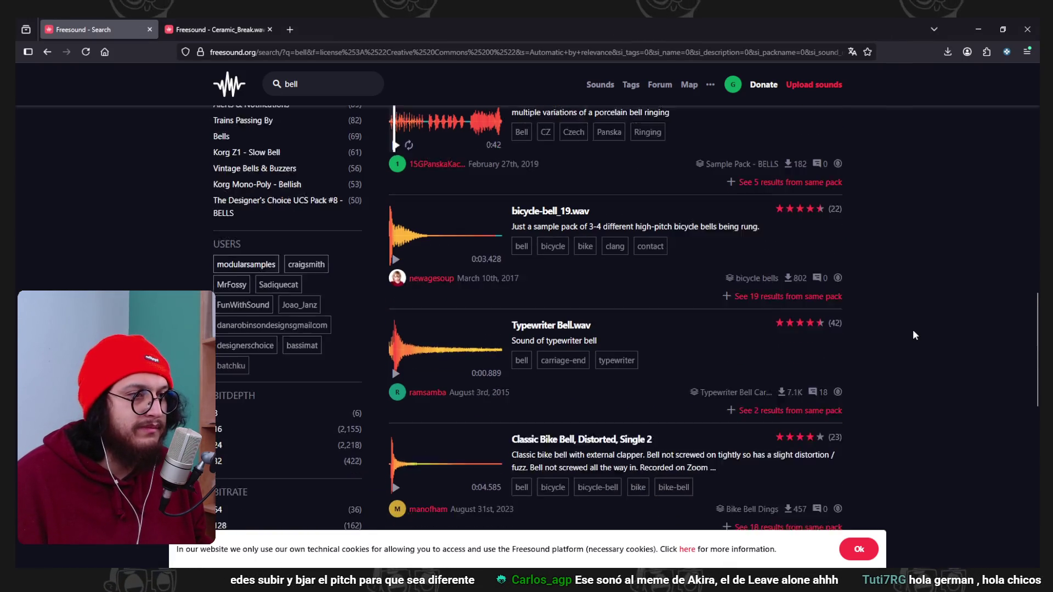
Search Freesound for 'punch meat'.
{"action": "scroll", "coordinate": [913, 331], "scroll_direction": "down", "scroll_amount": 1}
{"action": "scroll", "coordinate": [413, 334], "scroll_direction": "down", "scroll_amount": 5}
{"action": "scroll", "coordinate": [384, 230], "scroll_direction": "up", "scroll_amount": 5}
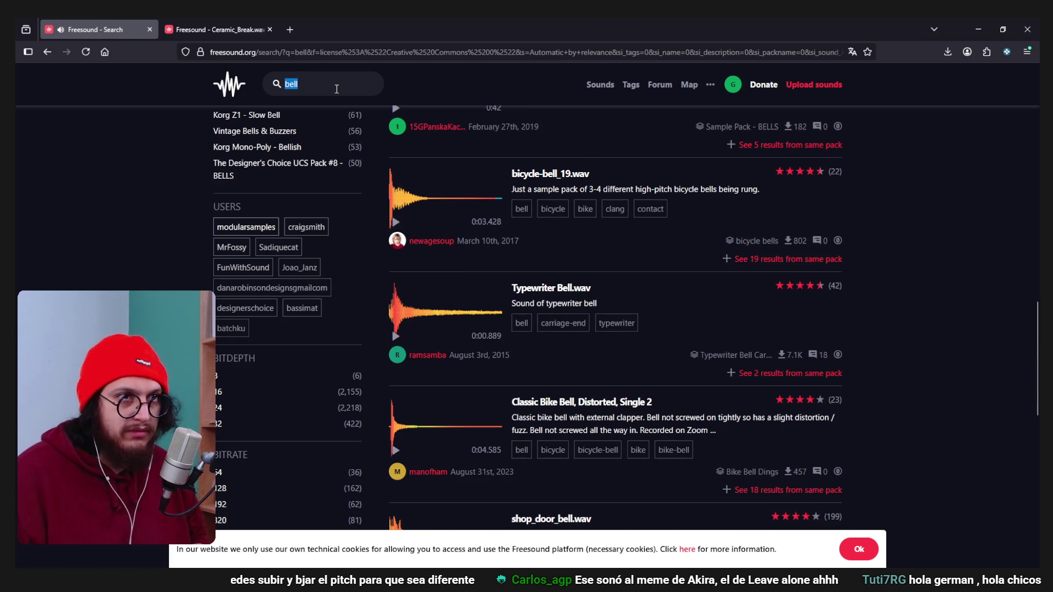
{"action": "type", "text": "punch meat"}
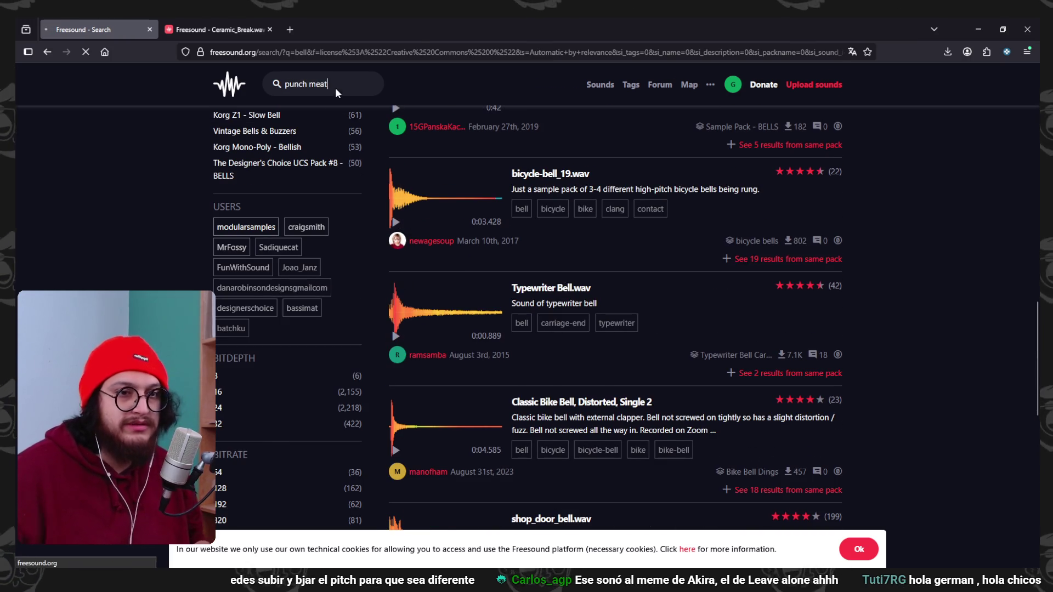
{"action": "key", "text": "Return"}
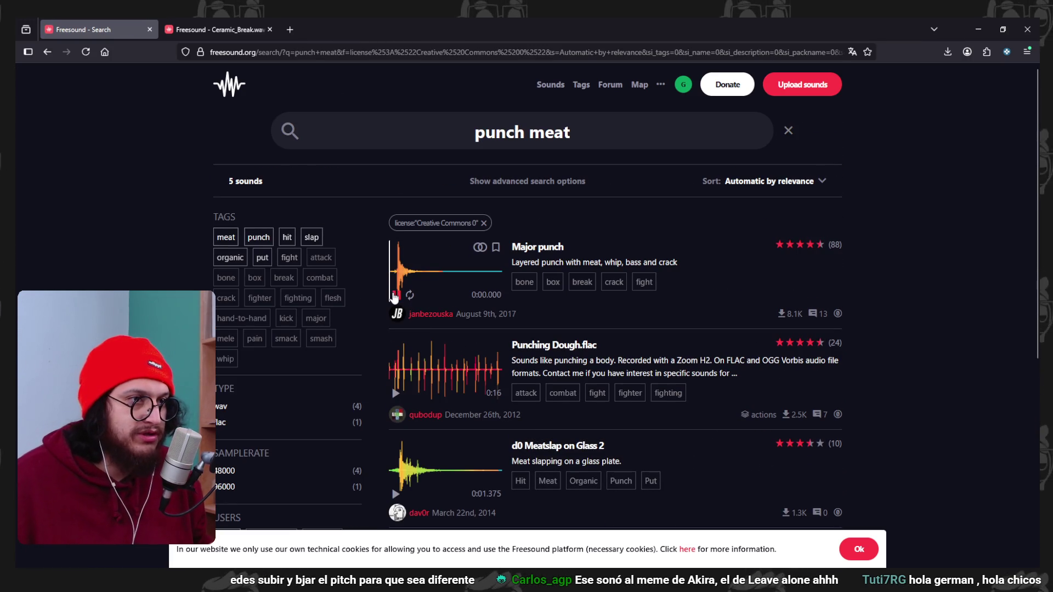
Preview Major punch and the d0 Meatslap on Glass 2 and 1 clips.
{"action": "left_click", "coordinate": [395, 296]}
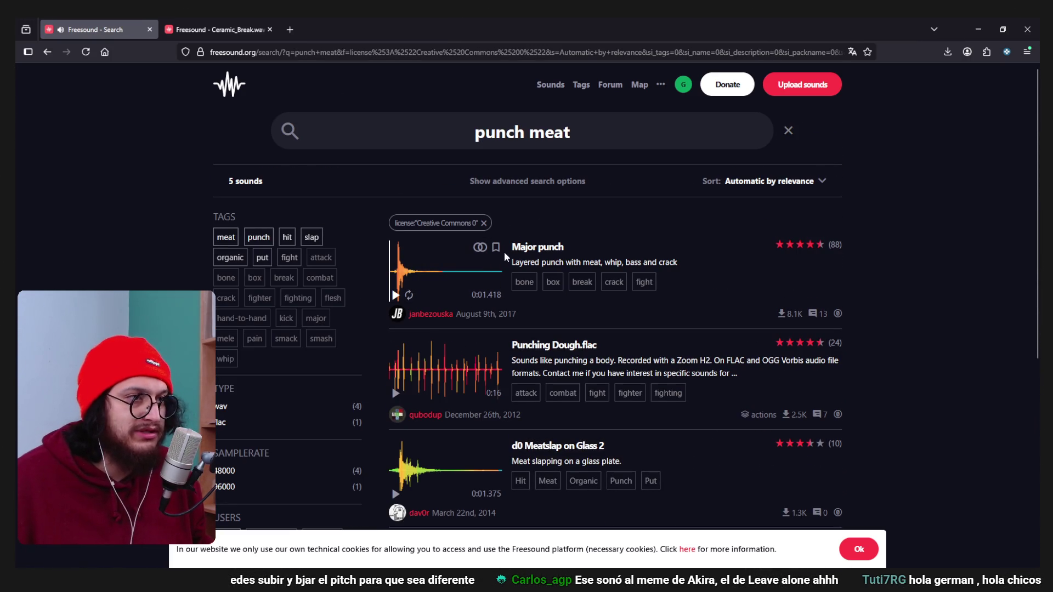
{"action": "scroll", "coordinate": [410, 306], "scroll_direction": "down", "scroll_amount": 2}
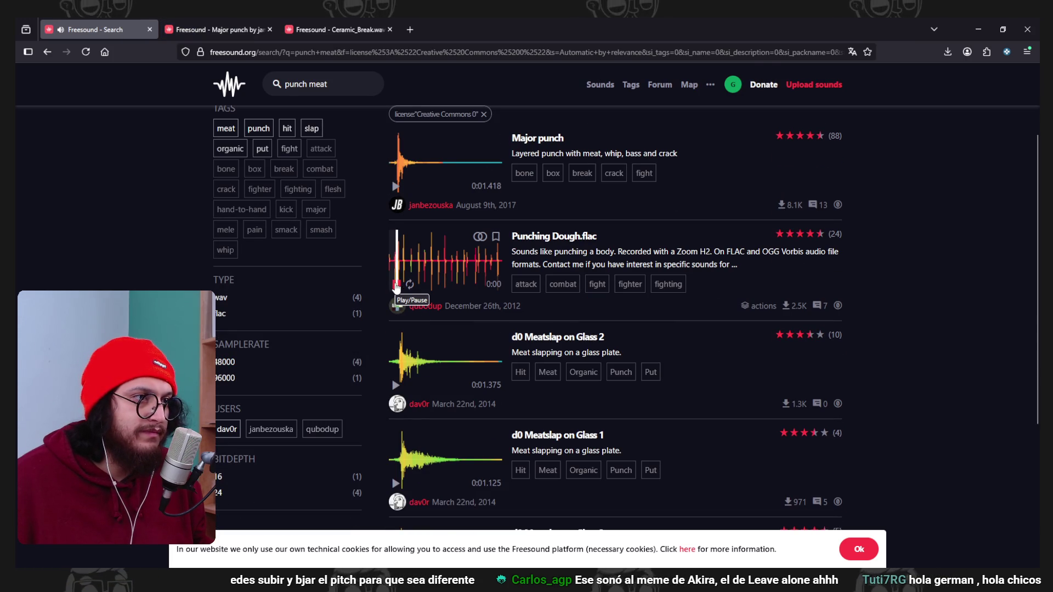
{"action": "scroll", "coordinate": [409, 320], "scroll_direction": "down", "scroll_amount": 1}
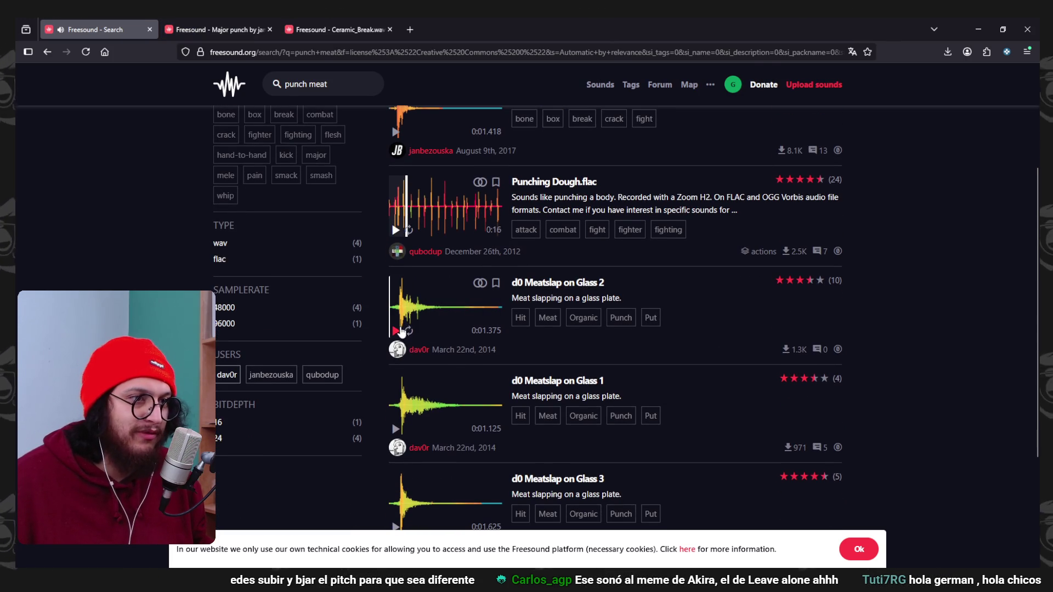
{"action": "left_click", "coordinate": [396, 331]}
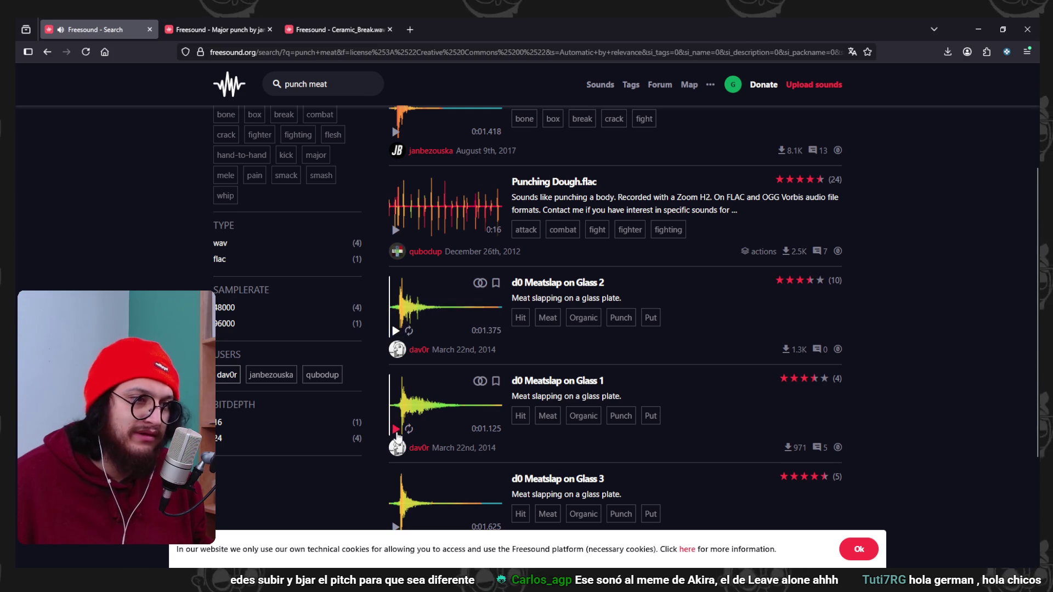
{"action": "left_click", "coordinate": [396, 429]}
{"action": "scroll", "coordinate": [397, 433], "scroll_direction": "down", "scroll_amount": 3}
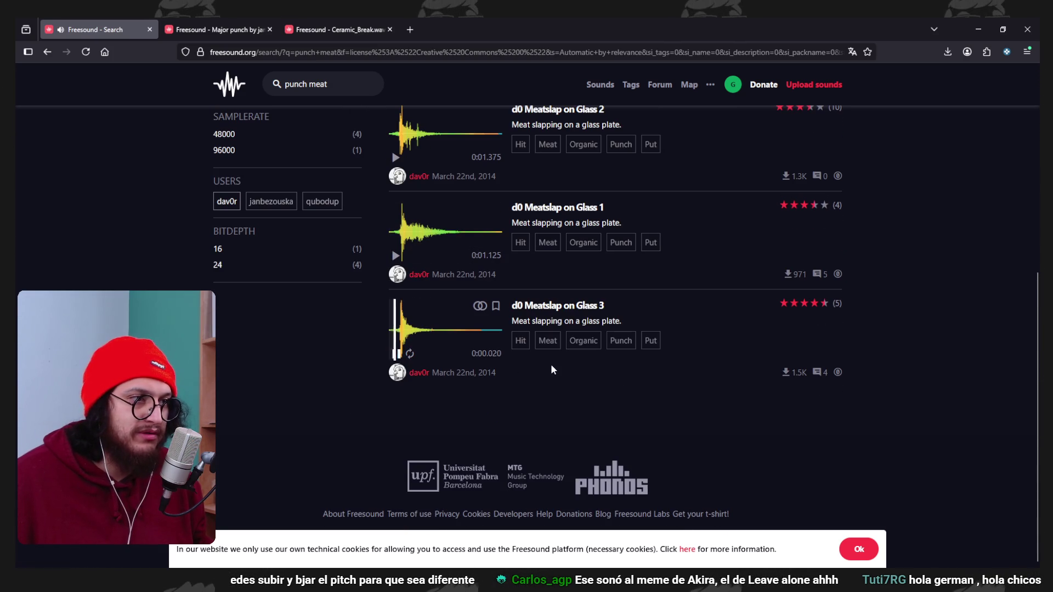
{"action": "scroll", "coordinate": [551, 356], "scroll_direction": "up", "scroll_amount": 6}
{"action": "scroll", "coordinate": [526, 251], "scroll_direction": "down", "scroll_amount": 2}
{"action": "scroll", "coordinate": [526, 250], "scroll_direction": "up", "scroll_amount": 2}
Replace the search text with 'meat' and search again.
{"action": "key", "text": "ctrl+a"}
{"action": "type", "text": "meat"}
{"action": "key", "text": "Return"}
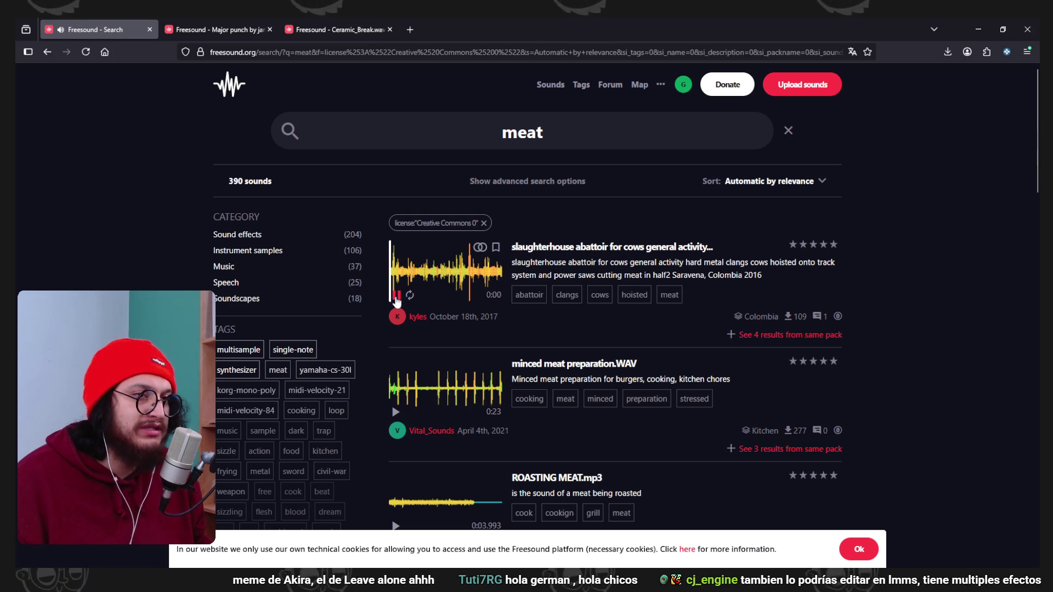
Preview minced meat preparation.WAV, then select the word 'meat' in the search box.
{"action": "scroll", "coordinate": [390, 348], "scroll_direction": "down", "scroll_amount": 3}
{"action": "left_click", "coordinate": [395, 248]}
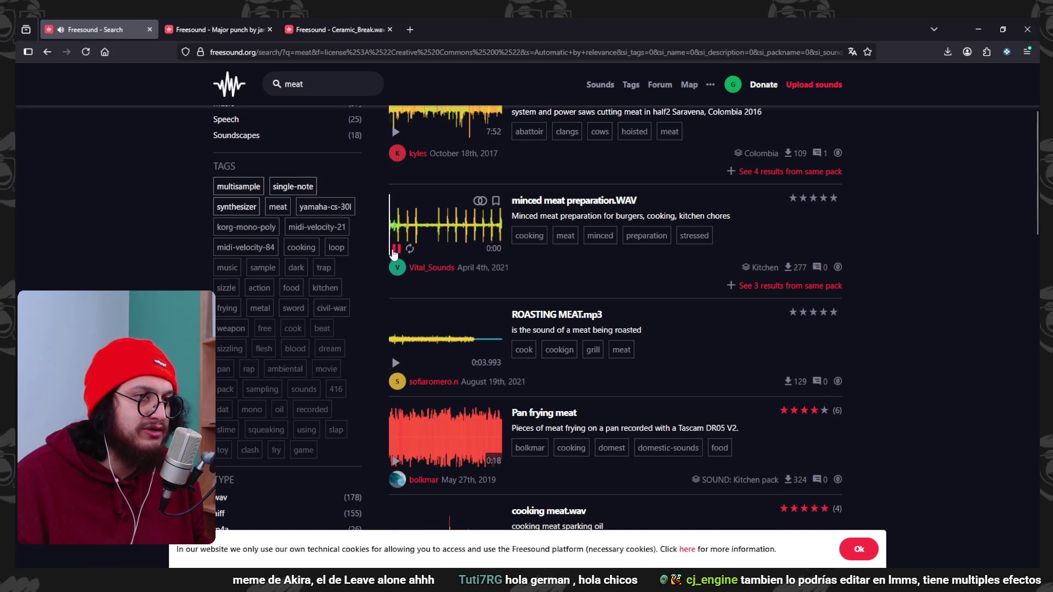
{"action": "scroll", "coordinate": [407, 265], "scroll_direction": "down", "scroll_amount": 7}
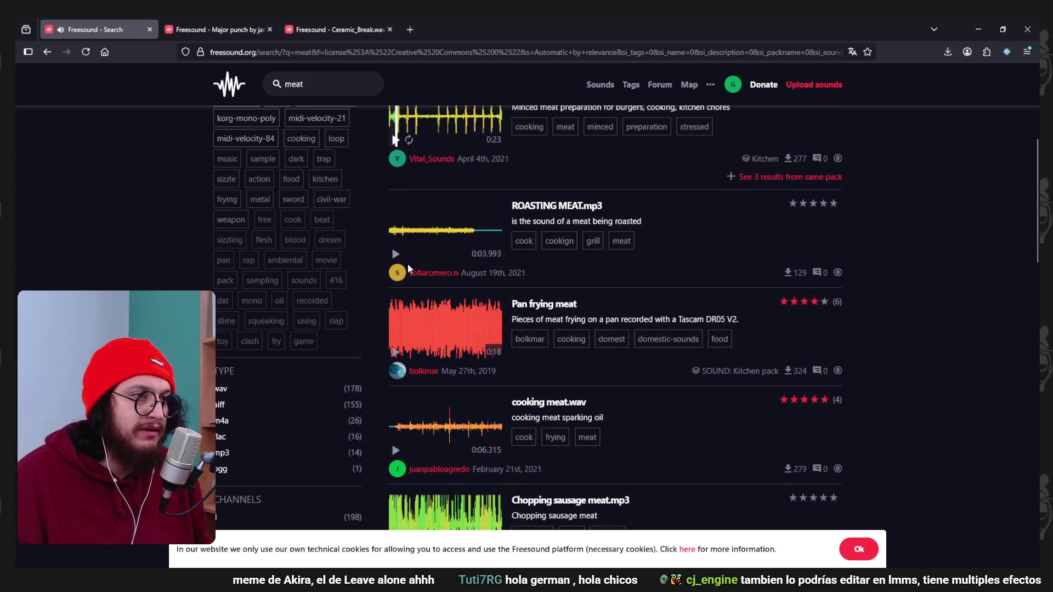
{"action": "scroll", "coordinate": [407, 264], "scroll_direction": "down", "scroll_amount": 3}
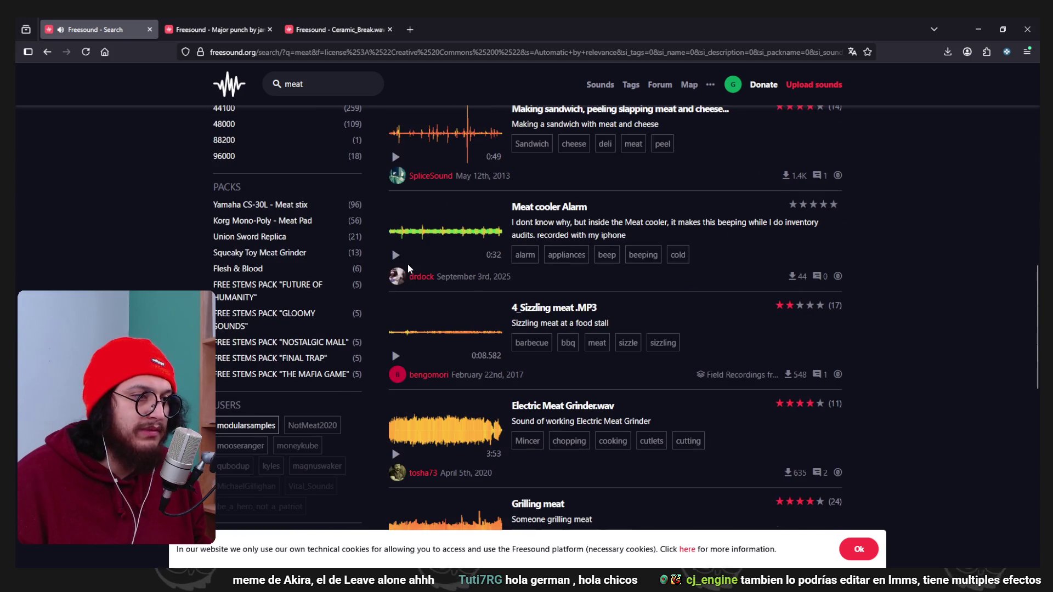
{"action": "scroll", "coordinate": [407, 265], "scroll_direction": "up", "scroll_amount": 15}
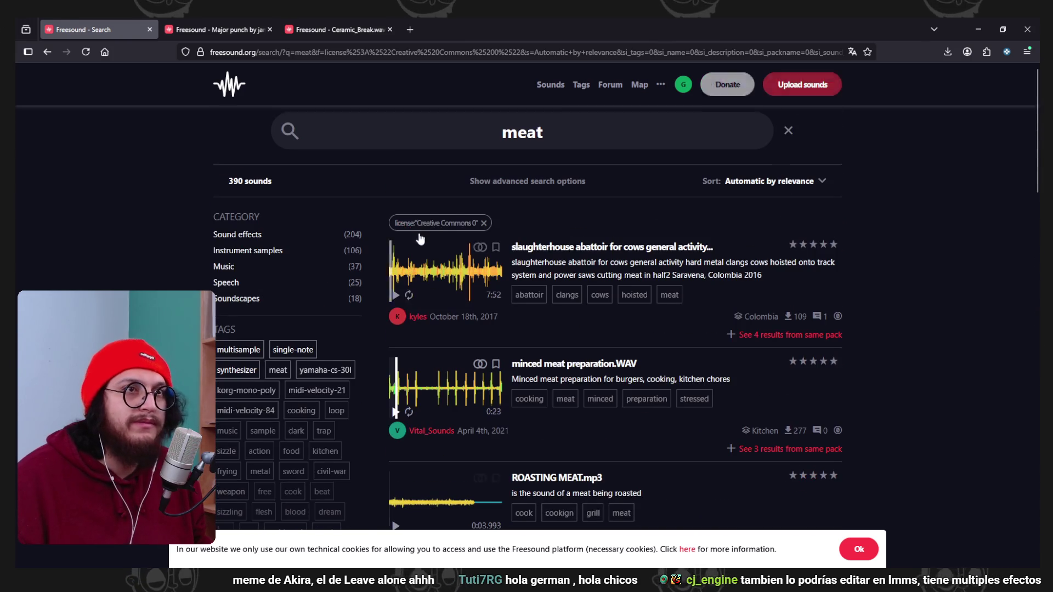
{"action": "double_click", "coordinate": [523, 130]}
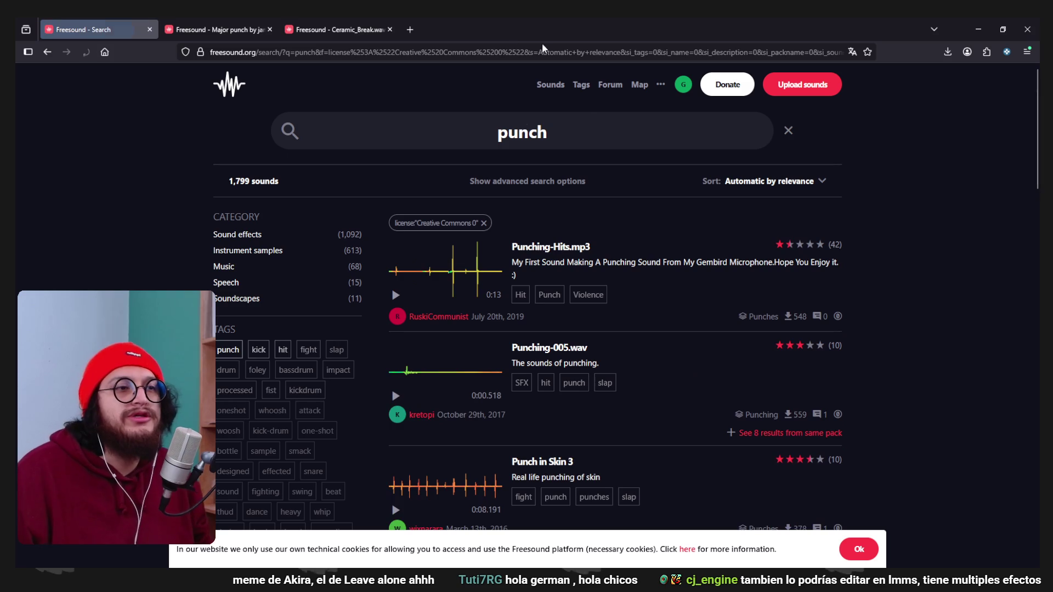
Preview Punch 2 - Heavy.ogg and Punch Press, 10 Ton, Clip1.wav from the punch results.
{"action": "scroll", "coordinate": [557, 312], "scroll_direction": "down", "scroll_amount": 20}
{"action": "scroll", "coordinate": [556, 311], "scroll_direction": "up", "scroll_amount": 5}
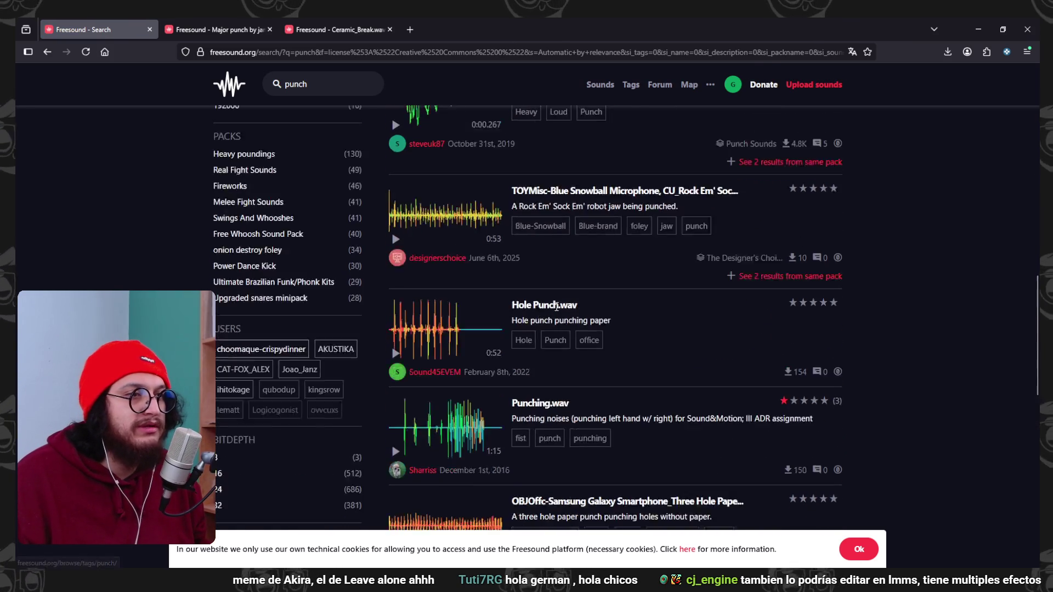
{"action": "left_click", "coordinate": [395, 192]}
{"action": "scroll", "coordinate": [396, 187], "scroll_direction": "down", "scroll_amount": 6}
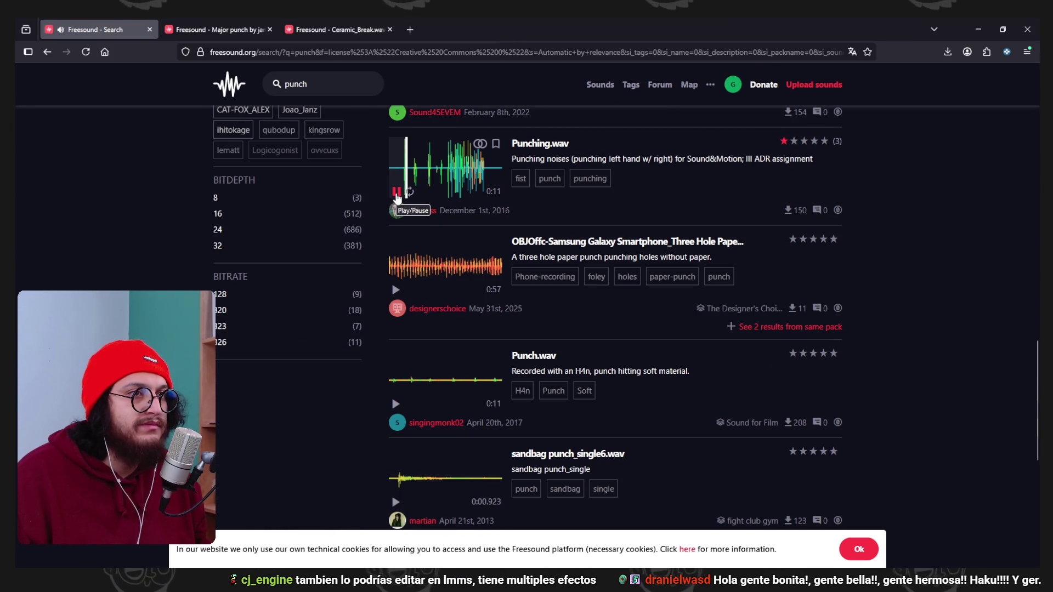
{"action": "scroll", "coordinate": [397, 219], "scroll_direction": "down", "scroll_amount": 5}
{"action": "left_click", "coordinate": [396, 344]}
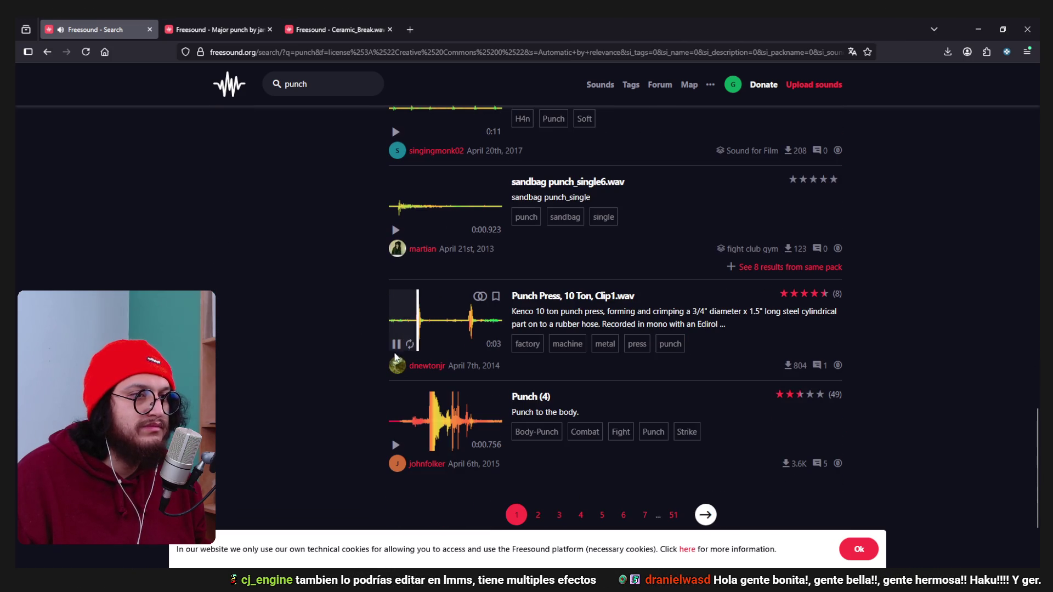
{"action": "scroll", "coordinate": [525, 388], "scroll_direction": "down", "scroll_amount": 2}
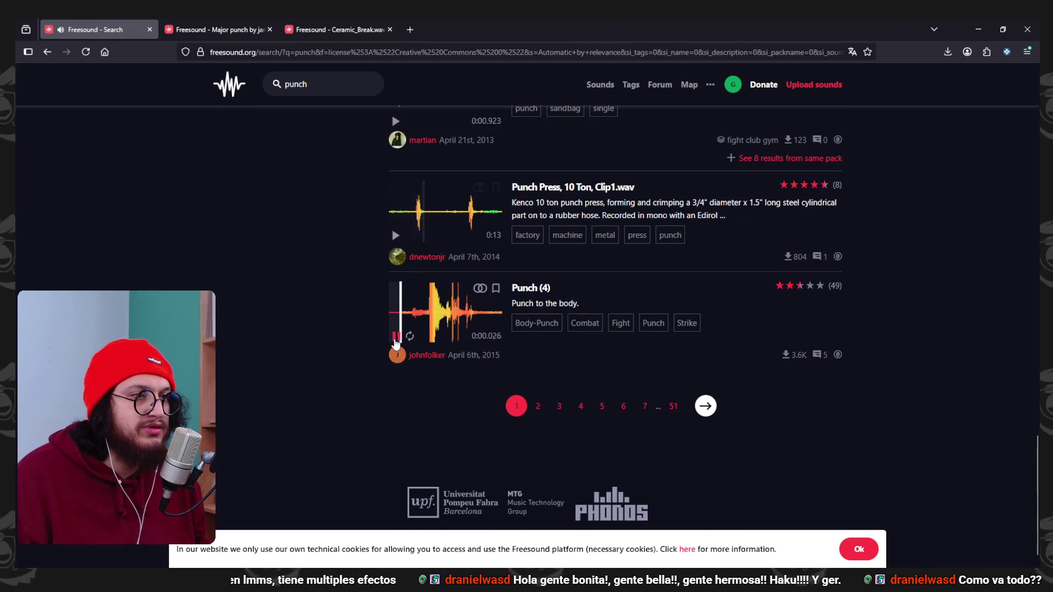
On page 2, audition Punch Thud.wav and open its page in a background tab.
{"action": "left_click", "coordinate": [538, 406]}
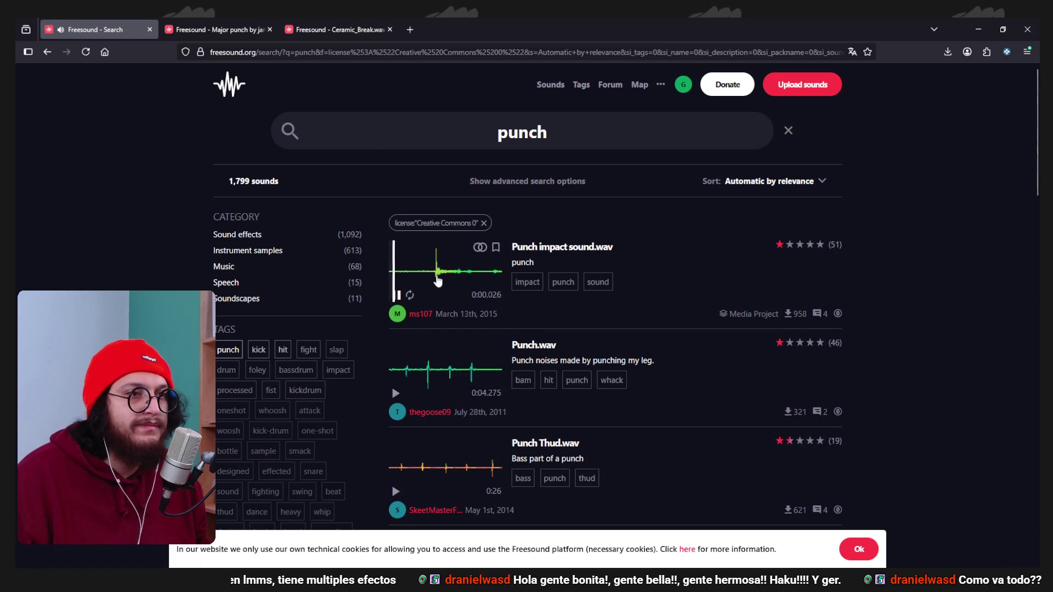
{"action": "scroll", "coordinate": [405, 312], "scroll_direction": "down", "scroll_amount": 2}
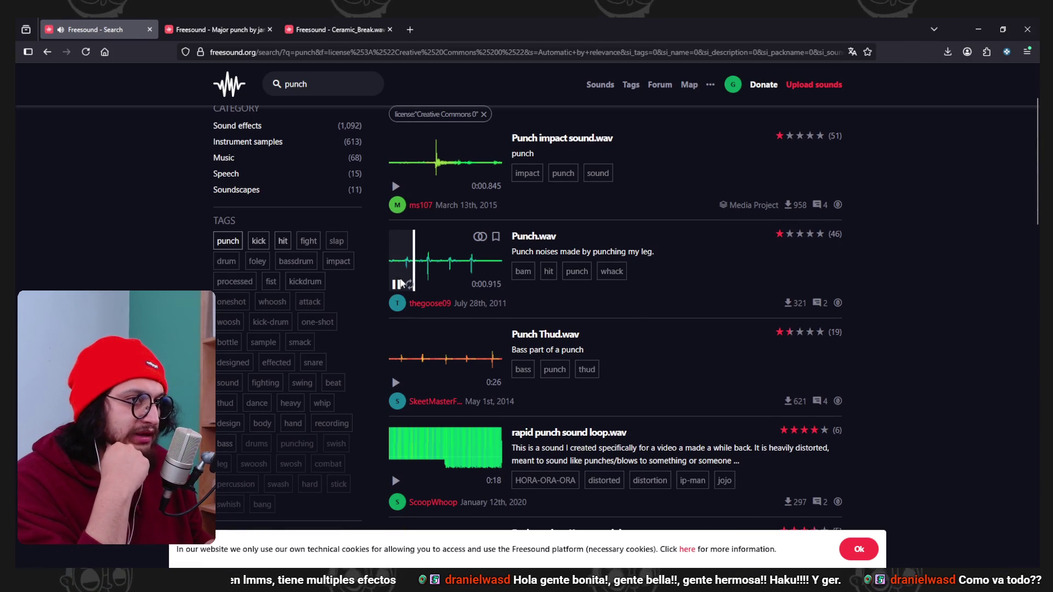
{"action": "left_click", "coordinate": [396, 383]}
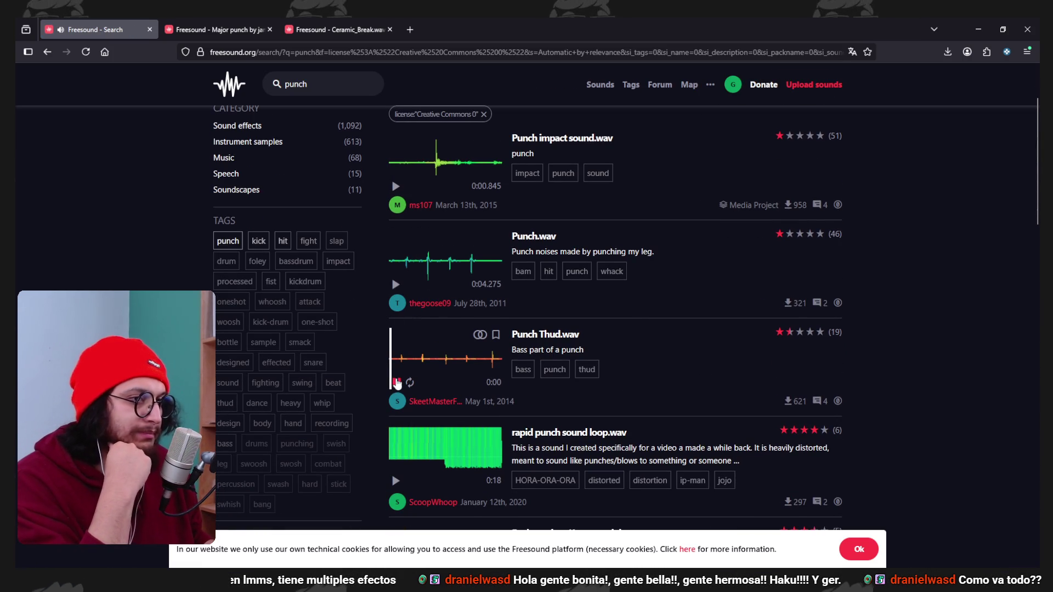
{"action": "left_click", "coordinate": [422, 365]}
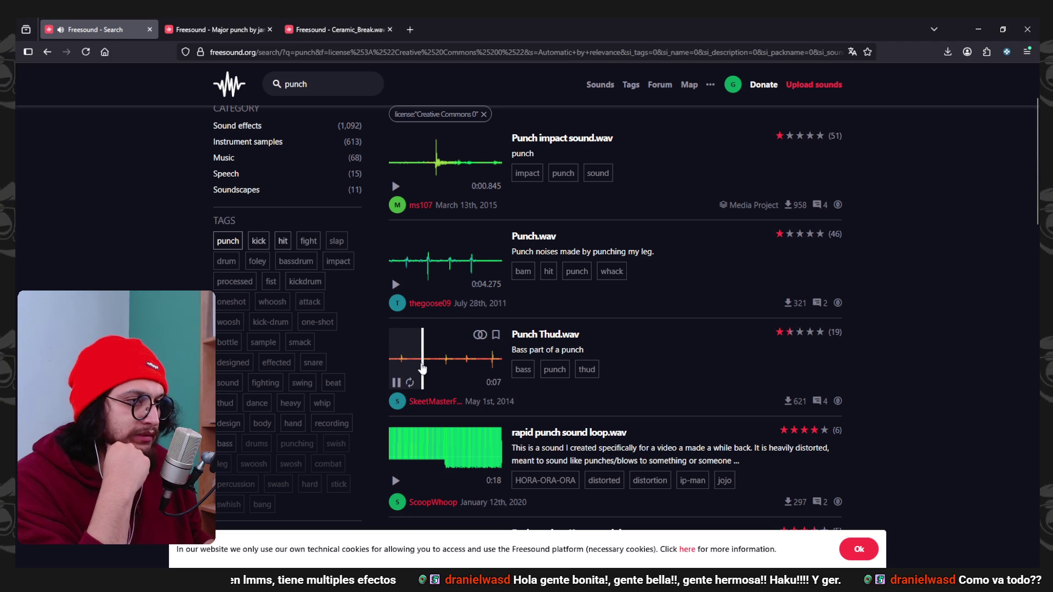
{"action": "left_click", "coordinate": [414, 366]}
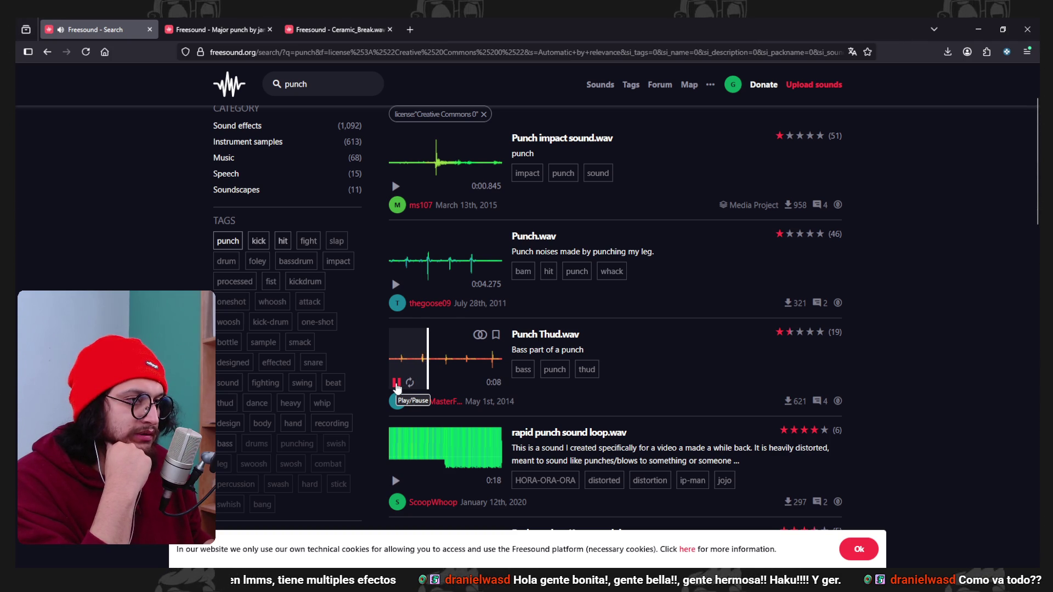
{"action": "middle_click", "coordinate": [524, 340]}
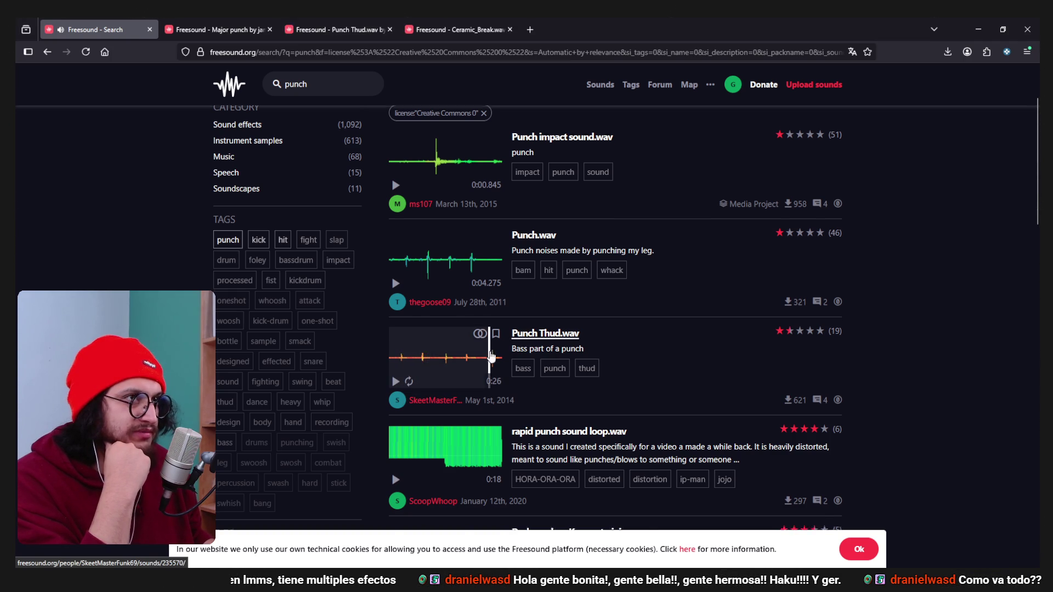
Open Punch1.wav's page in a background tab and play boxing punching bag practice 2.wav.
{"action": "scroll", "coordinate": [397, 296], "scroll_direction": "down", "scroll_amount": 4}
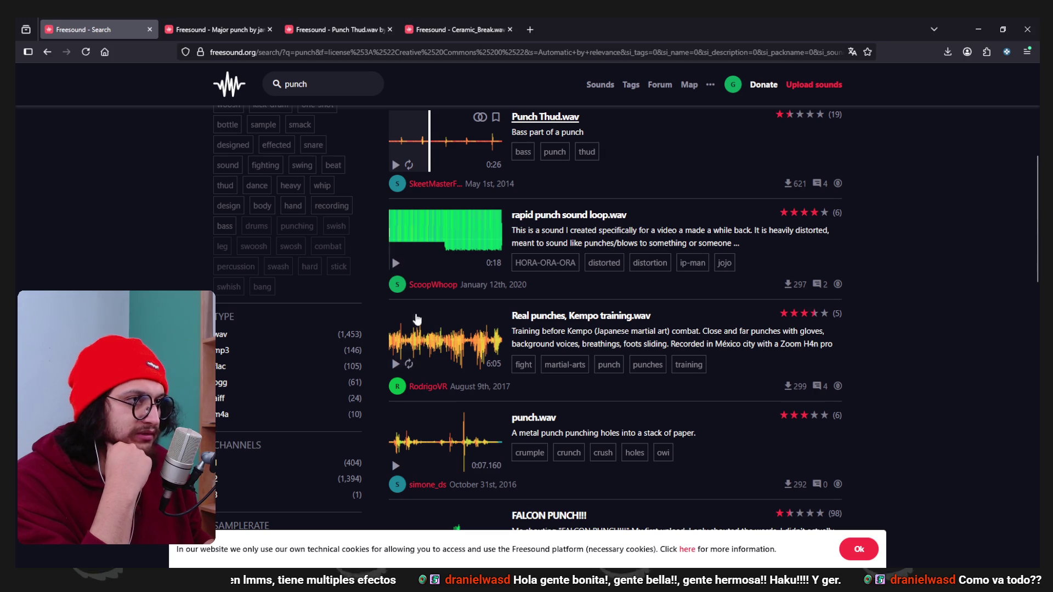
{"action": "scroll", "coordinate": [416, 329], "scroll_direction": "down", "scroll_amount": 2}
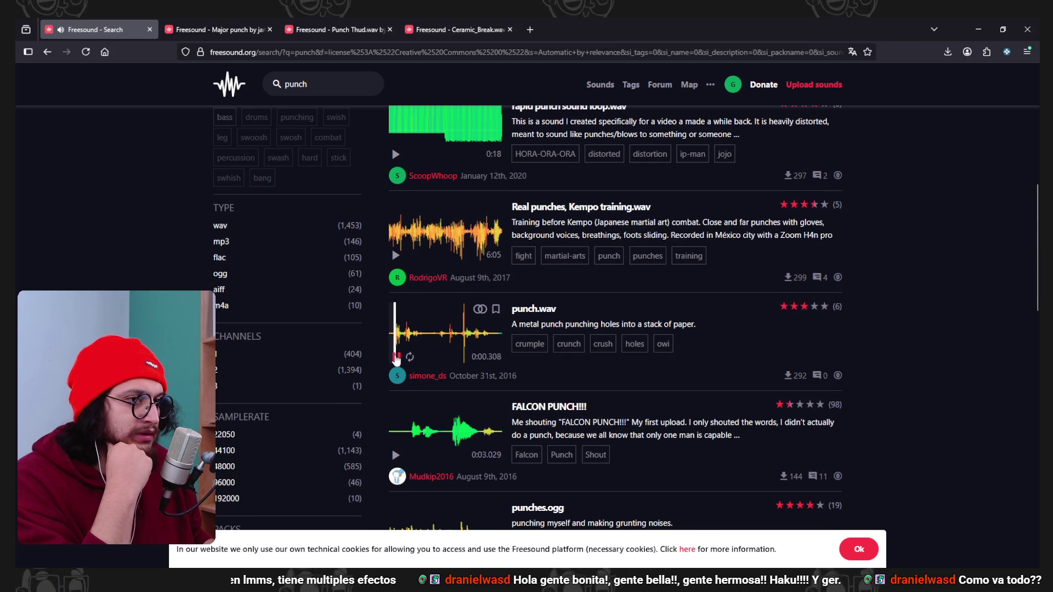
{"action": "scroll", "coordinate": [417, 351], "scroll_direction": "down", "scroll_amount": 3}
{"action": "scroll", "coordinate": [422, 345], "scroll_direction": "down", "scroll_amount": 3}
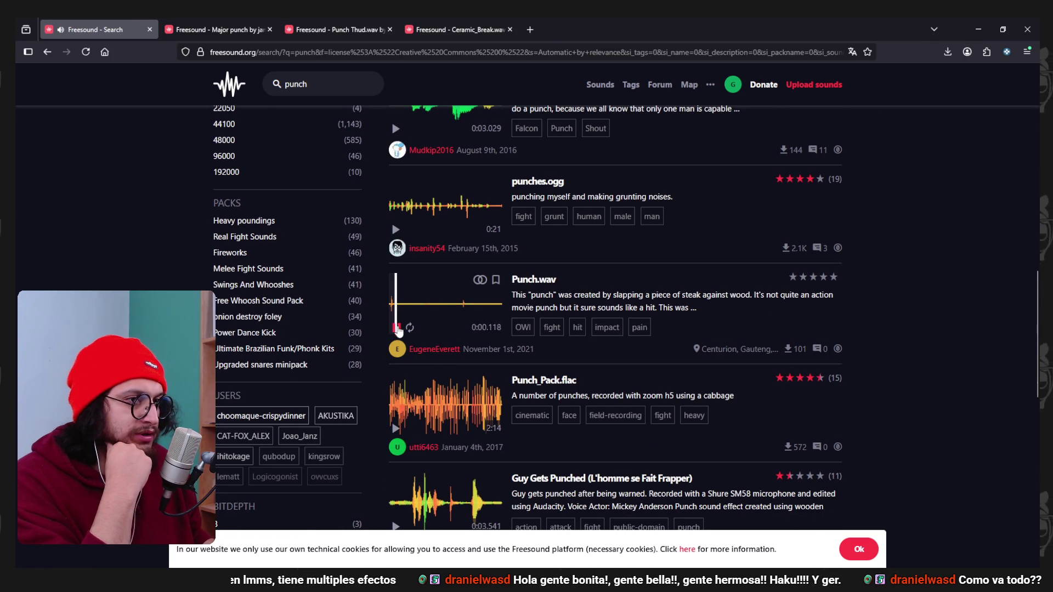
{"action": "scroll", "coordinate": [399, 328], "scroll_direction": "down", "scroll_amount": 5}
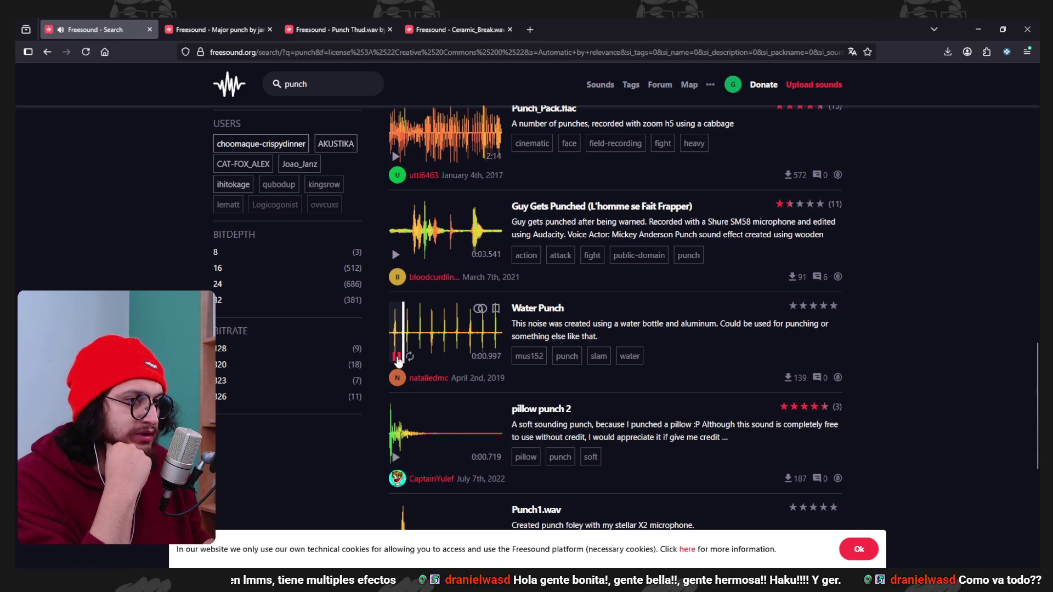
{"action": "scroll", "coordinate": [449, 380], "scroll_direction": "down", "scroll_amount": 1}
{"action": "scroll", "coordinate": [449, 380], "scroll_direction": "down", "scroll_amount": 1}
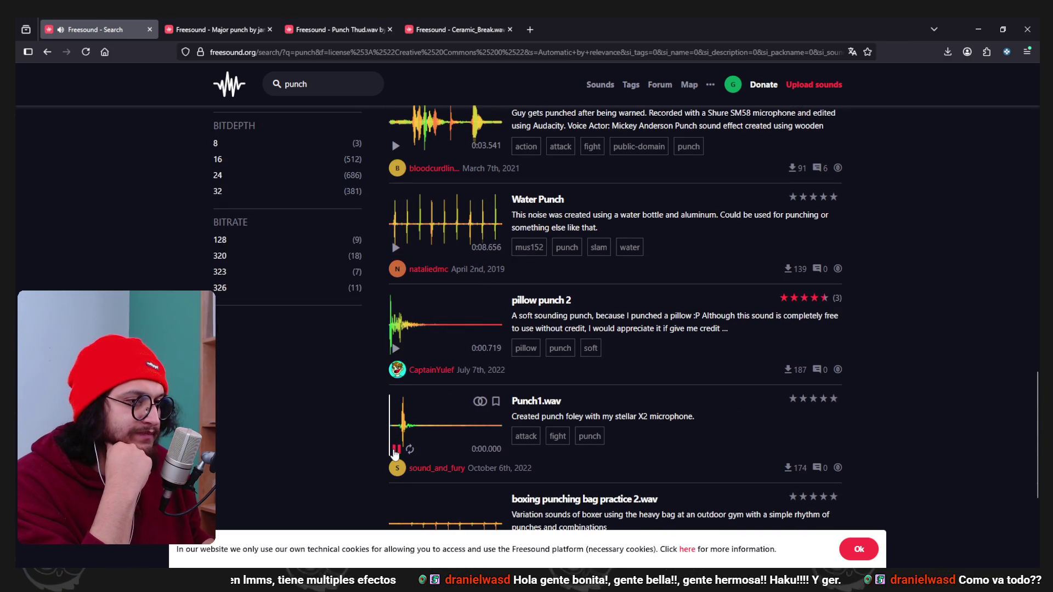
{"action": "middle_click", "coordinate": [536, 401]}
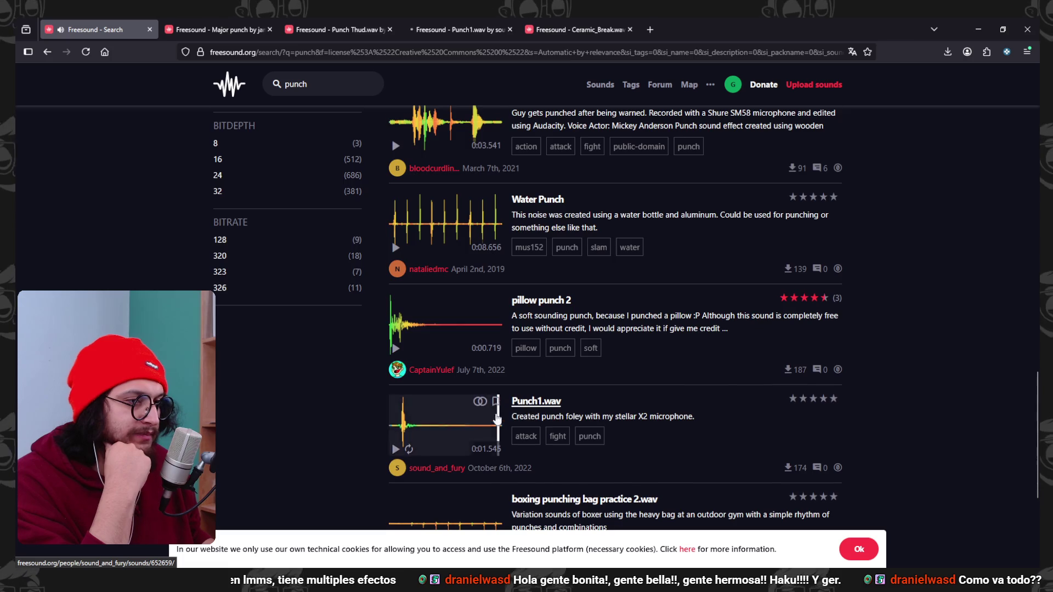
{"action": "scroll", "coordinate": [422, 390], "scroll_direction": "down", "scroll_amount": 3}
{"action": "left_click", "coordinate": [409, 369]}
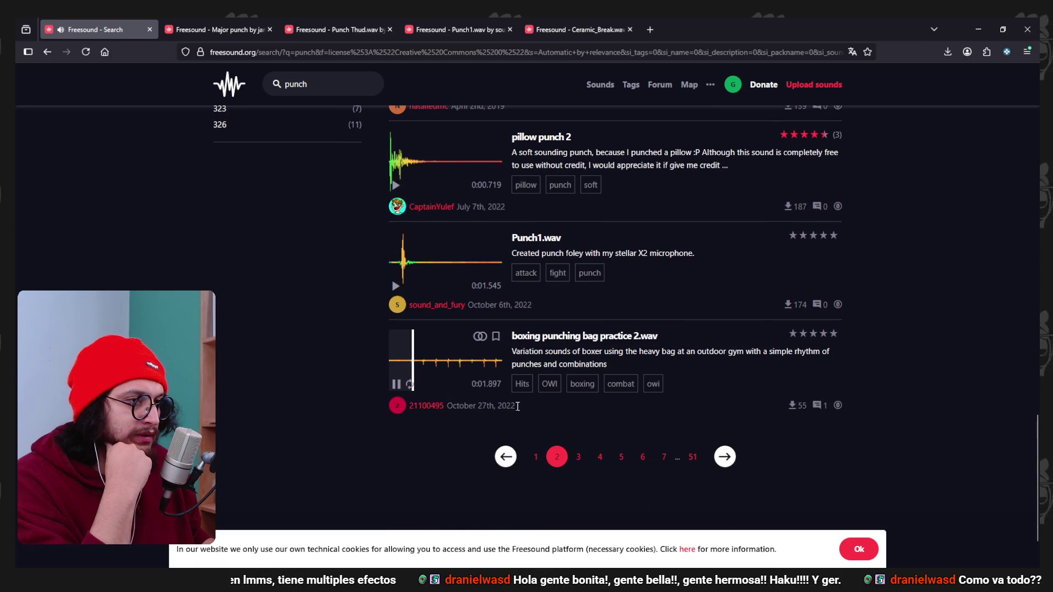
On page 3, preview Heavy leather hole punch and the boxing punching bag sound, then open a new tab.
{"action": "left_click", "coordinate": [578, 458]}
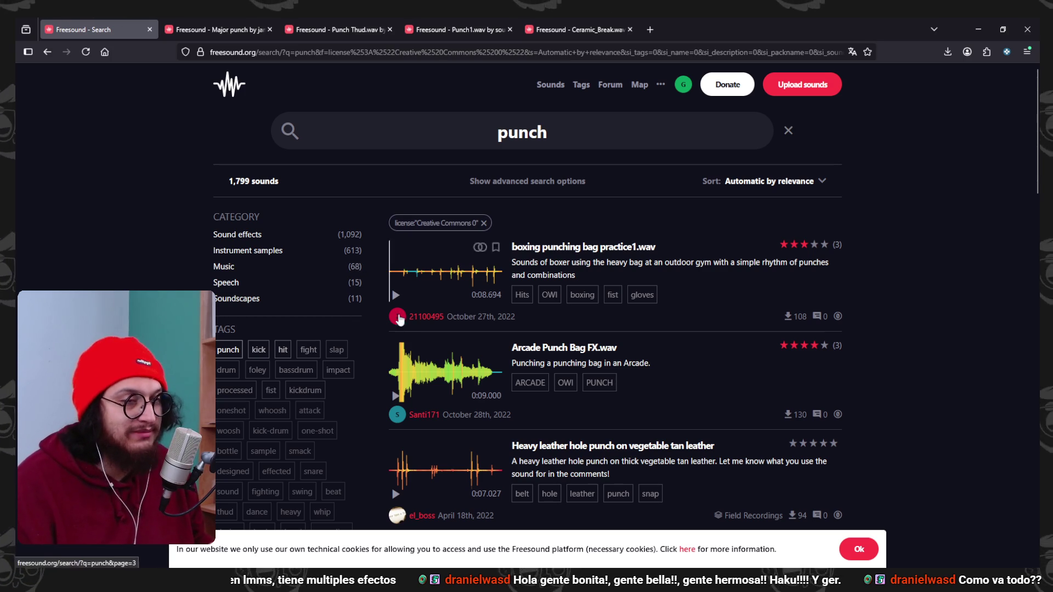
{"action": "scroll", "coordinate": [428, 275], "scroll_direction": "down", "scroll_amount": 2}
{"action": "scroll", "coordinate": [433, 278], "scroll_direction": "down", "scroll_amount": 1}
{"action": "left_click", "coordinate": [396, 331]}
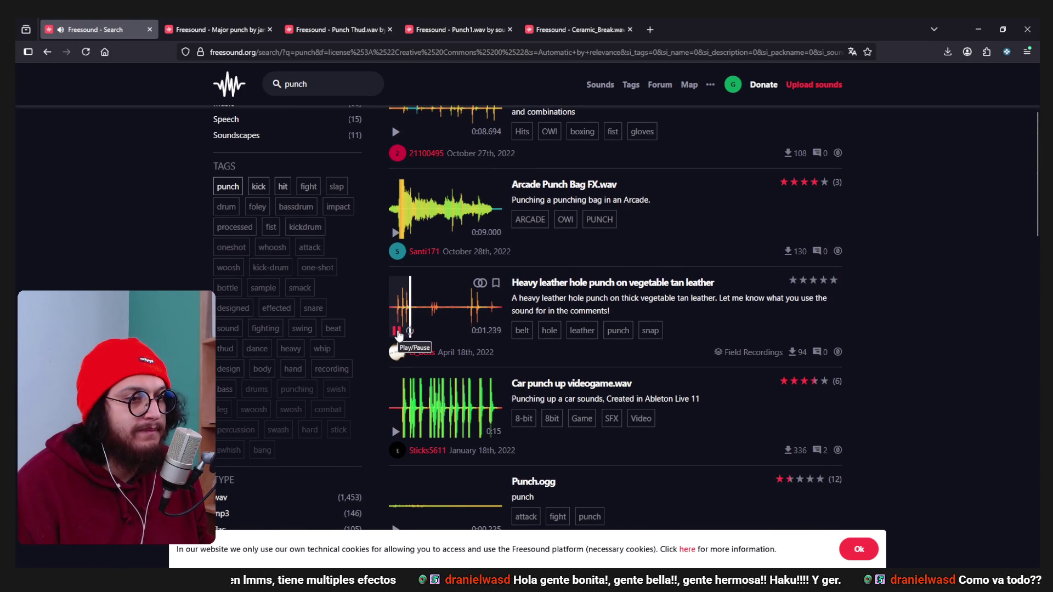
{"action": "left_click", "coordinate": [396, 331]}
{"action": "scroll", "coordinate": [398, 333], "scroll_direction": "up", "scroll_amount": 3}
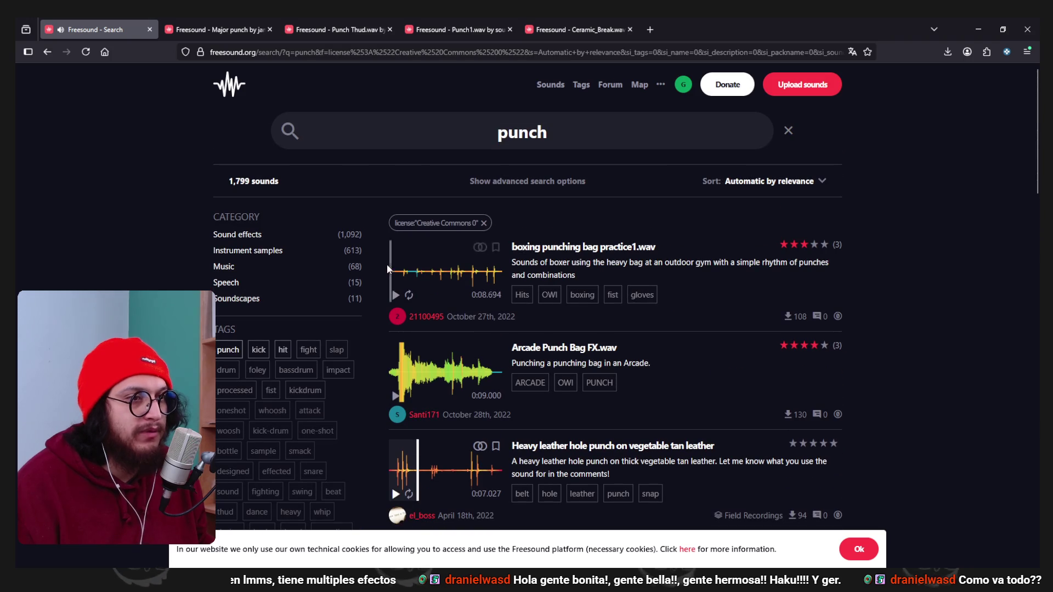
{"action": "left_click", "coordinate": [395, 296]}
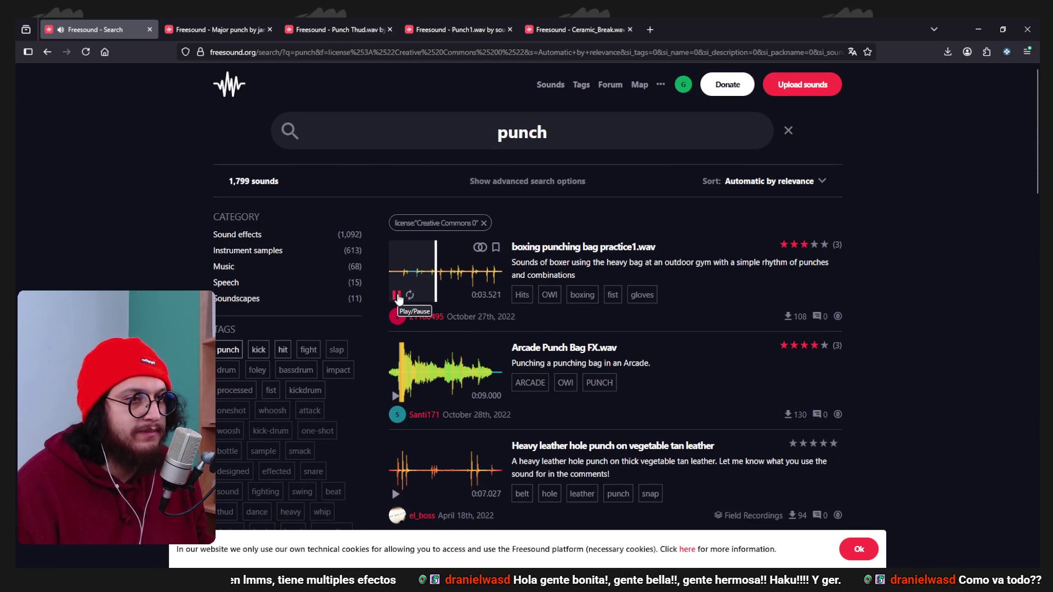
{"action": "left_click", "coordinate": [643, 34]}
Load YouTube and close the floating miniplayer.
{"action": "type", "text": "youtube.com/"}
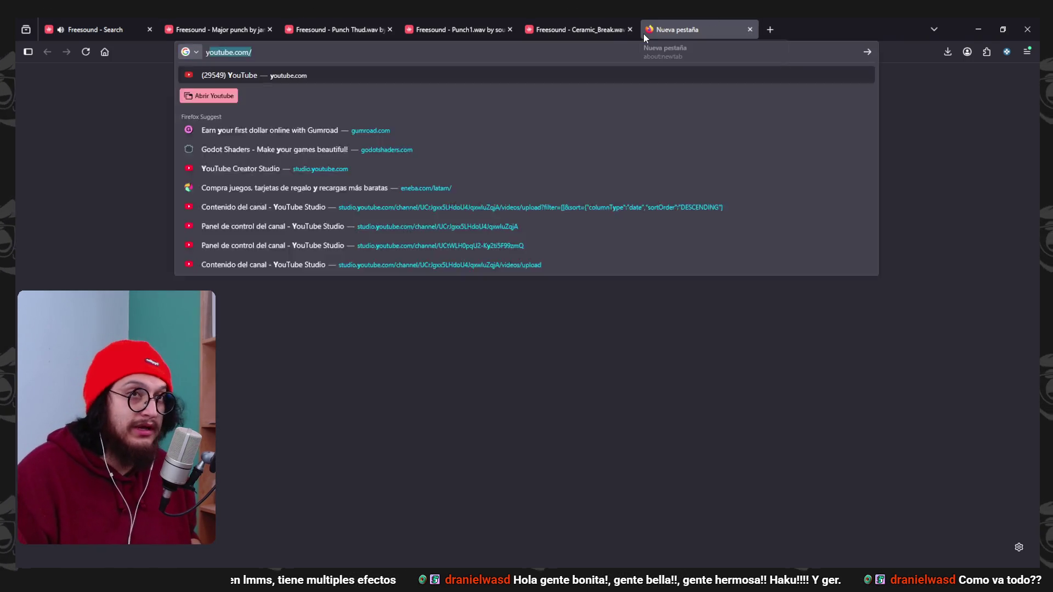
{"action": "key", "text": "Return"}
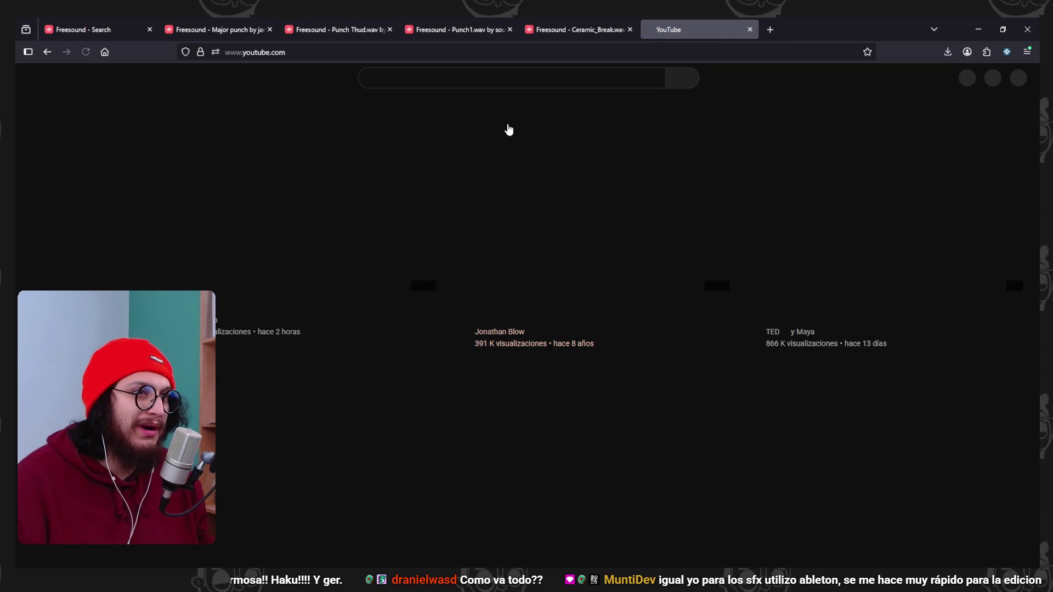
{"action": "left_click", "coordinate": [501, 77]}
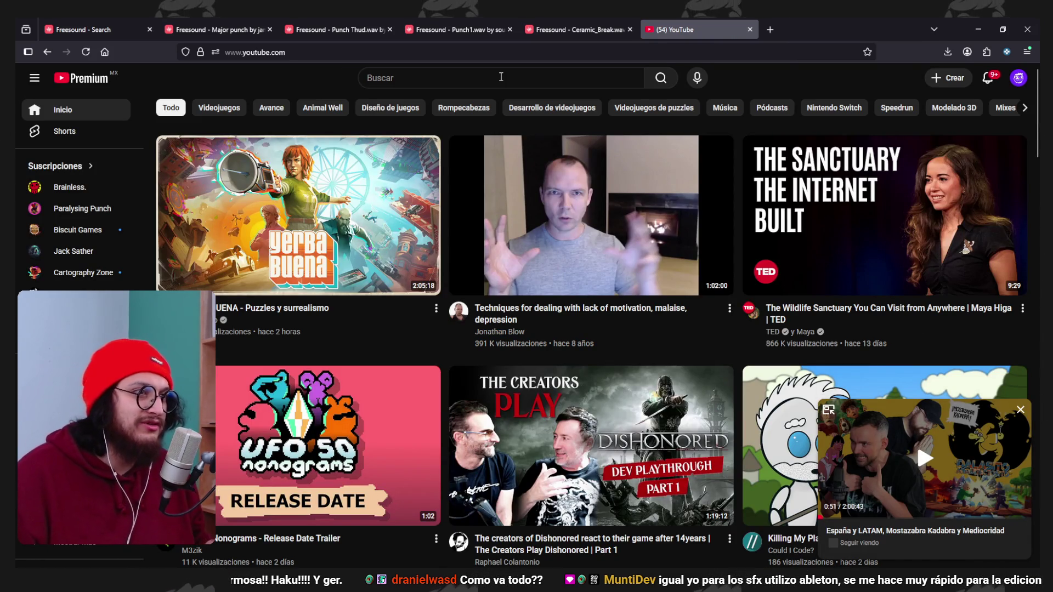
{"action": "left_click", "coordinate": [501, 77]}
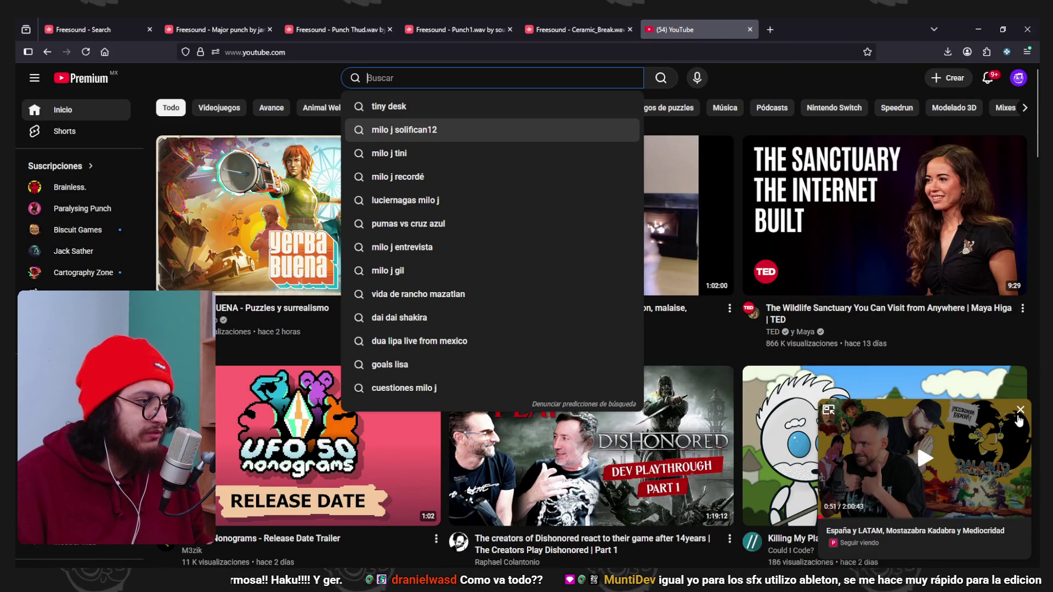
{"action": "left_click", "coordinate": [1018, 415]}
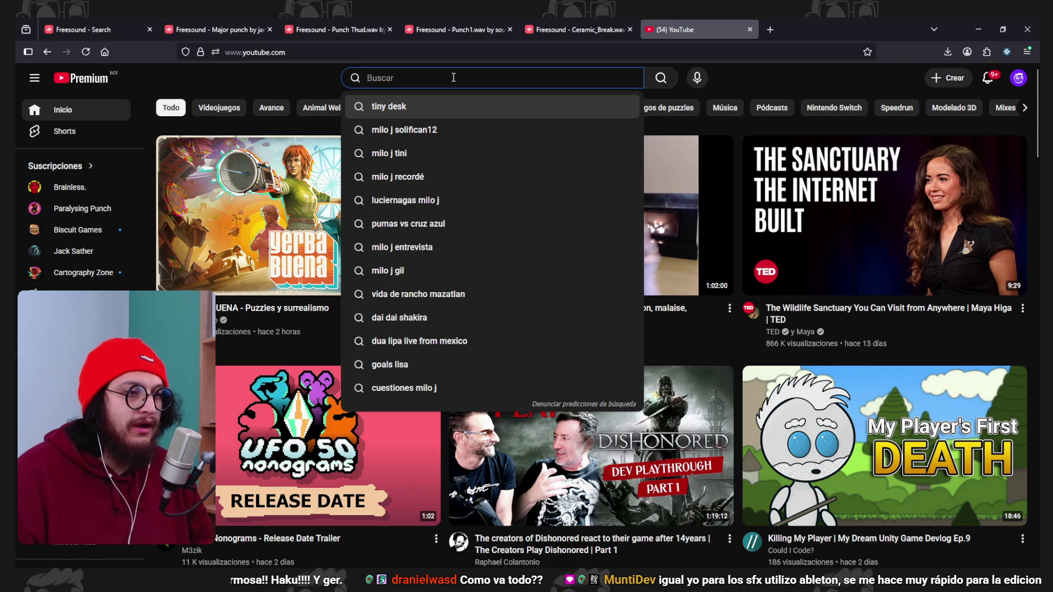
Search 'deaths door combat' and open the Death's Door Combat video.
{"action": "type", "text": "combat"}
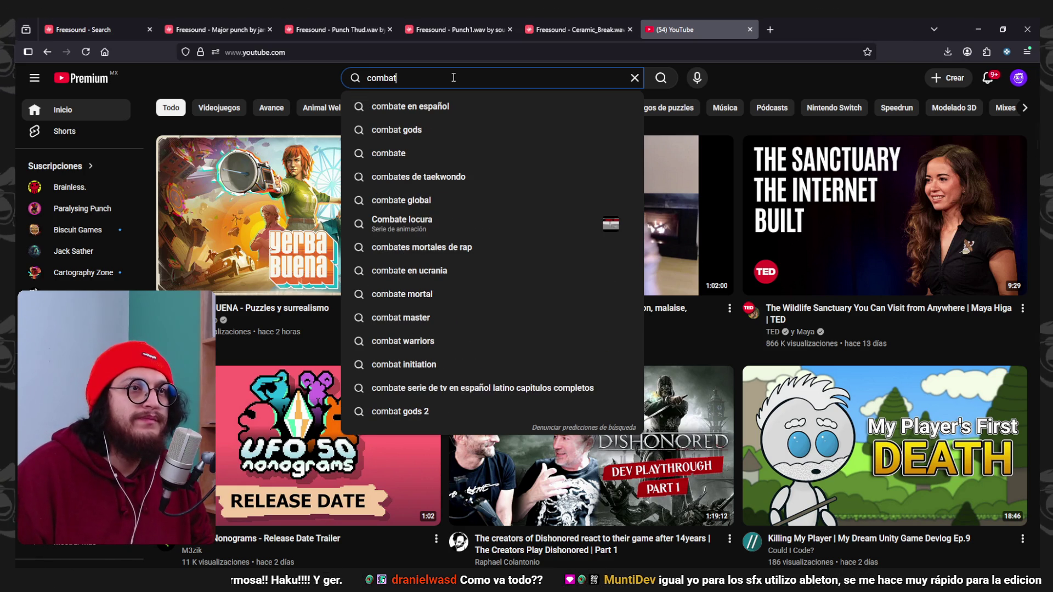
{"action": "type", "text": "e"}
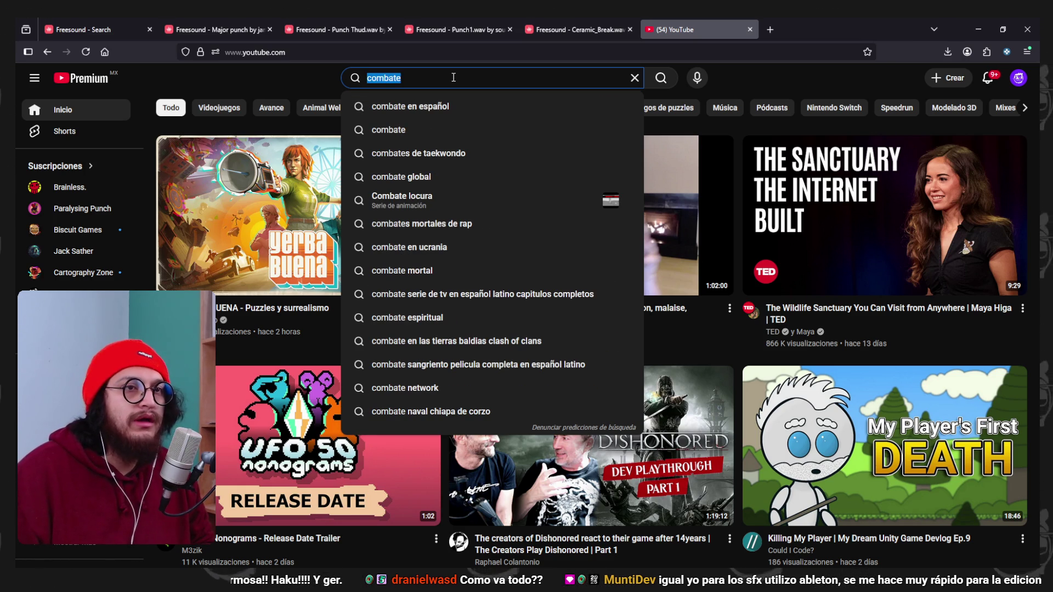
{"action": "type", "text": "deaths door comba"}
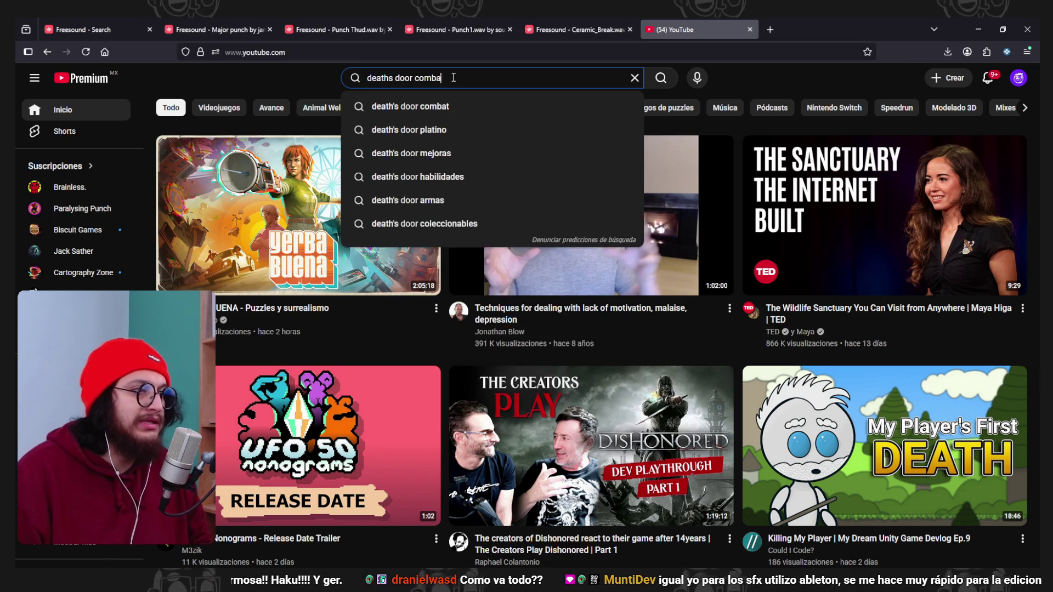
{"action": "type", "text": "t"}
{"action": "key", "text": "Return"}
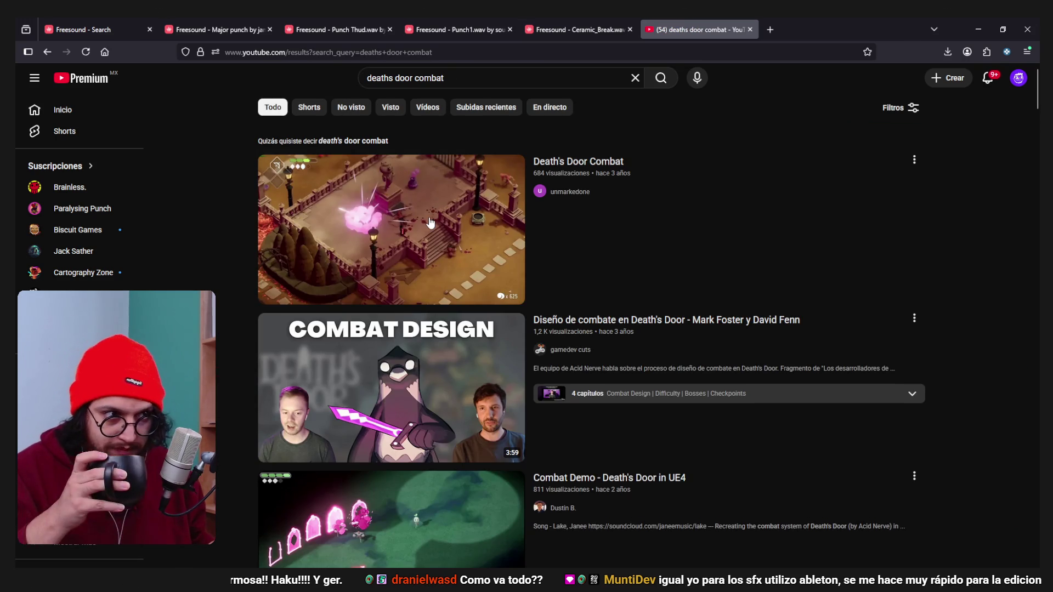
{"action": "left_click", "coordinate": [431, 222]}
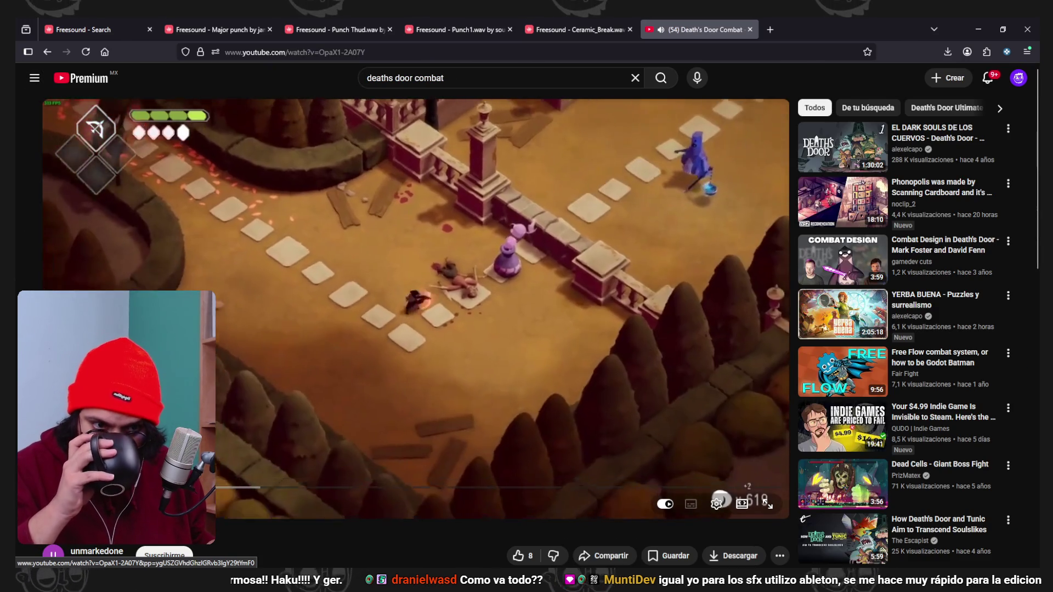
{"action": "key", "text": "space"}
Watch the Death's Door Combat video with pauses, stop the music track, then go to the Ceramic_Break.wav tab.
{"action": "key", "text": "alt+Tab"}
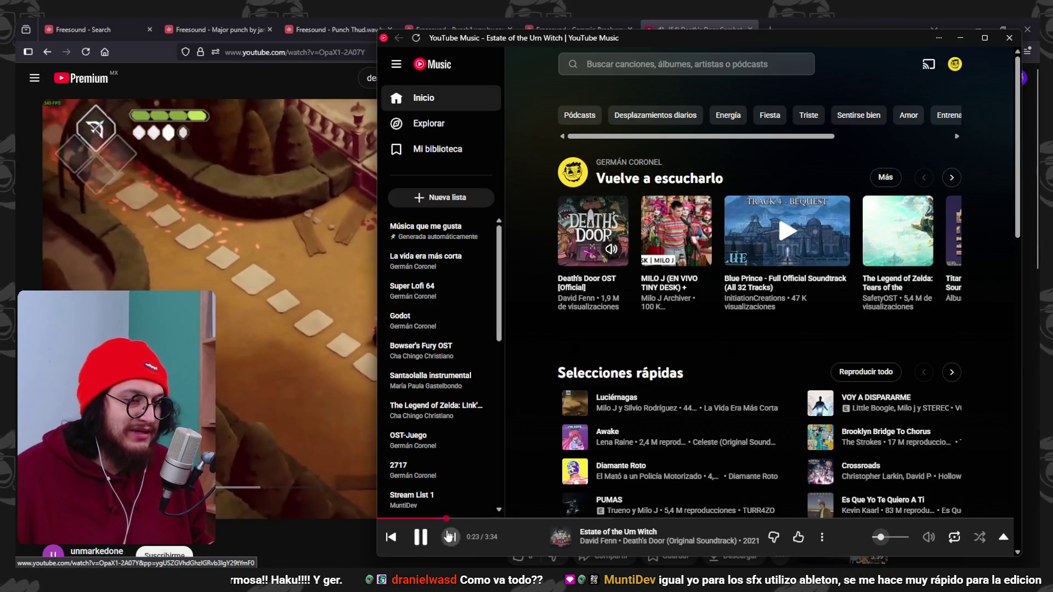
{"action": "left_click", "coordinate": [595, 333]}
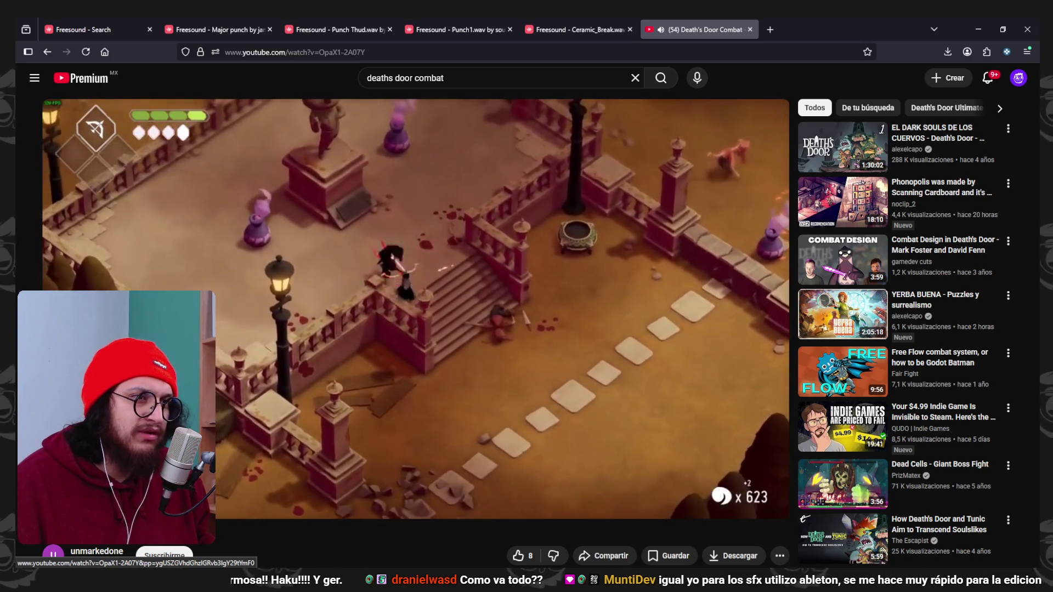
{"action": "left_click", "coordinate": [518, 213]}
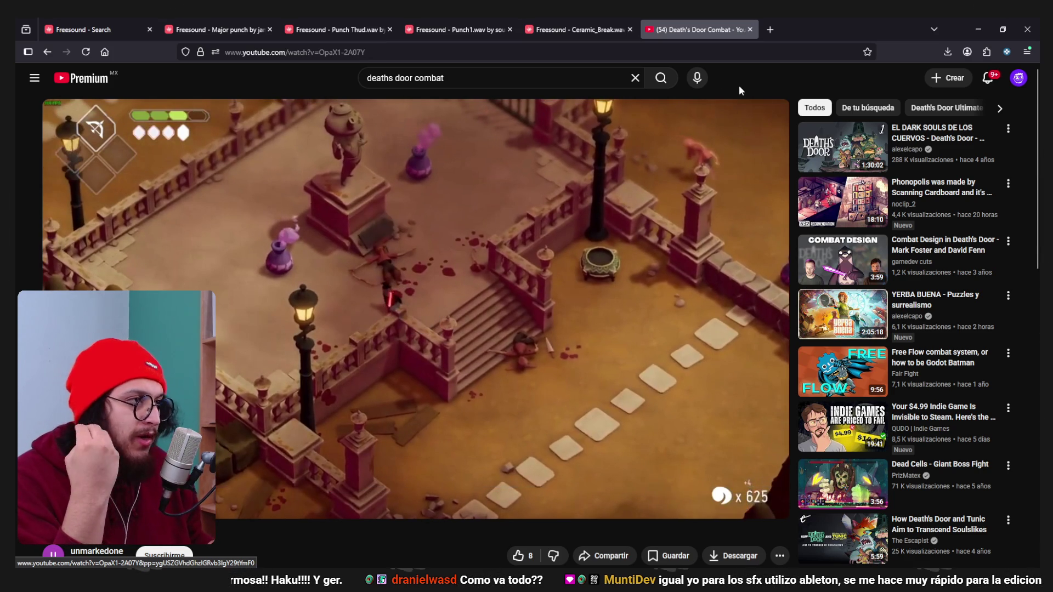
{"action": "left_click", "coordinate": [647, 240]}
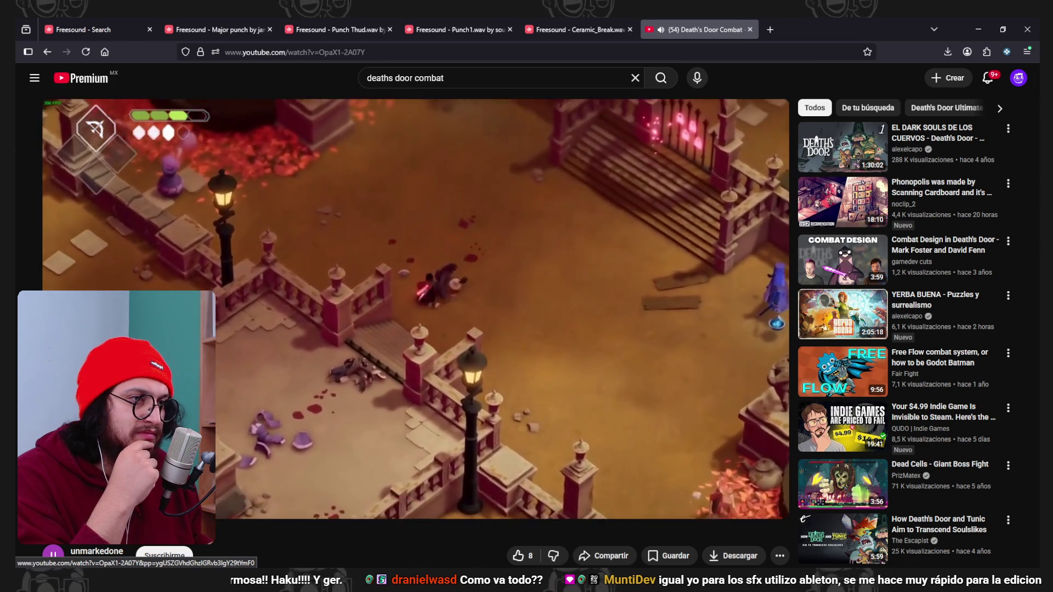
{"action": "left_click", "coordinate": [604, 257]}
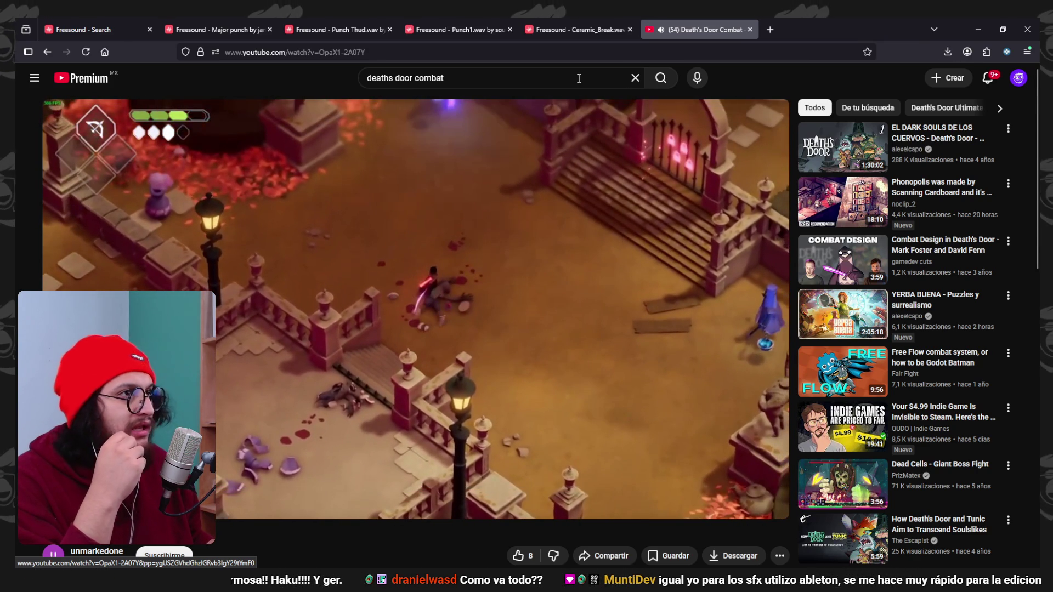
{"action": "left_click", "coordinate": [472, 30]}
{"action": "left_click", "coordinate": [576, 29]}
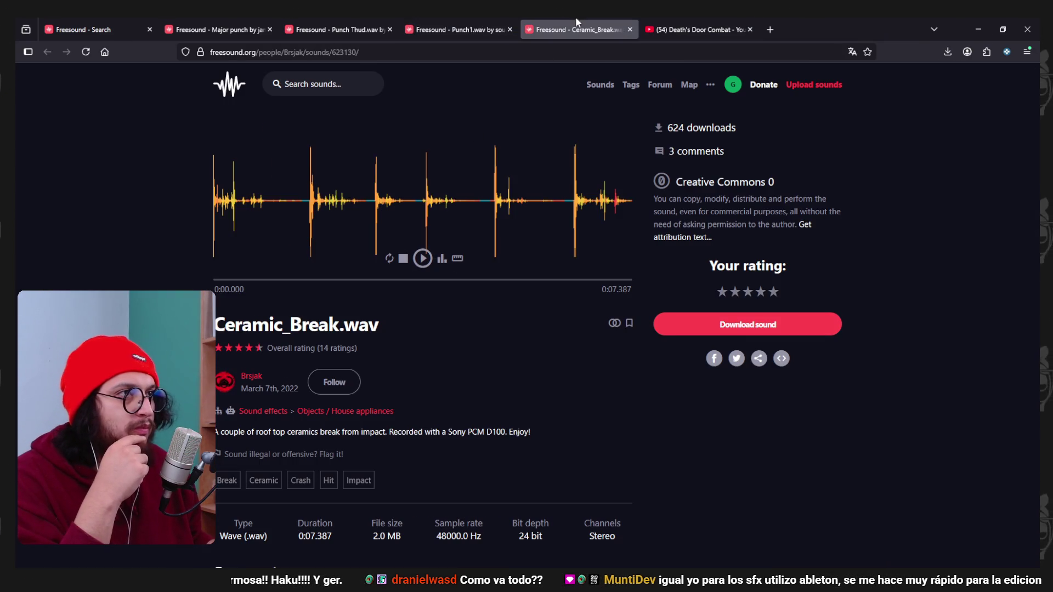
Close the Ceramic_Break.wav tab and download Punch1.wav from Freesound.
{"action": "middle_click", "coordinate": [557, 30]}
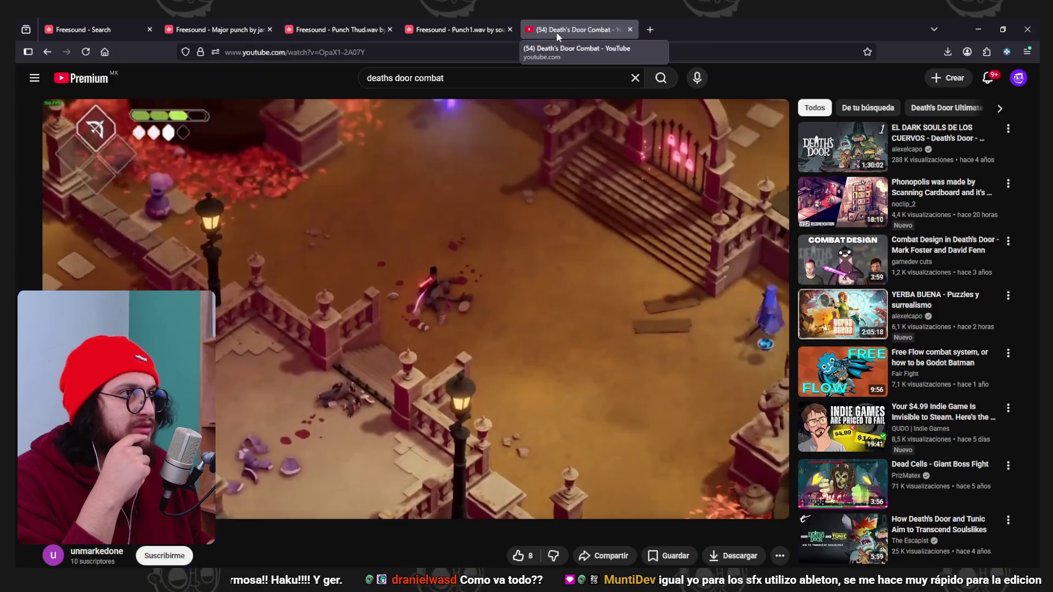
{"action": "left_click", "coordinate": [460, 29]}
{"action": "left_click", "coordinate": [730, 325]}
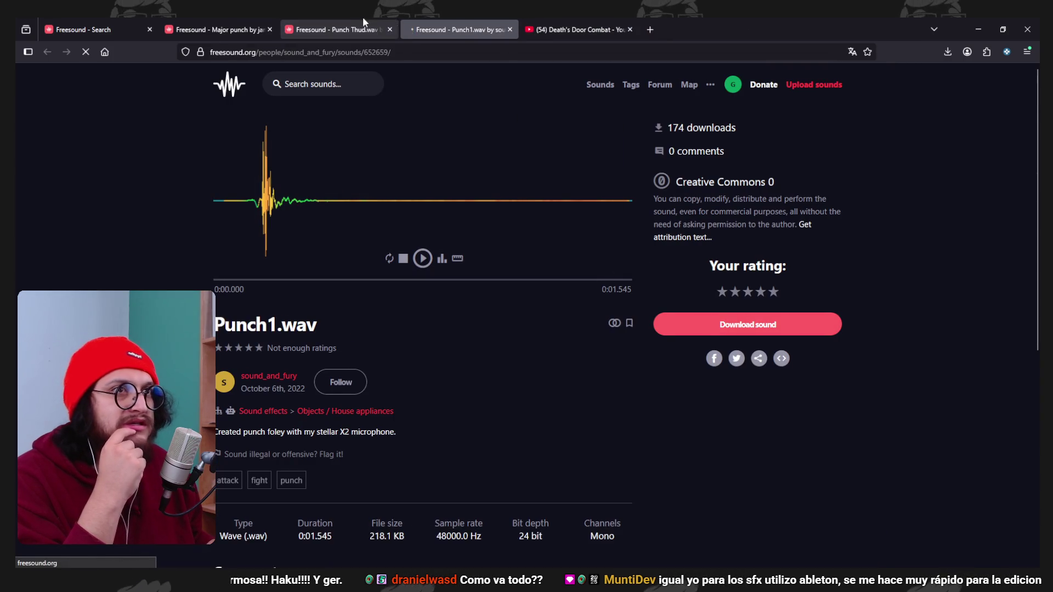
Preview Punch Thud and Major punch, close both tabs, and return to the punch results.
{"action": "left_click", "coordinate": [351, 29]}
{"action": "left_click", "coordinate": [424, 261]}
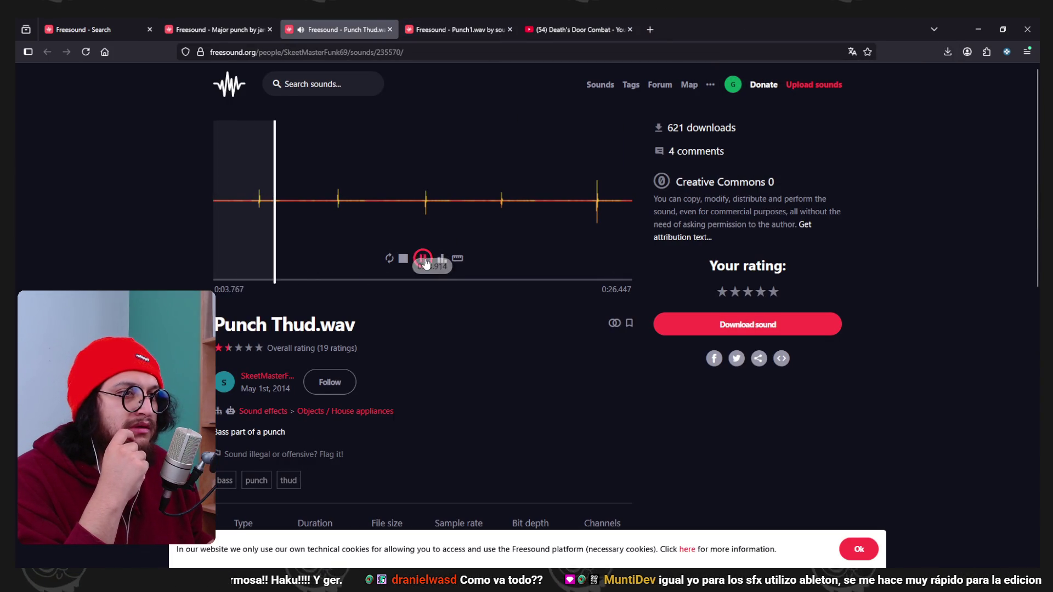
{"action": "middle_click", "coordinate": [368, 29]}
{"action": "left_click", "coordinate": [252, 30]}
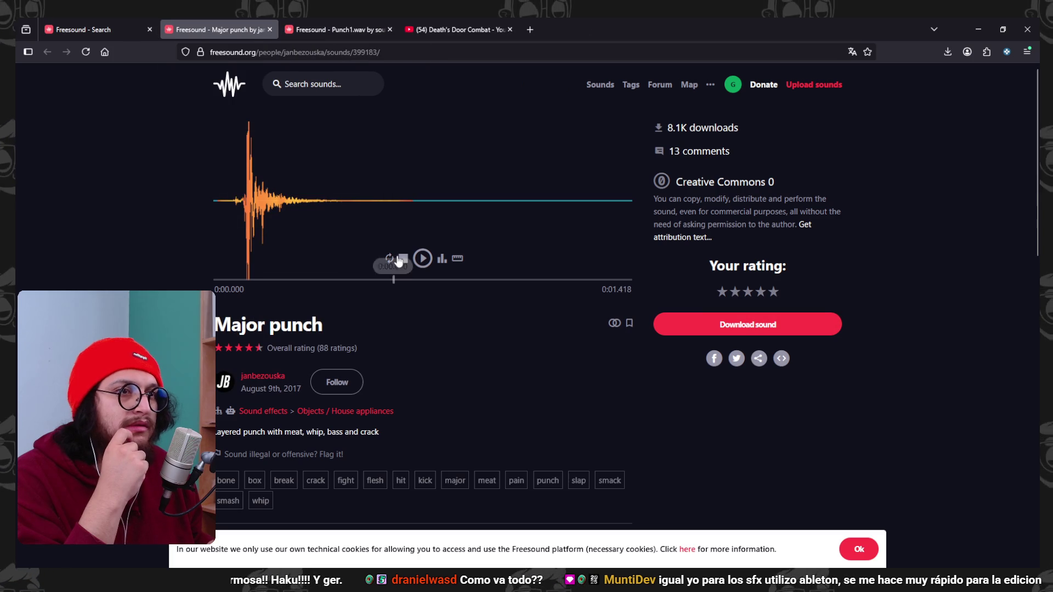
{"action": "left_click", "coordinate": [422, 259]}
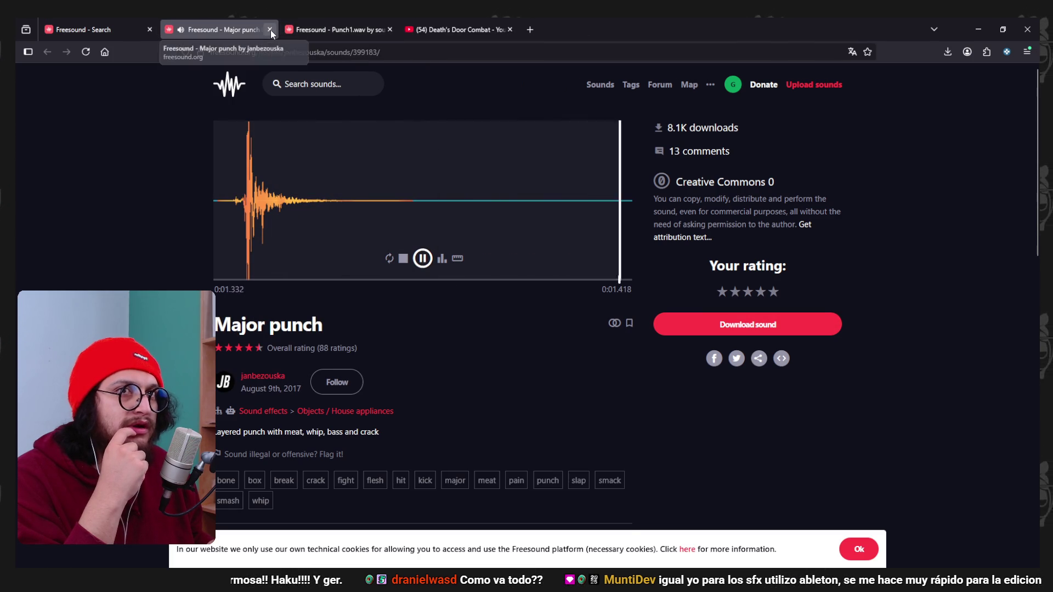
{"action": "left_click", "coordinate": [271, 30]}
{"action": "left_click", "coordinate": [141, 27]}
{"action": "scroll", "coordinate": [461, 298], "scroll_direction": "down", "scroll_amount": 5}
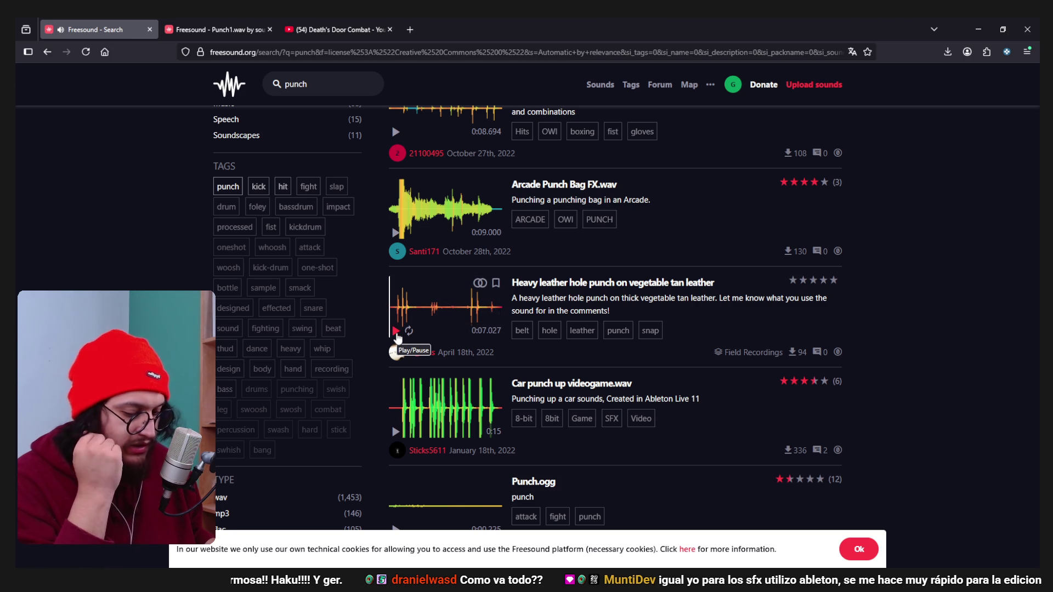
Preview Car punch up videogame, Frenchcore Punch Testing 5 and Realistic Punch, then go to results page 4.
{"action": "scroll", "coordinate": [397, 337], "scroll_direction": "down", "scroll_amount": 1}
{"action": "left_click", "coordinate": [396, 378]}
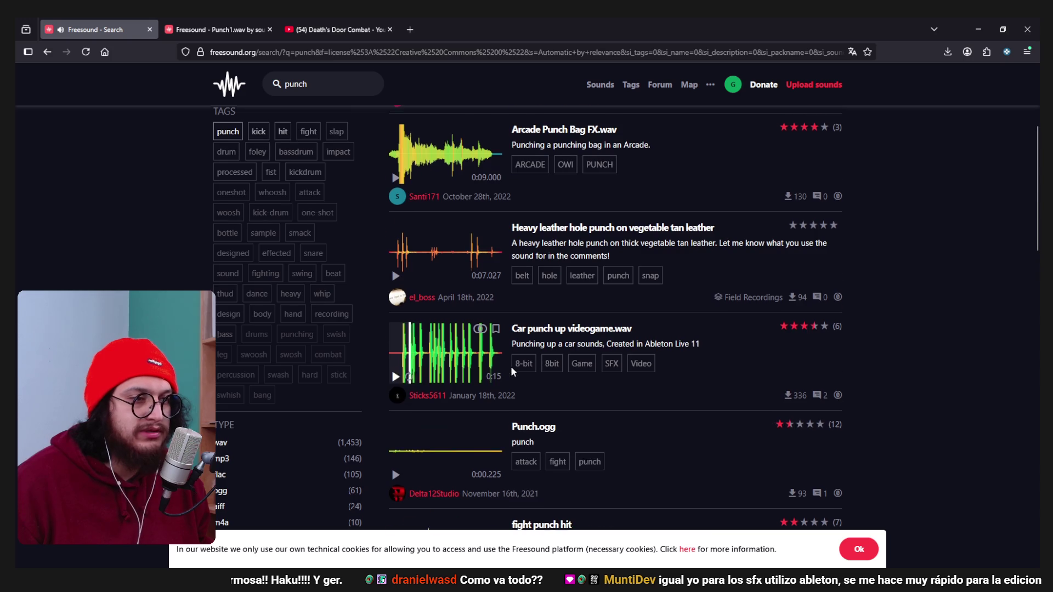
{"action": "scroll", "coordinate": [397, 382], "scroll_direction": "down", "scroll_amount": 7}
{"action": "scroll", "coordinate": [406, 376], "scroll_direction": "down", "scroll_amount": 1}
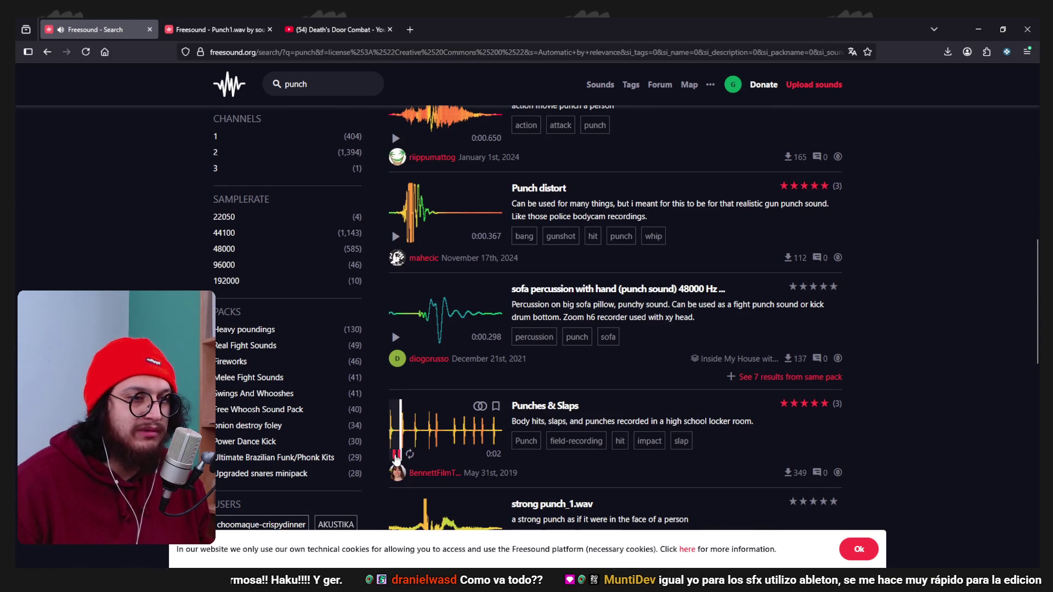
{"action": "scroll", "coordinate": [455, 427], "scroll_direction": "down", "scroll_amount": 8}
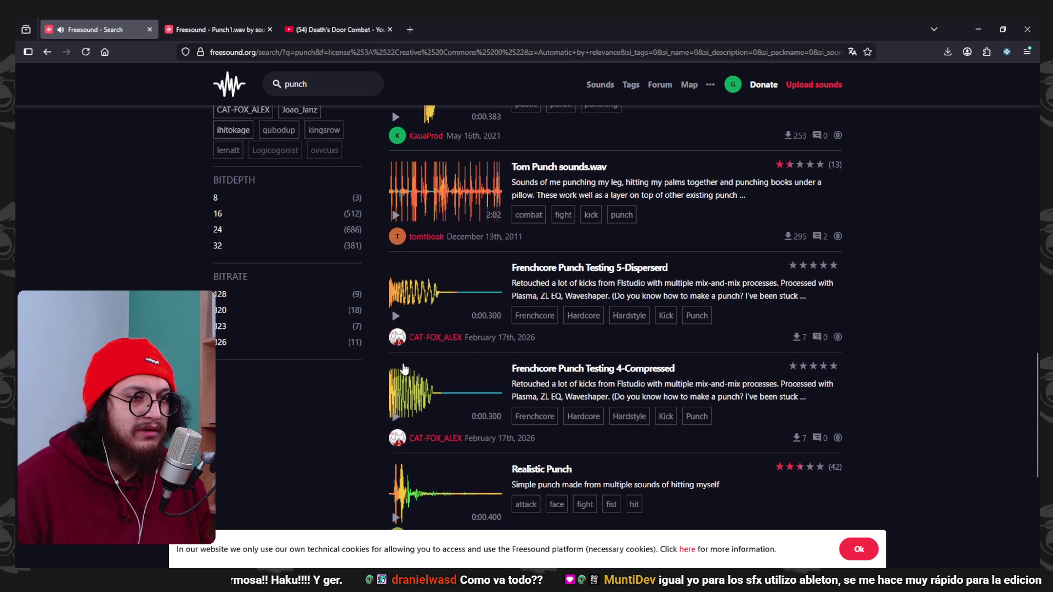
{"action": "left_click", "coordinate": [396, 317]}
{"action": "scroll", "coordinate": [399, 329], "scroll_direction": "down", "scroll_amount": 2}
{"action": "left_click", "coordinate": [396, 408]}
{"action": "scroll", "coordinate": [397, 411], "scroll_direction": "down", "scroll_amount": 4}
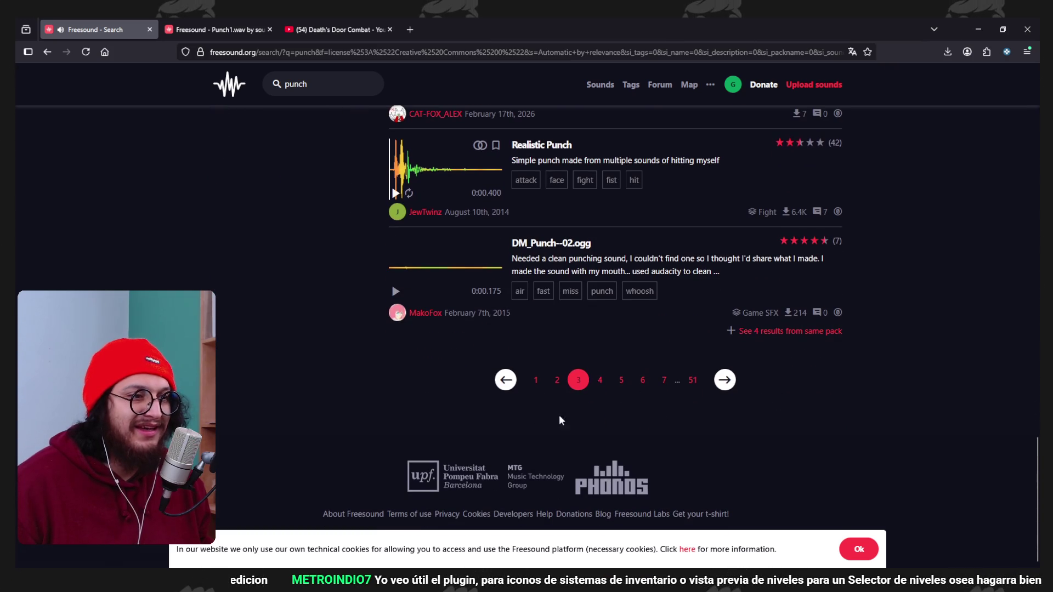
{"action": "left_click", "coordinate": [600, 380]}
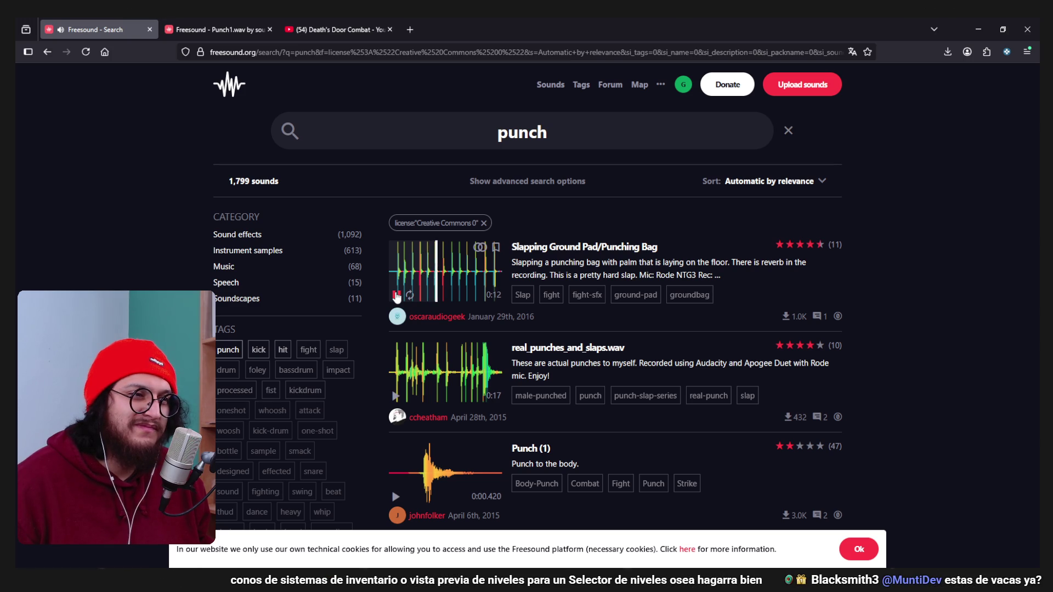
Open Slapping Ground Pad in a background tab and preview real_punches_and_slaps.wav and Punch (2).
{"action": "left_click", "coordinate": [396, 296]}
{"action": "scroll", "coordinate": [405, 298], "scroll_direction": "down", "scroll_amount": 2}
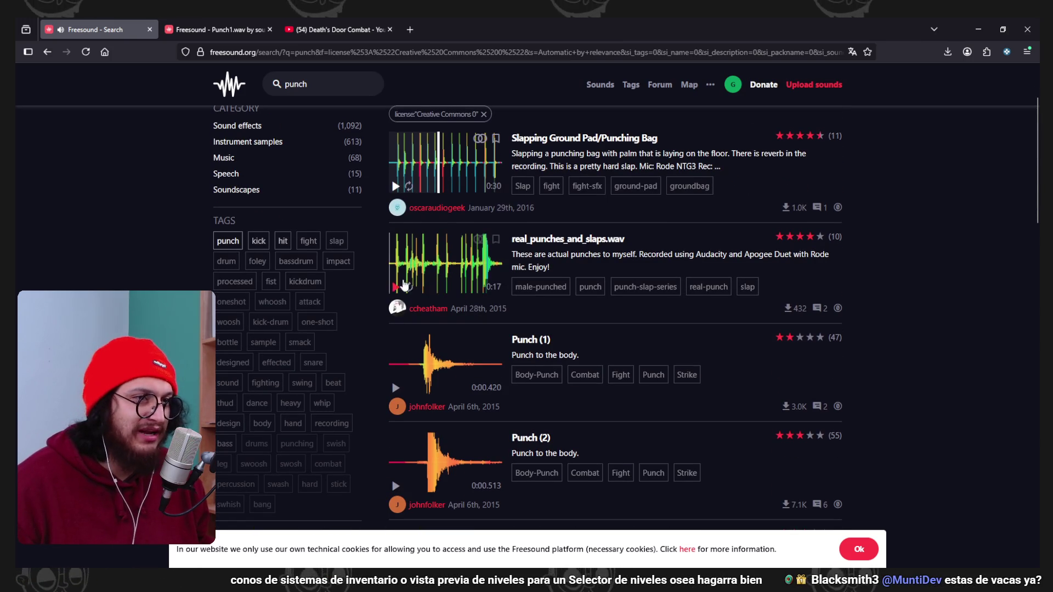
{"action": "middle_click", "coordinate": [549, 138]}
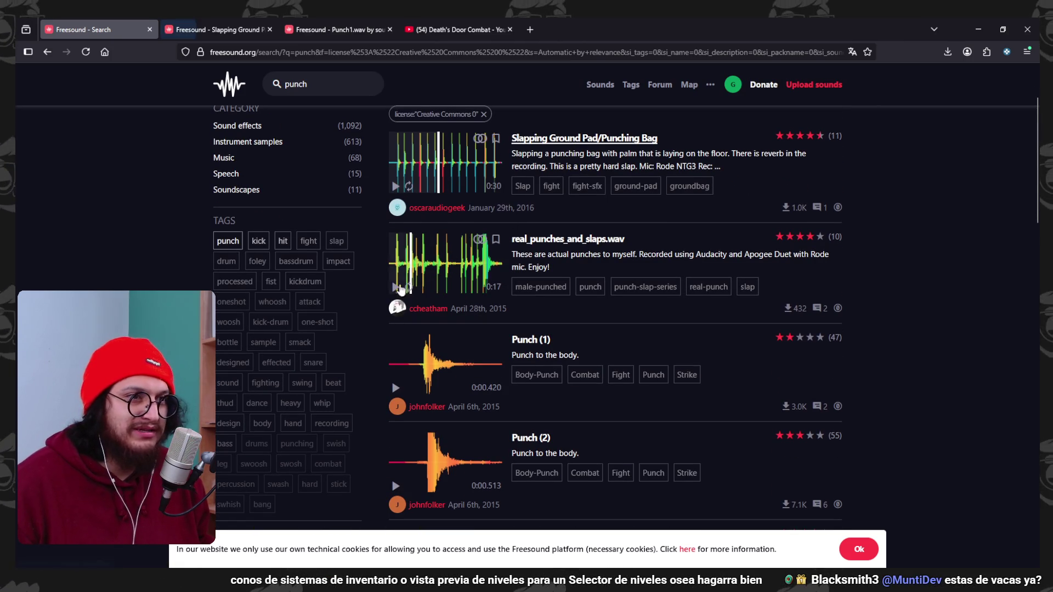
{"action": "left_click", "coordinate": [395, 288]}
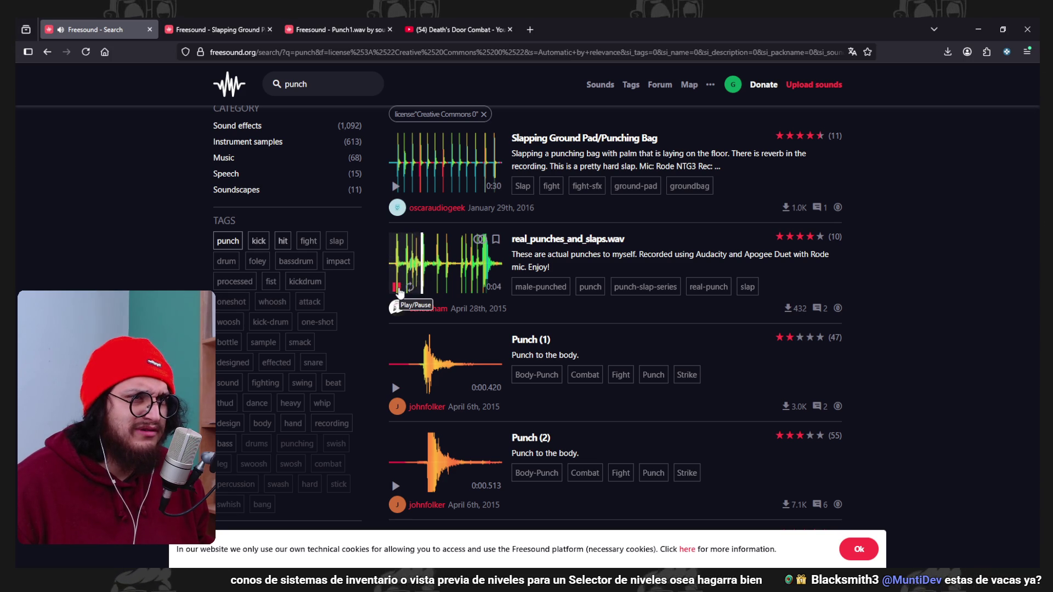
{"action": "scroll", "coordinate": [405, 342], "scroll_direction": "down", "scroll_amount": 2}
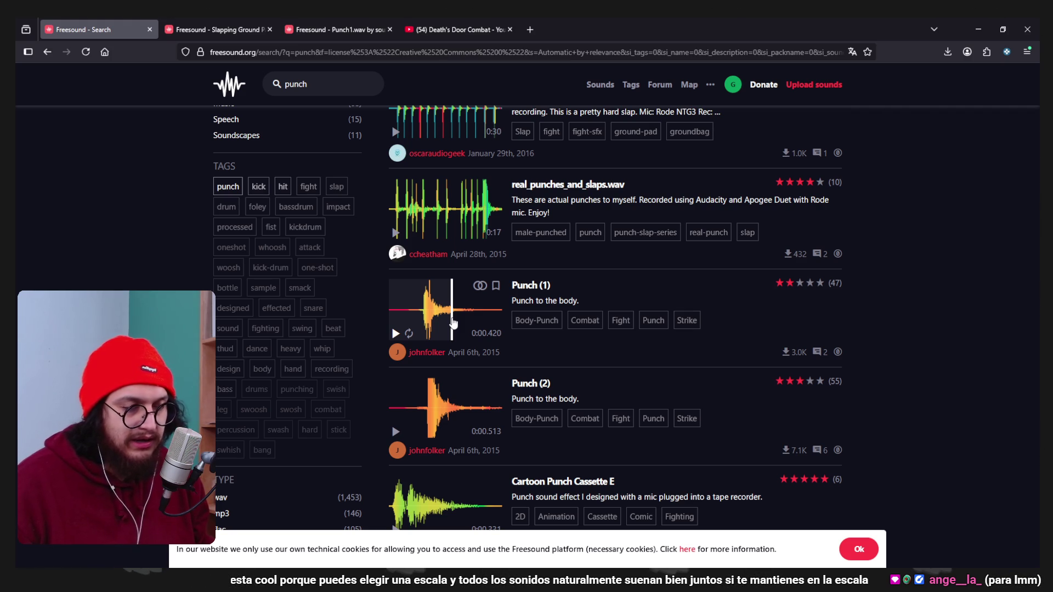
{"action": "left_click", "coordinate": [416, 398]}
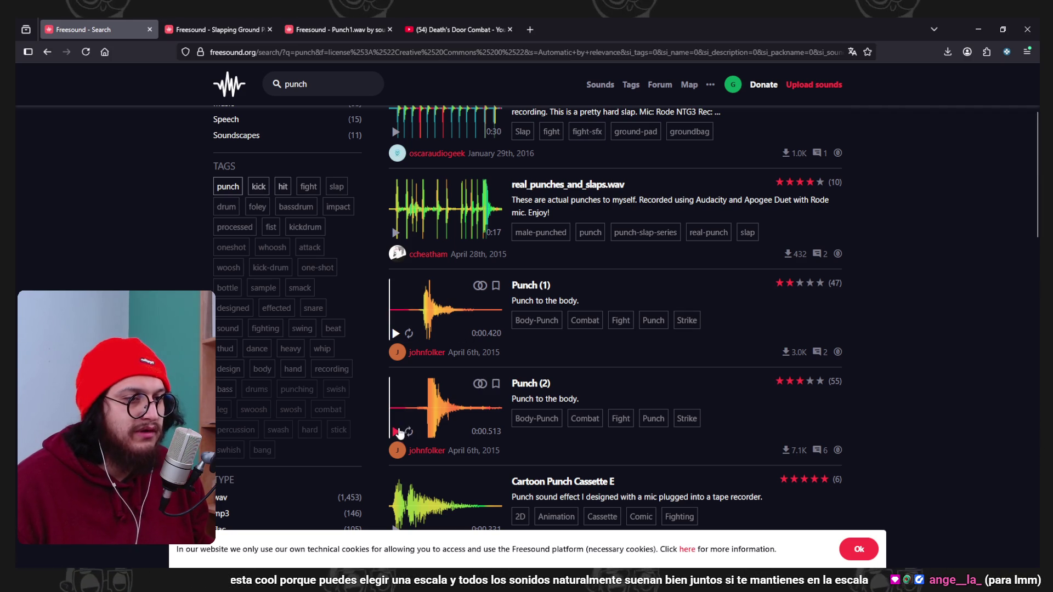
{"action": "scroll", "coordinate": [412, 415], "scroll_direction": "down", "scroll_amount": 5}
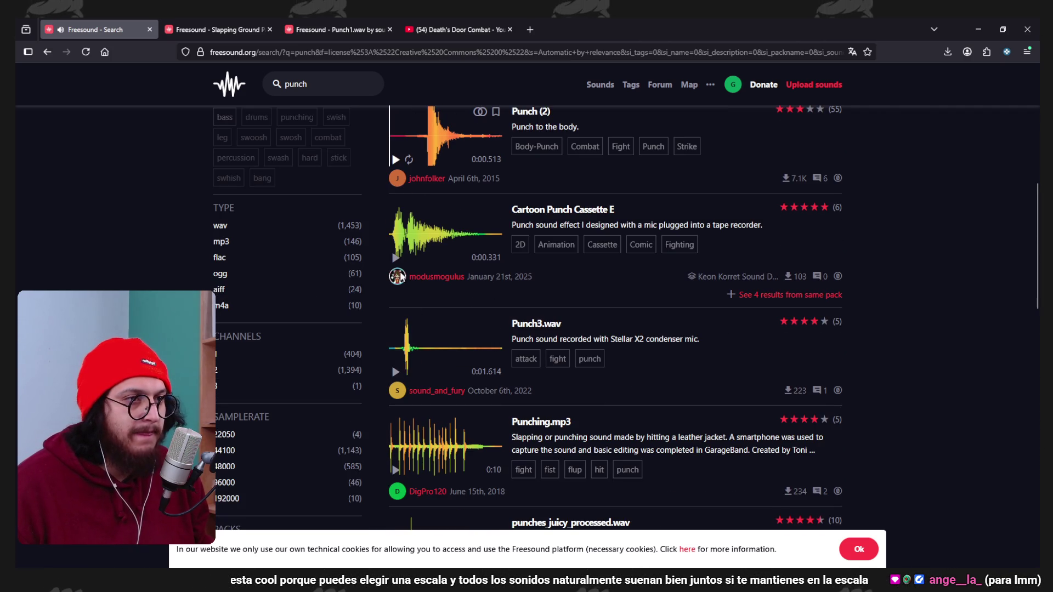
Search the system for 'lmms' and open its web search results.
{"action": "key", "text": "super"}
{"action": "type", "text": "lmms"}
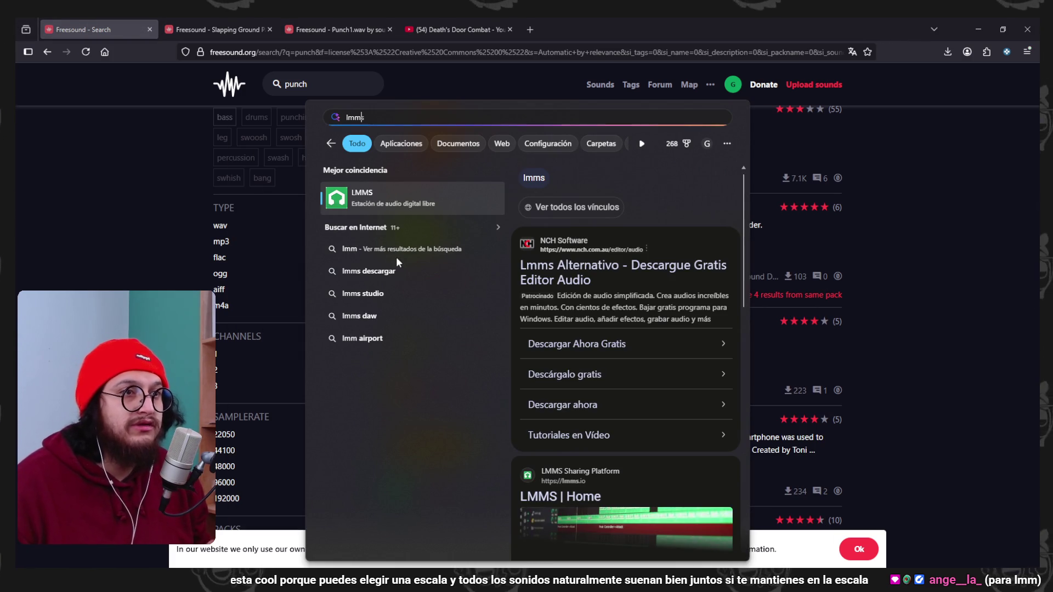
{"action": "left_click", "coordinate": [395, 205]}
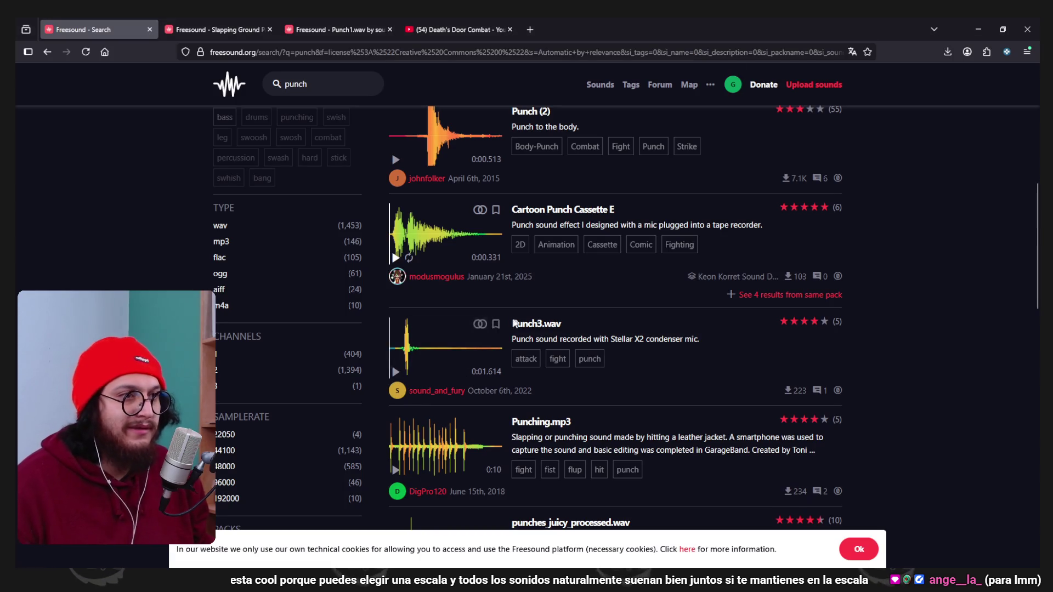
Preview Punching.mp3, Punches on Skin and Body punches, opening Body punches in a background tab.
{"action": "scroll", "coordinate": [399, 329], "scroll_direction": "down", "scroll_amount": 3}
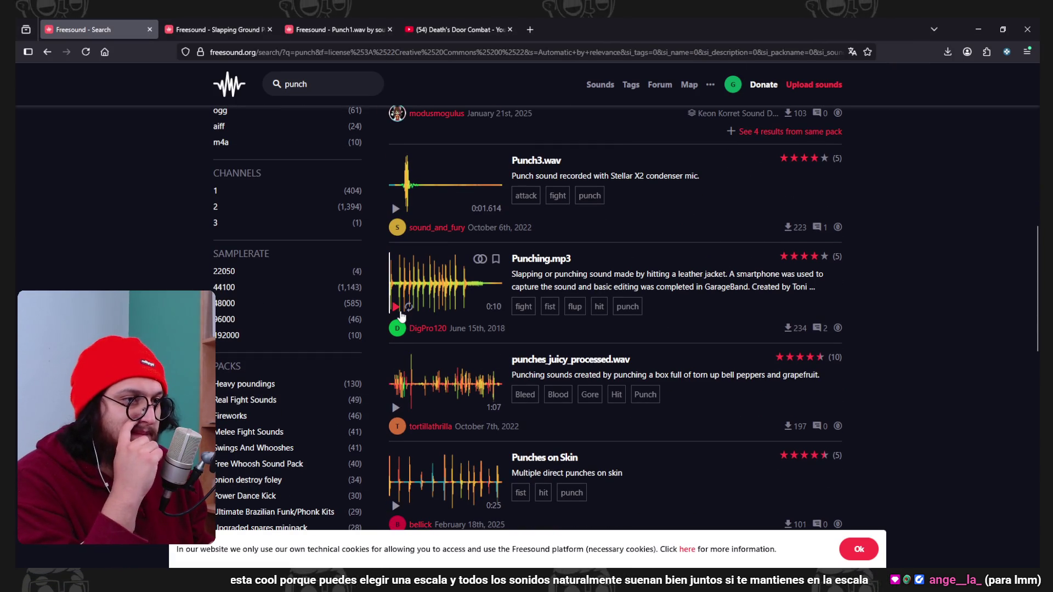
{"action": "left_click", "coordinate": [396, 308]}
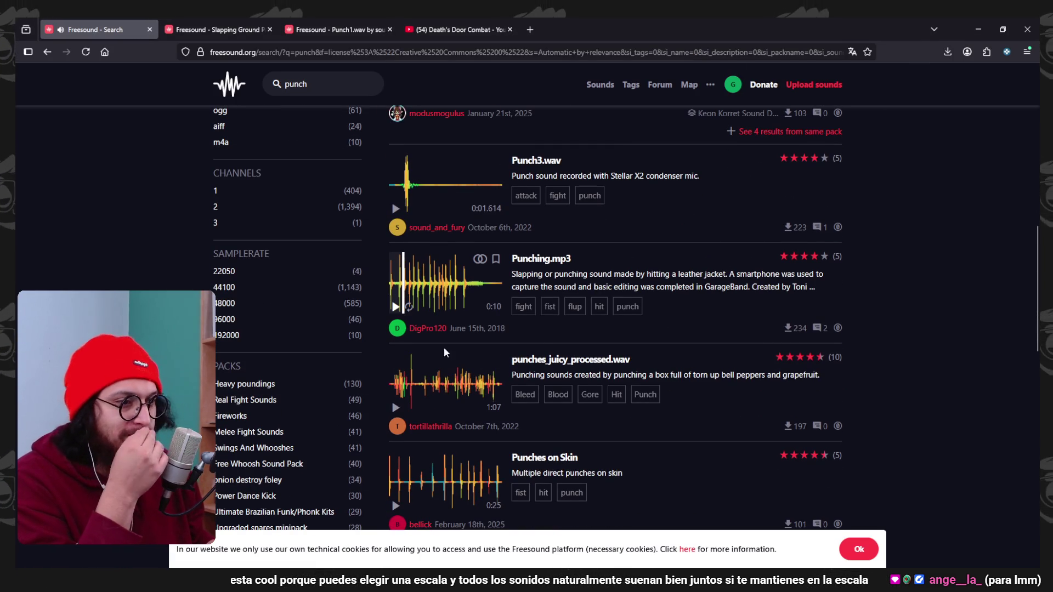
{"action": "scroll", "coordinate": [409, 407], "scroll_direction": "down", "scroll_amount": 1}
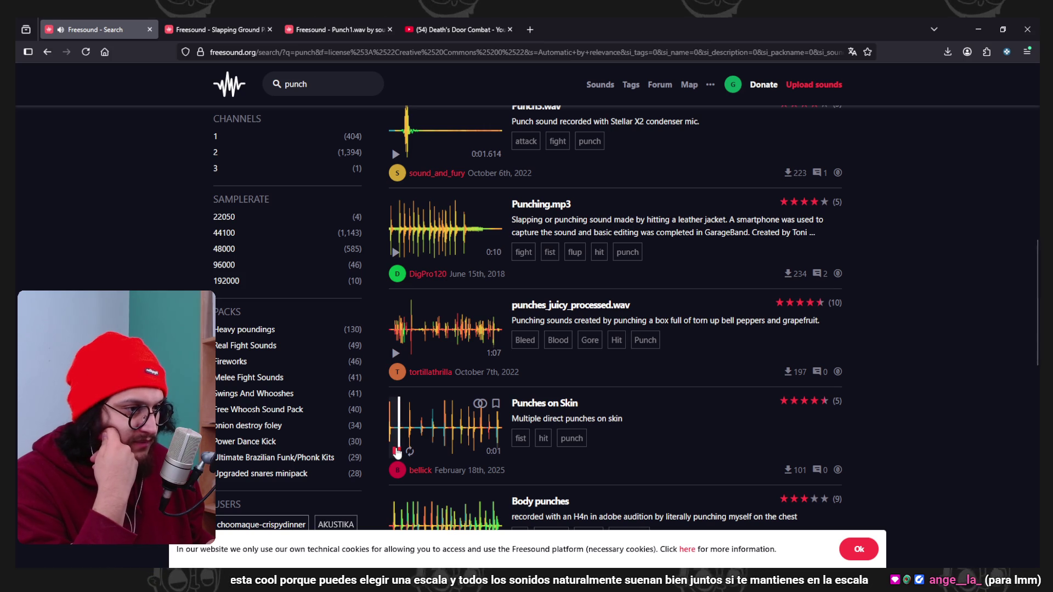
{"action": "scroll", "coordinate": [592, 417], "scroll_direction": "down", "scroll_amount": 1}
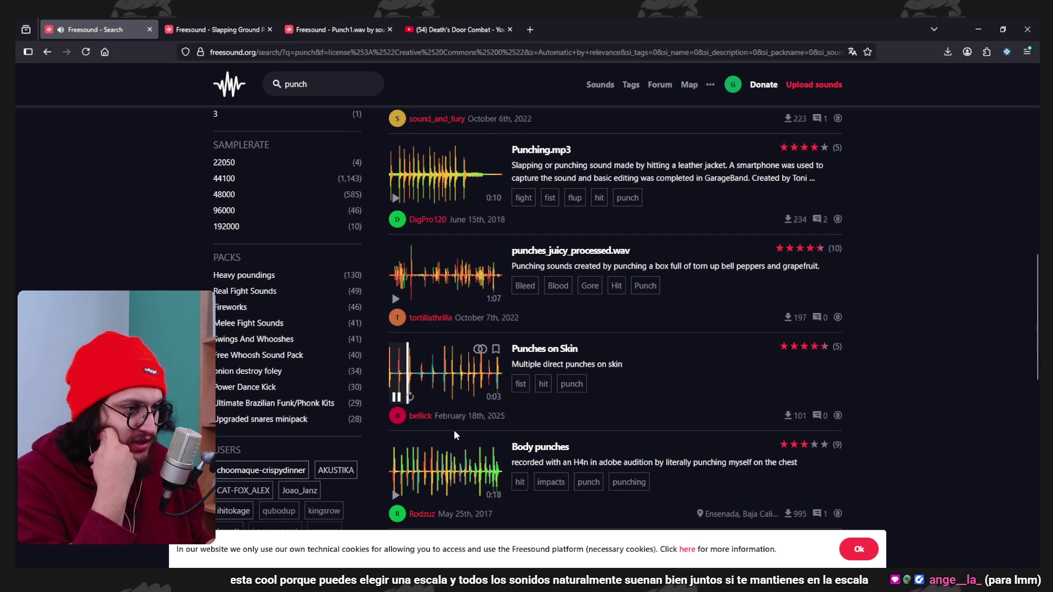
{"action": "left_click", "coordinate": [396, 398]}
{"action": "scroll", "coordinate": [398, 402], "scroll_direction": "down", "scroll_amount": 2}
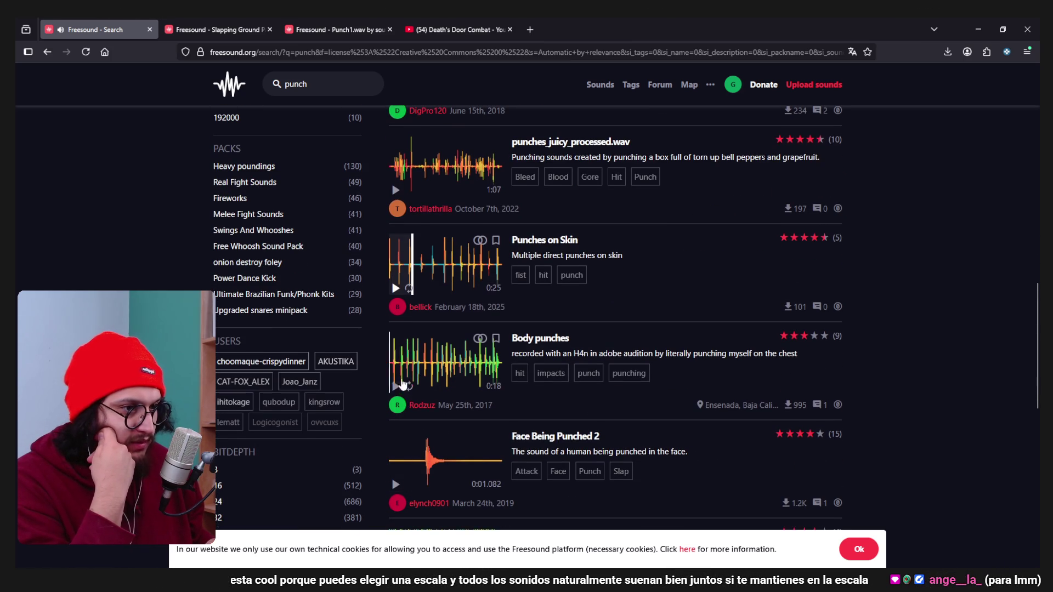
{"action": "left_click", "coordinate": [398, 387]}
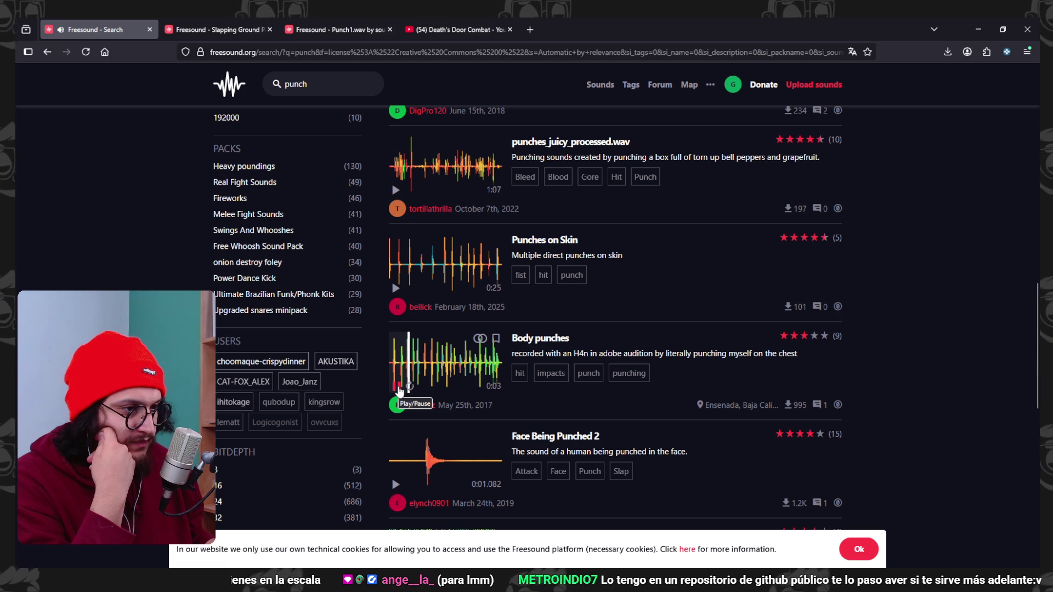
{"action": "left_click", "coordinate": [398, 389]}
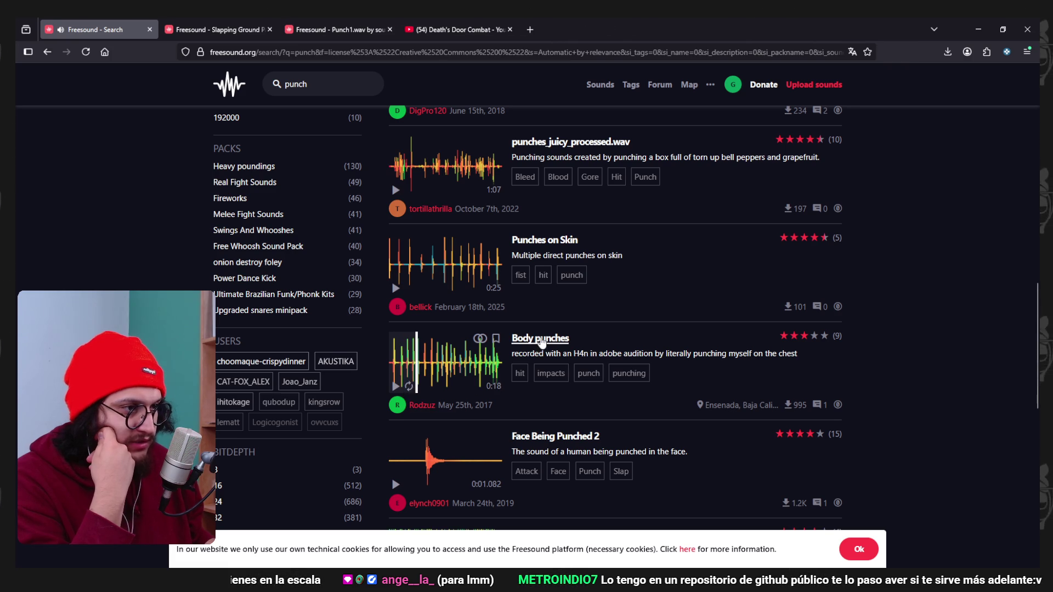
{"action": "middle_click", "coordinate": [541, 341]}
{"action": "scroll", "coordinate": [466, 362], "scroll_direction": "down", "scroll_amount": 2}
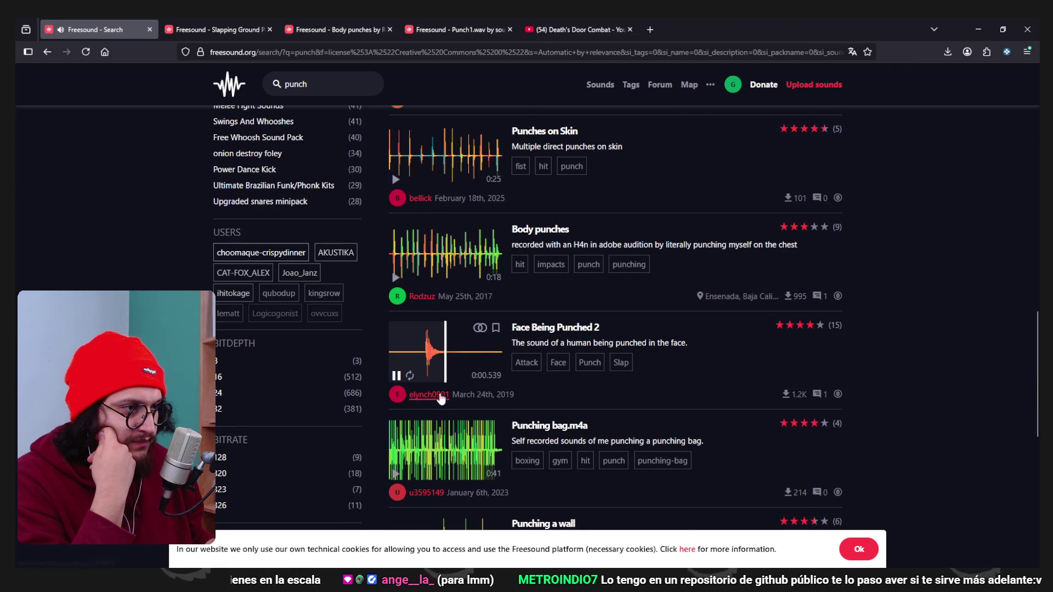
Preview Face Being Punched 2, then open the Punching bag.m4a sound page in a new tab.
{"action": "left_click", "coordinate": [395, 376]}
{"action": "scroll", "coordinate": [397, 379], "scroll_direction": "down", "scroll_amount": 2}
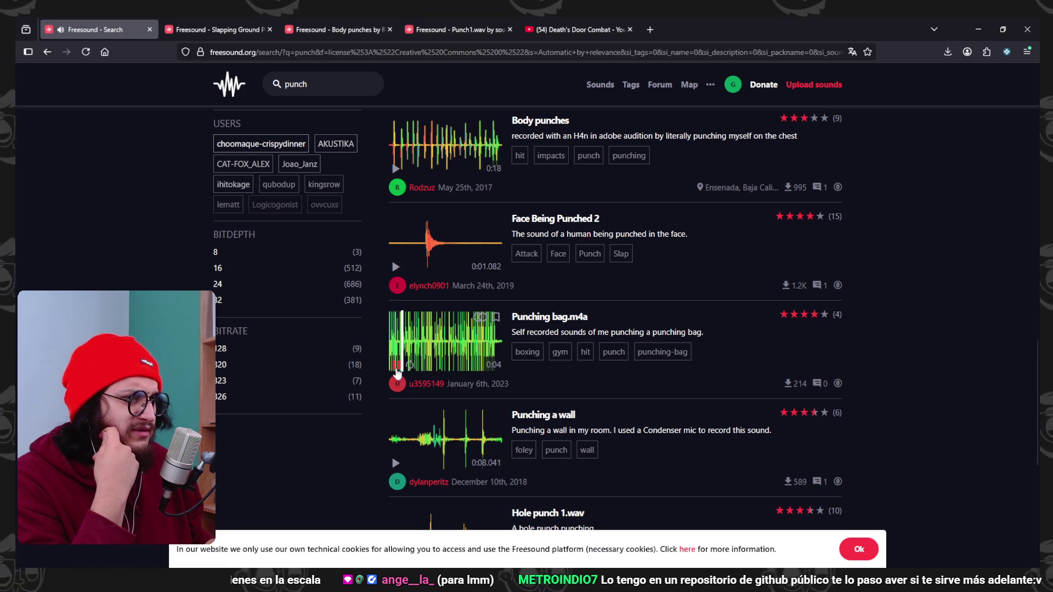
{"action": "middle_click", "coordinate": [550, 317]}
{"action": "scroll", "coordinate": [559, 324], "scroll_direction": "down", "scroll_amount": 1}
{"action": "scroll", "coordinate": [562, 321], "scroll_direction": "down", "scroll_amount": 3}
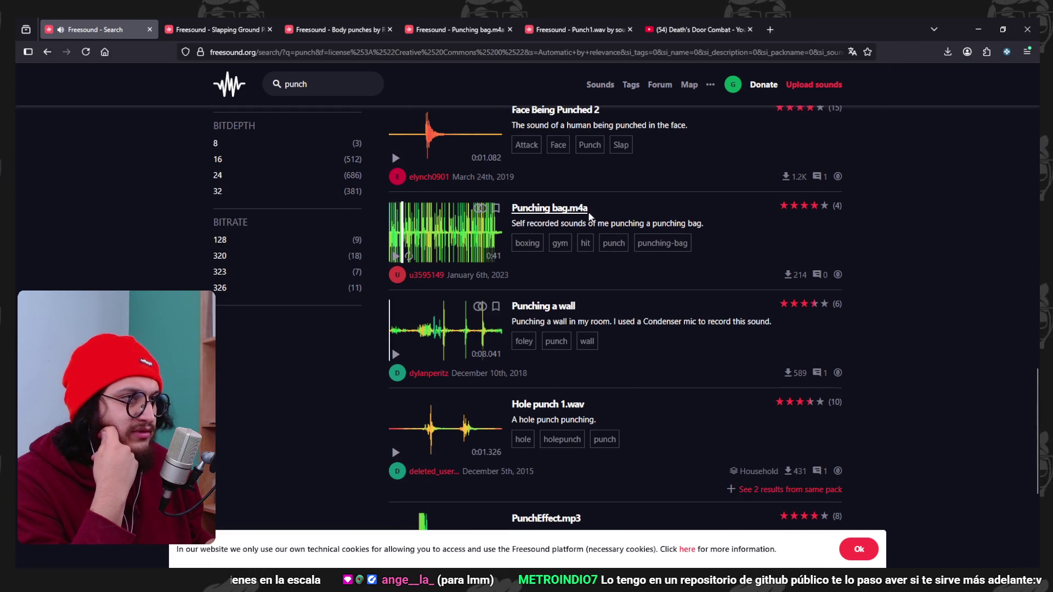
{"action": "left_click", "coordinate": [465, 29]}
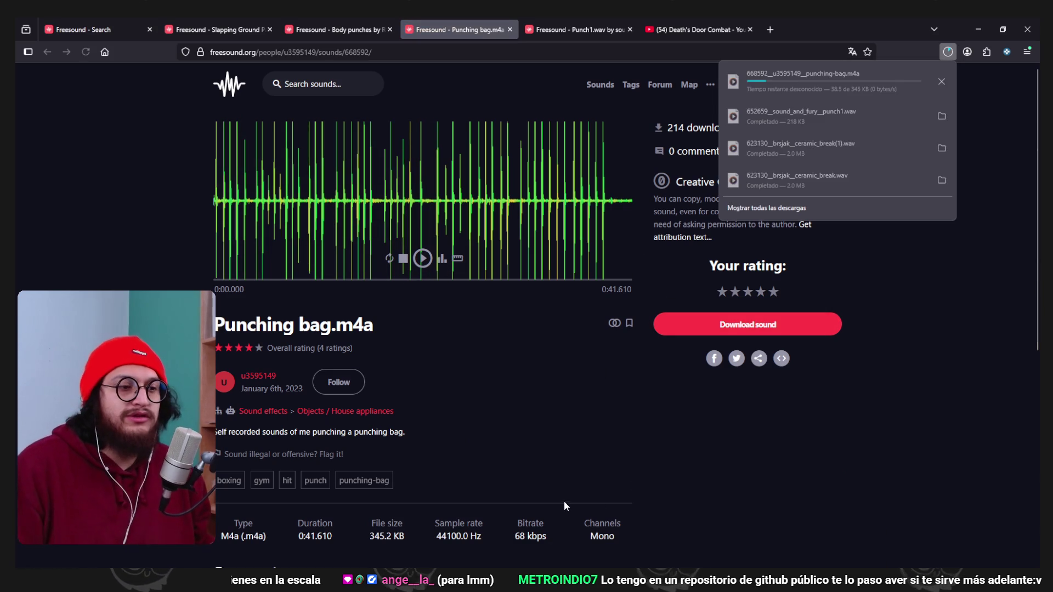
{"action": "key", "text": "alt+Tab"}
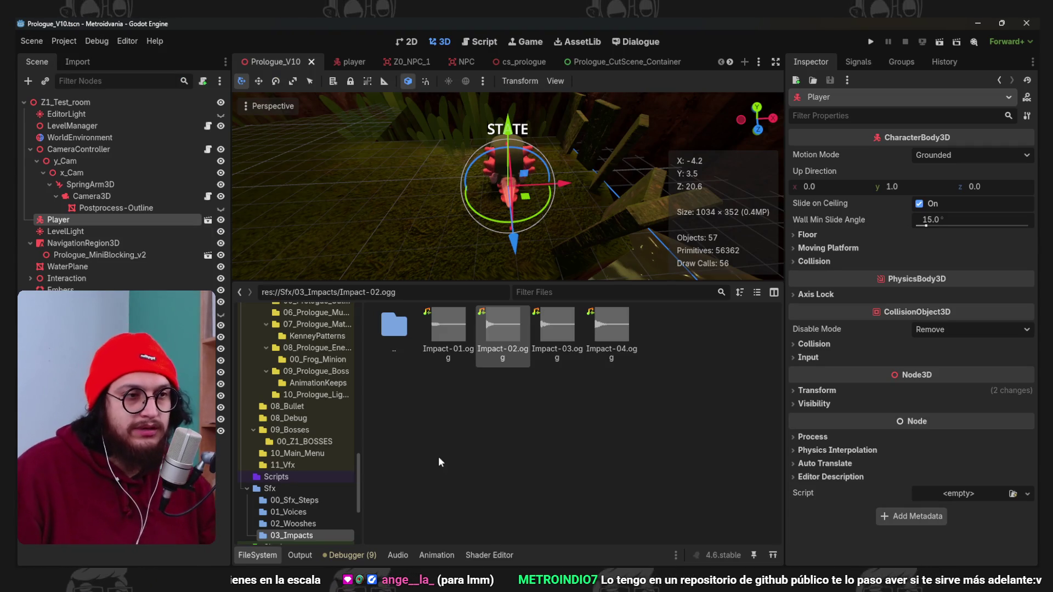
Reveal the 03_Impacts folder from Godot, launch Audacity, and drag Impact-01.ogg in as a track.
{"action": "right_click", "coordinate": [452, 338]}
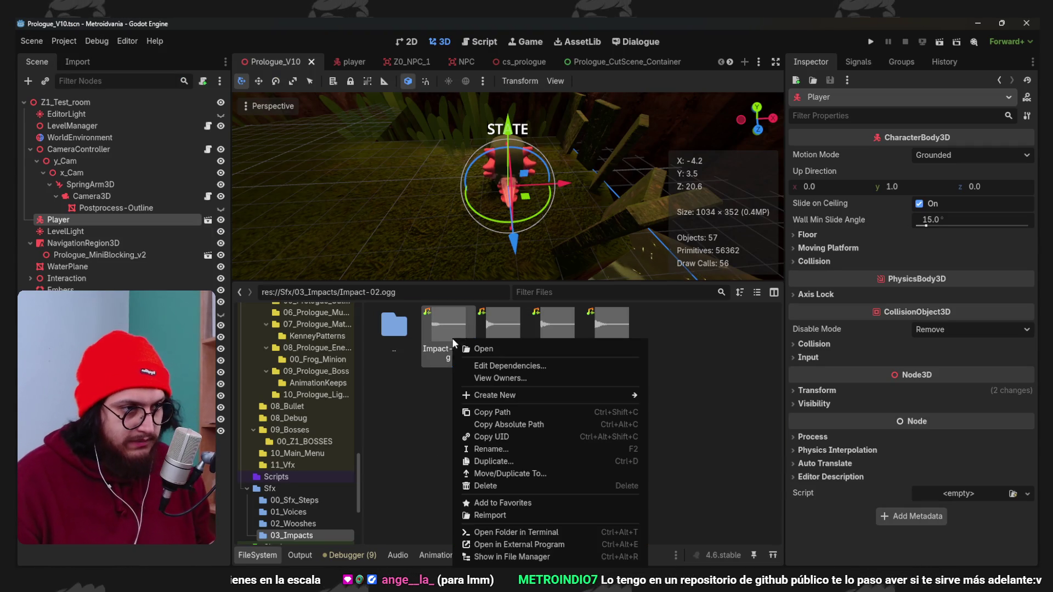
{"action": "left_click", "coordinate": [514, 557]}
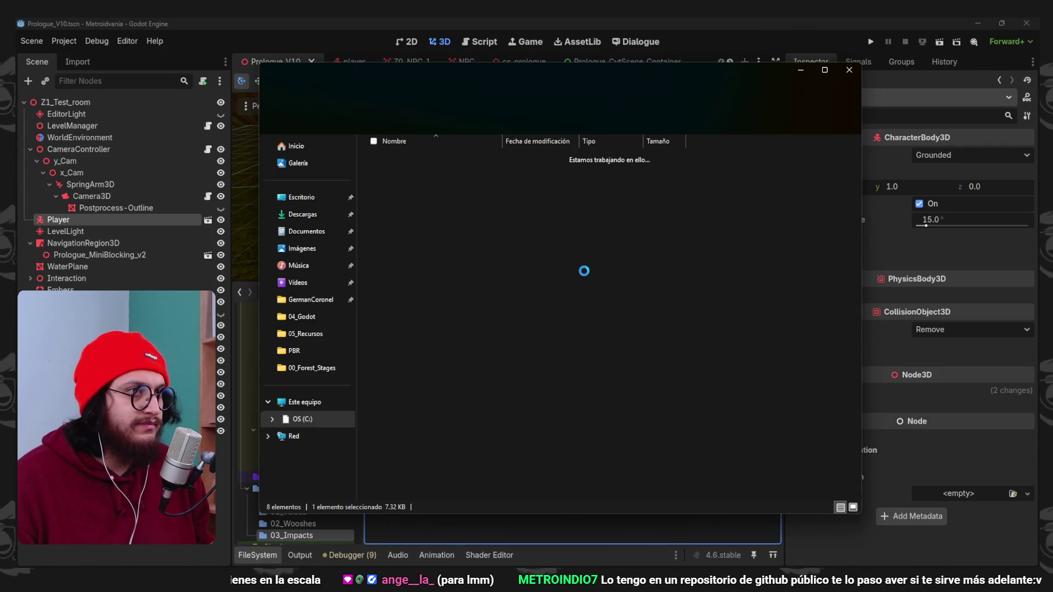
{"action": "key", "text": "super"}
{"action": "type", "text": "audacity"}
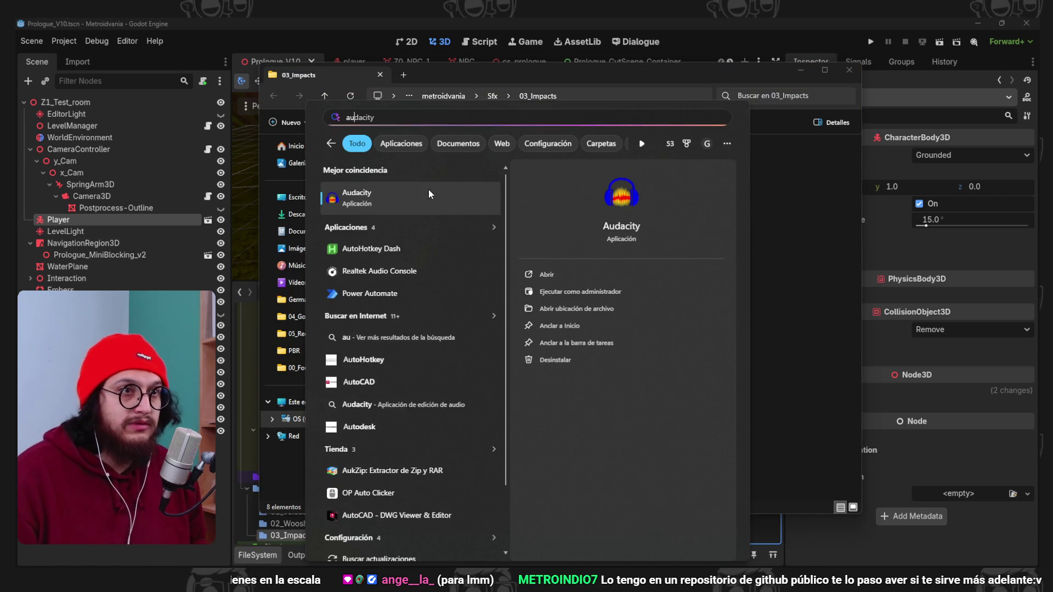
{"action": "key", "text": "Return"}
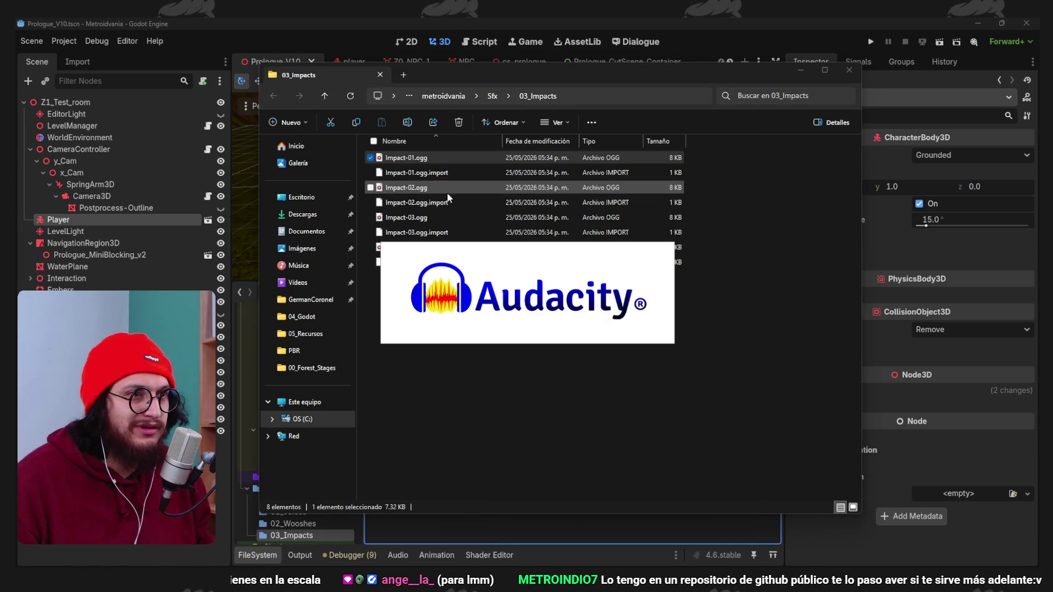
{"action": "left_click", "coordinate": [641, 410]}
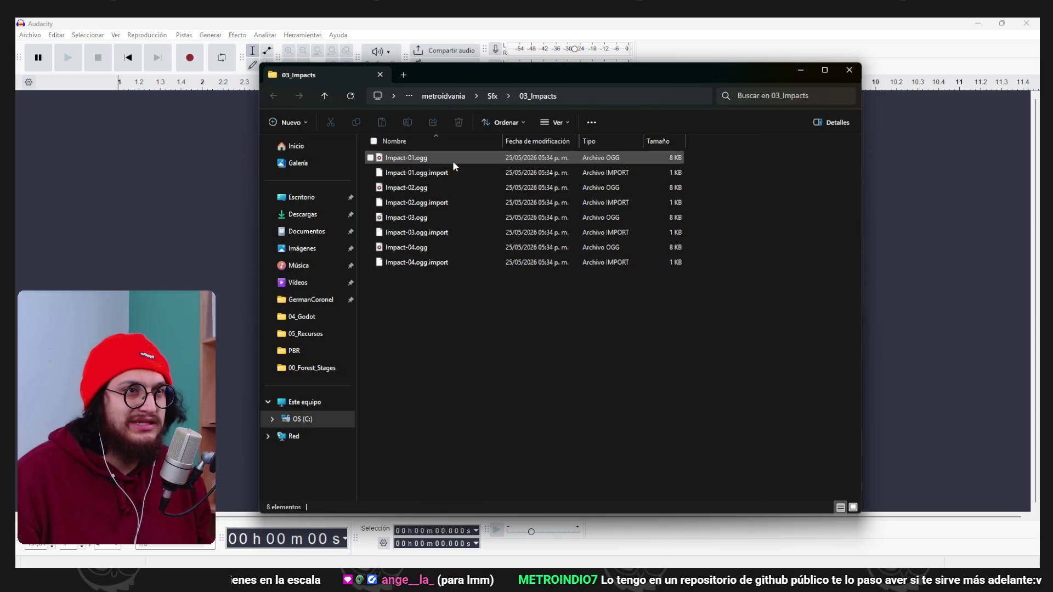
{"action": "left_click_drag", "start_coordinate": [453, 159], "coordinate": [220, 177]}
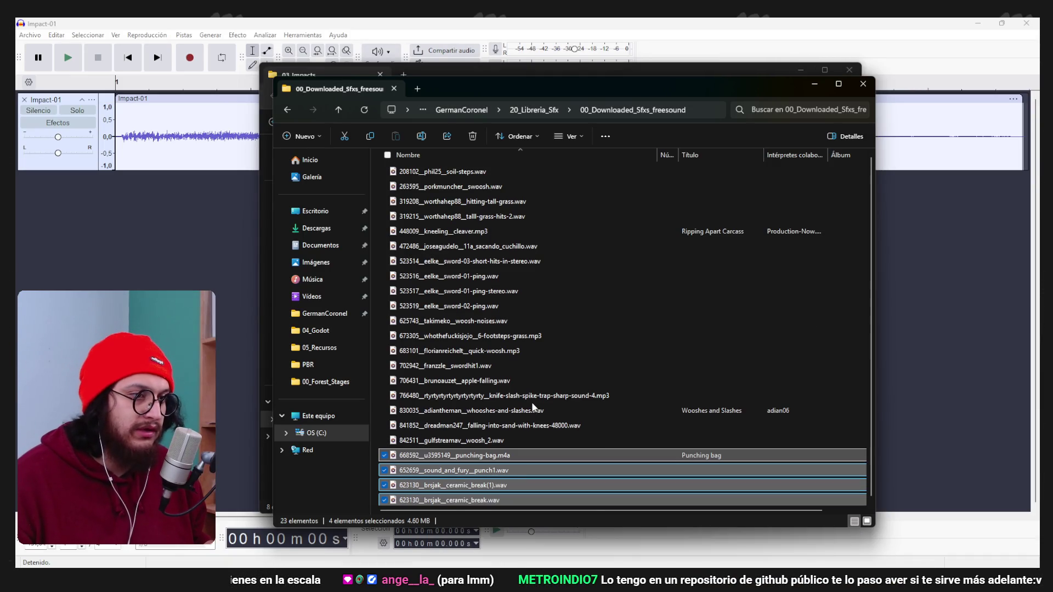
Delete the duplicate ceramic_break(1).wav from the freesound downloads folder.
{"action": "left_click", "coordinate": [527, 410]}
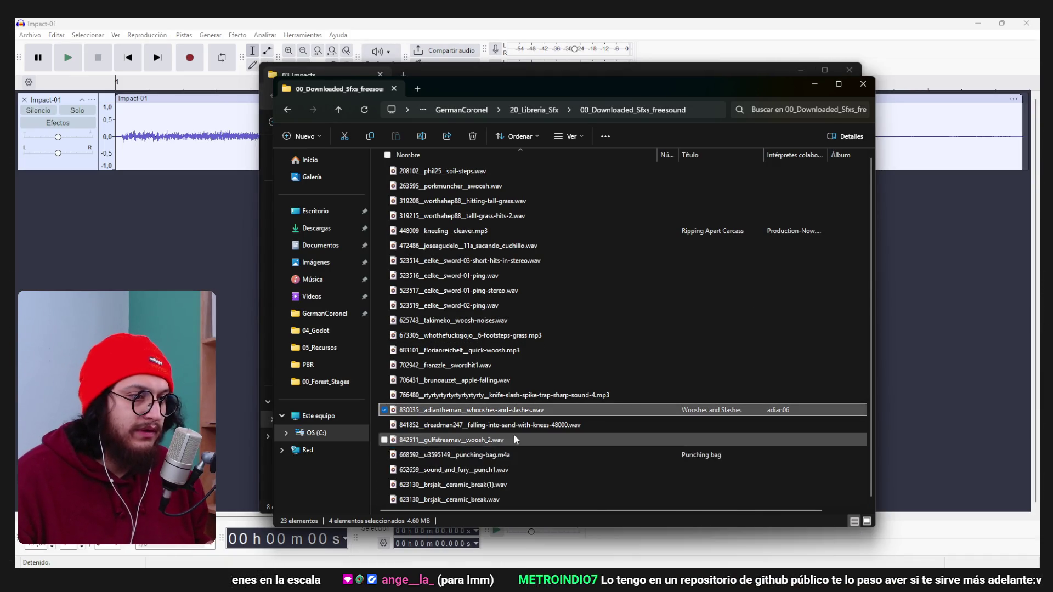
{"action": "left_click", "coordinate": [510, 484]}
{"action": "key", "text": "Delete"}
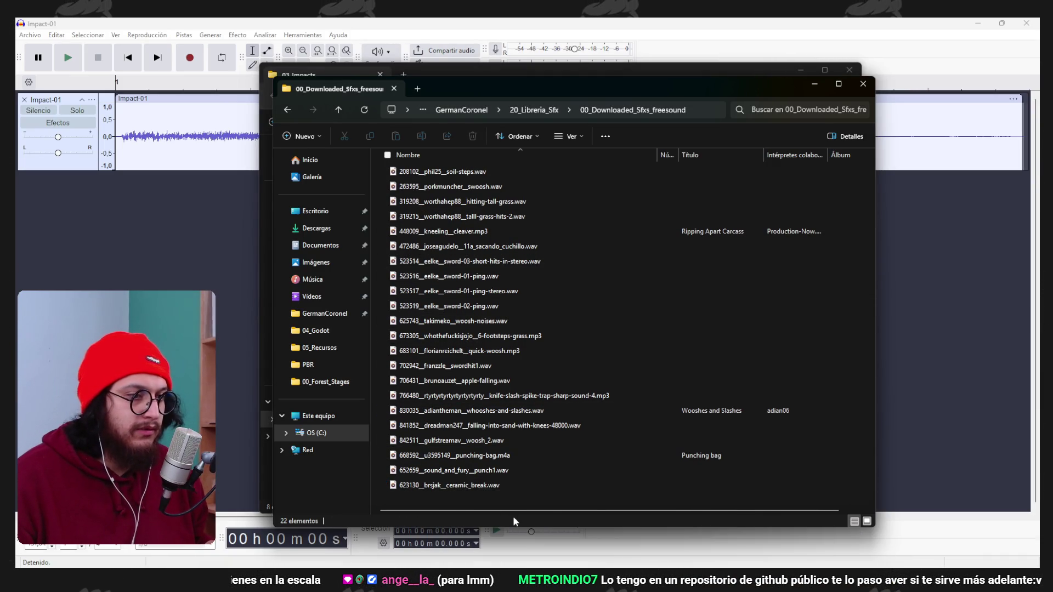
Create a new folder named 00_Already_Edited in the downloads folder.
{"action": "right_click", "coordinate": [468, 498]}
{"action": "mouse_move", "coordinate": [530, 409]}
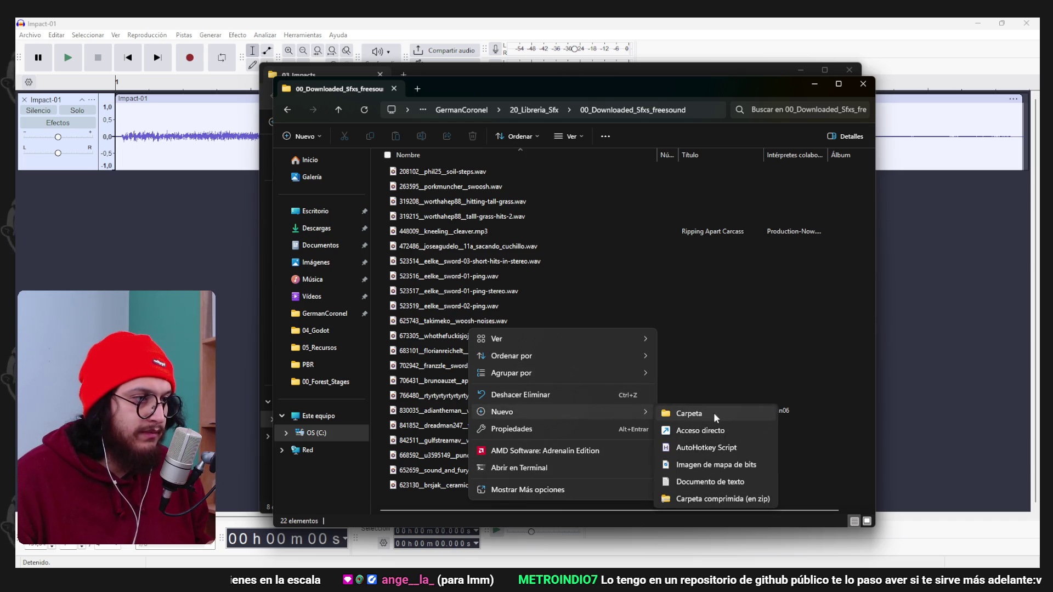
{"action": "left_click", "coordinate": [712, 412]}
{"action": "type", "text": "00_Already_"}
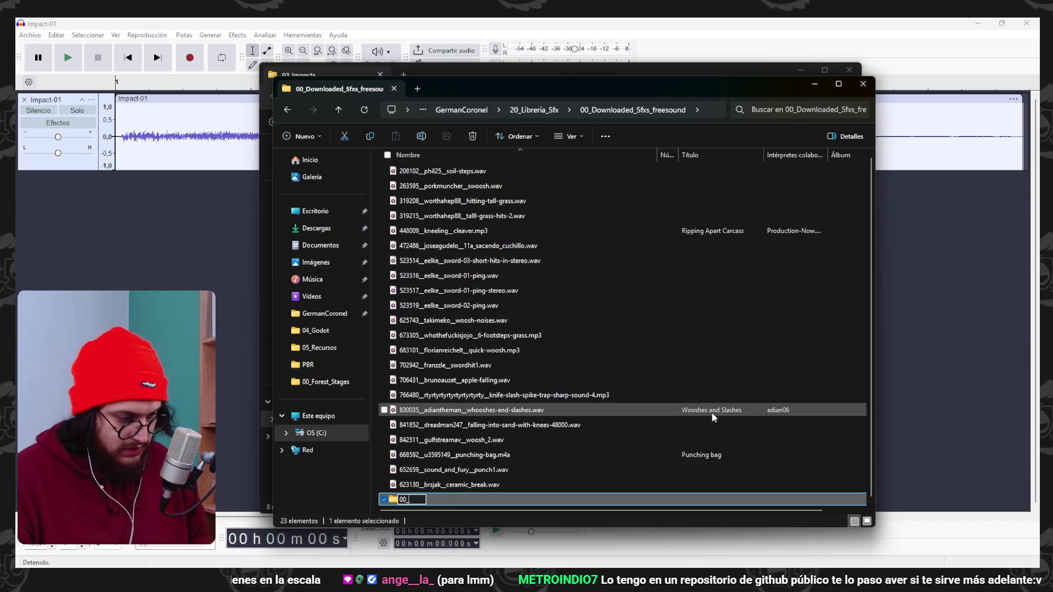
{"action": "type", "text": "Edited"}
{"action": "key", "text": "Return"}
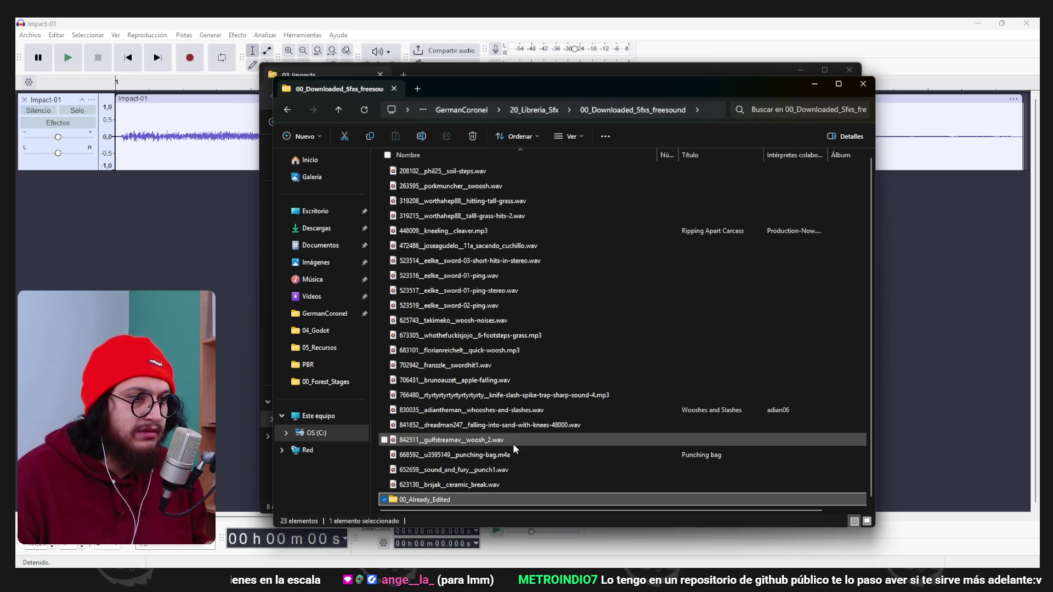
Preview the punching-bag .m4a, punch1 and ceramic break sounds in File Explorer.
{"action": "left_click", "coordinate": [535, 455]}
{"action": "key", "text": "ctrl+space"}
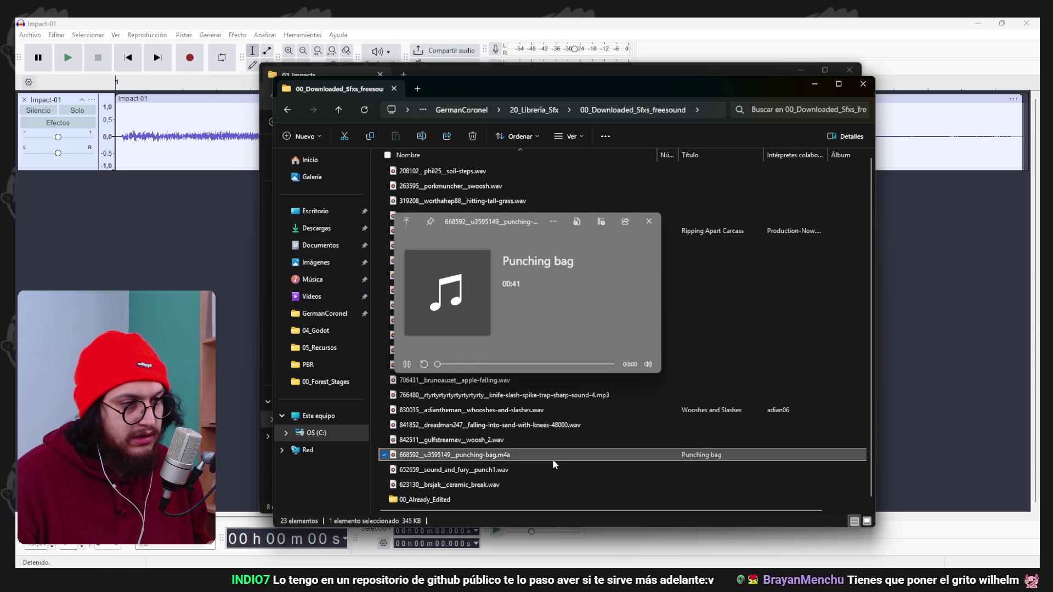
{"action": "left_click", "coordinate": [540, 470]}
{"action": "key", "text": "ctrl+space"}
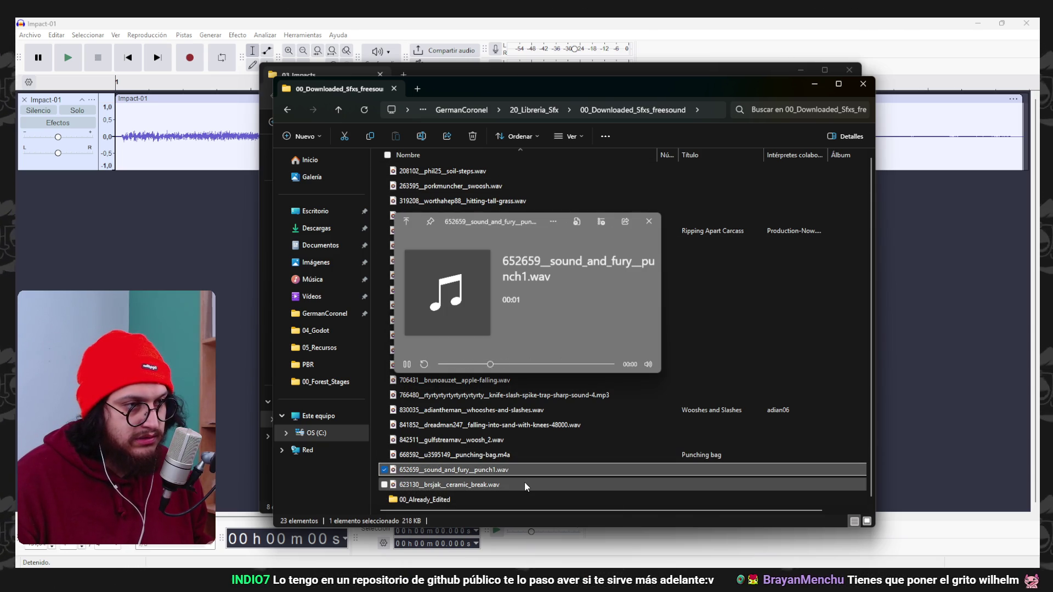
{"action": "key", "text": "ctrl+space"}
{"action": "left_click", "coordinate": [520, 485]}
{"action": "key", "text": "space"}
{"action": "key", "text": "space"}
{"action": "left_click", "coordinate": [590, 455]}
{"action": "key", "text": "space"}
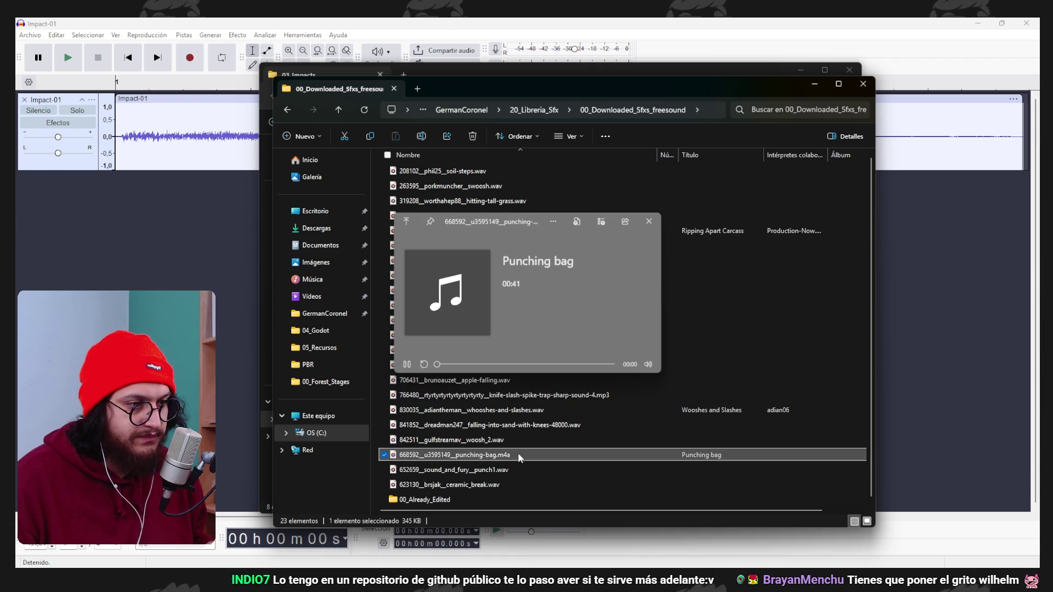
{"action": "key", "text": "space"}
{"action": "key", "text": "space"}
{"action": "key", "text": "space"}
Drag punching-bag.m4a into Audacity and dismiss the unsupported file type error.
{"action": "left_click_drag", "start_coordinate": [513, 458], "coordinate": [147, 275]}
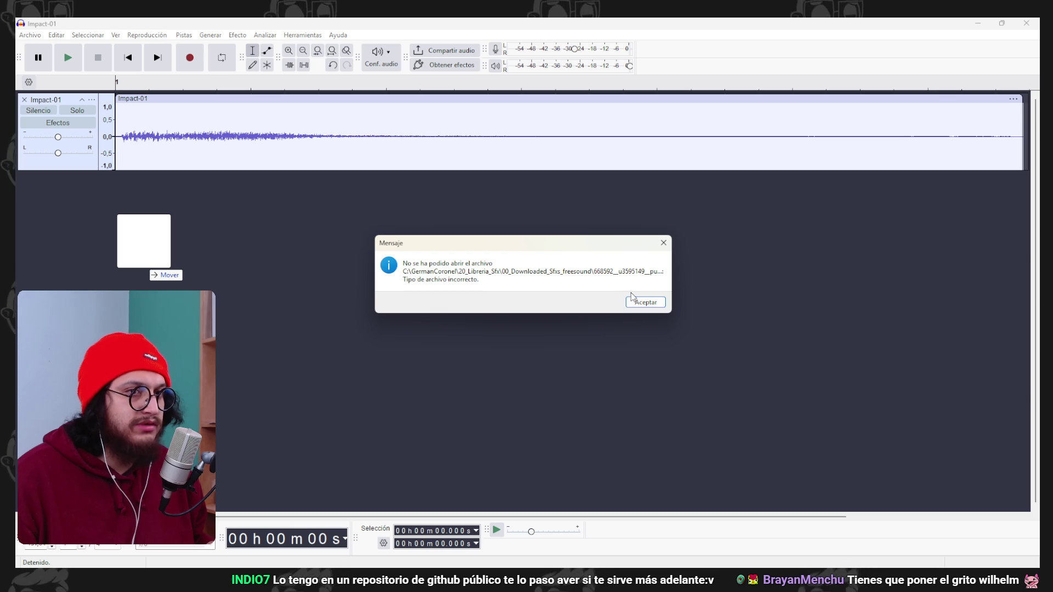
{"action": "key", "text": "Return"}
{"action": "left_click", "coordinate": [724, 321]}
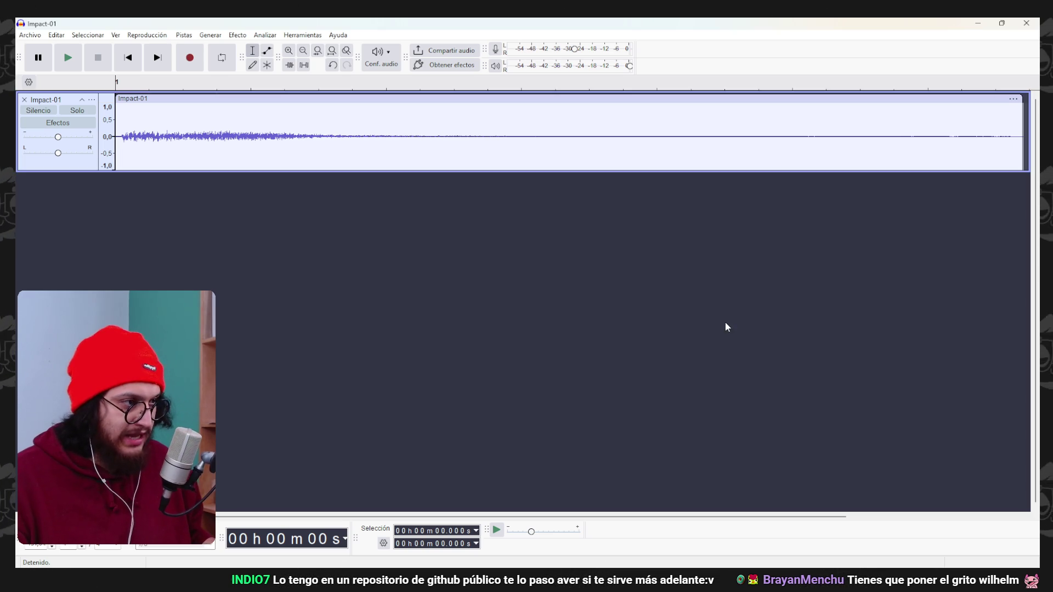
{"action": "key", "text": "alt+Tab"}
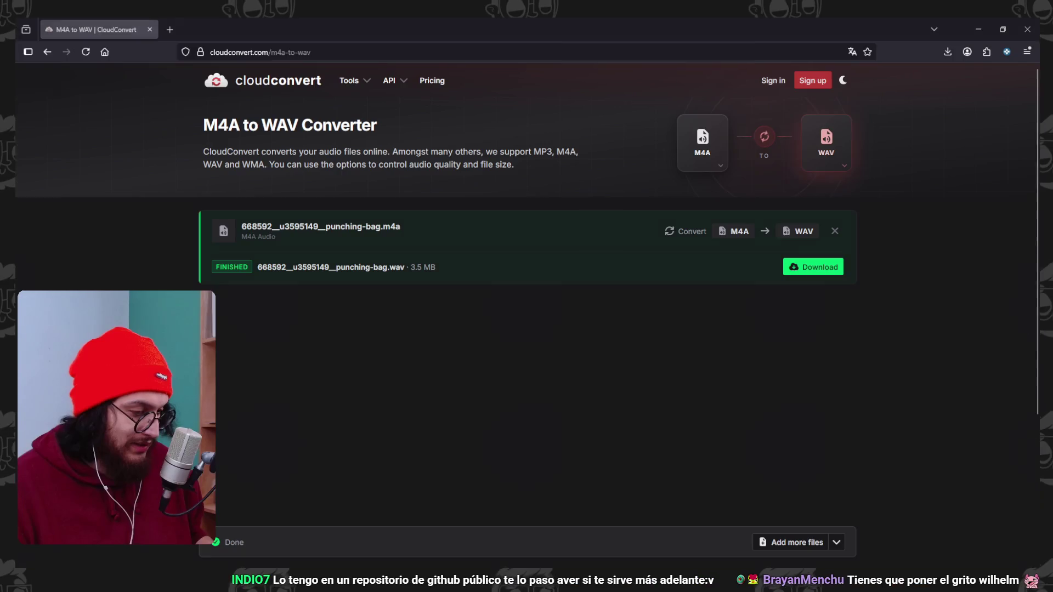
Download the CloudConvert punching-bag WAV and add it to the freesound downloads folder.
{"action": "left_click", "coordinate": [811, 269]}
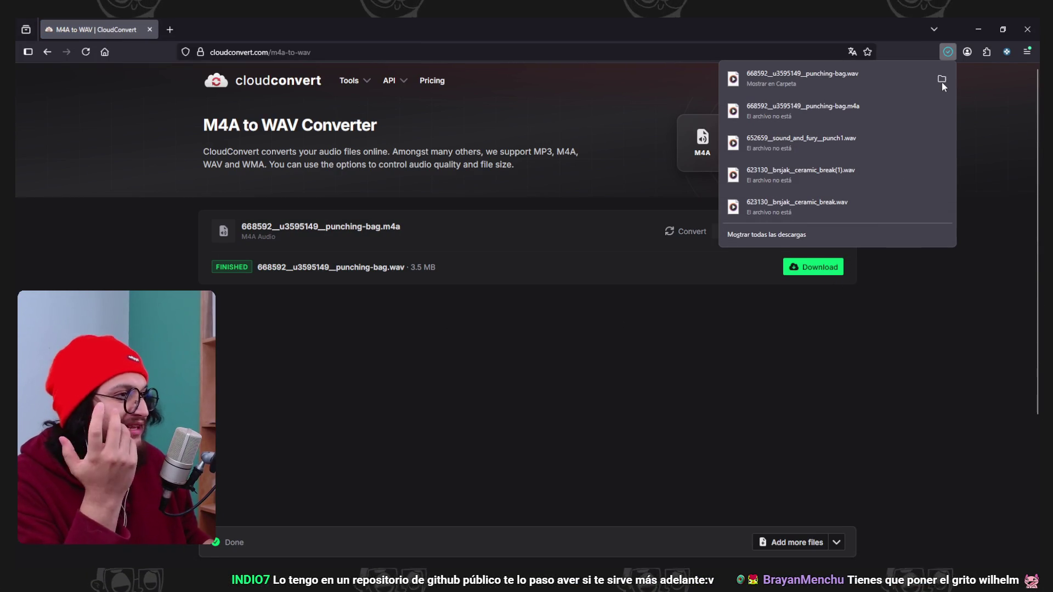
{"action": "left_click", "coordinate": [942, 80]}
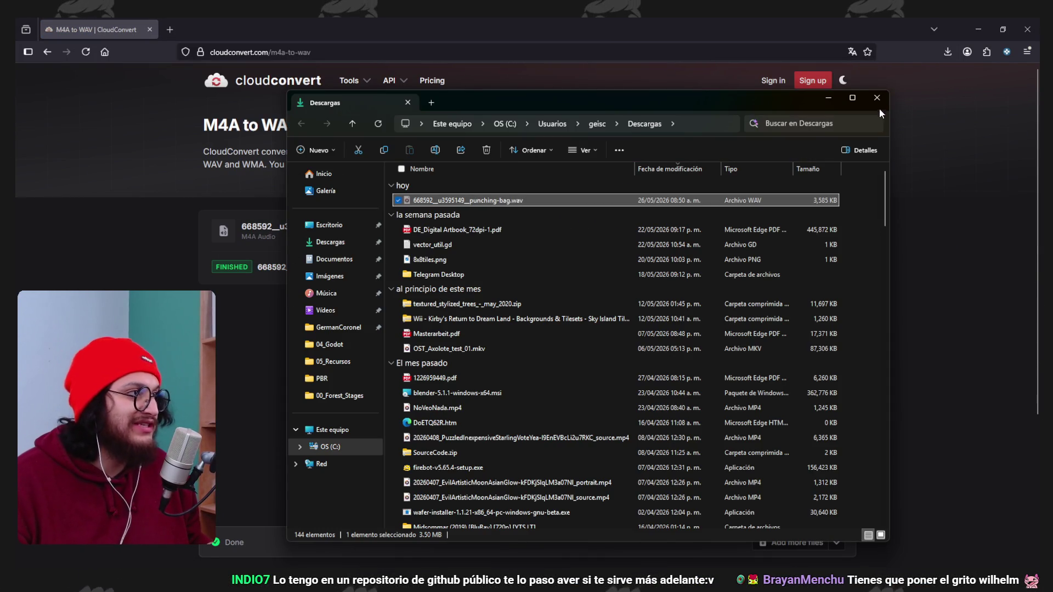
{"action": "left_click", "coordinate": [877, 98]}
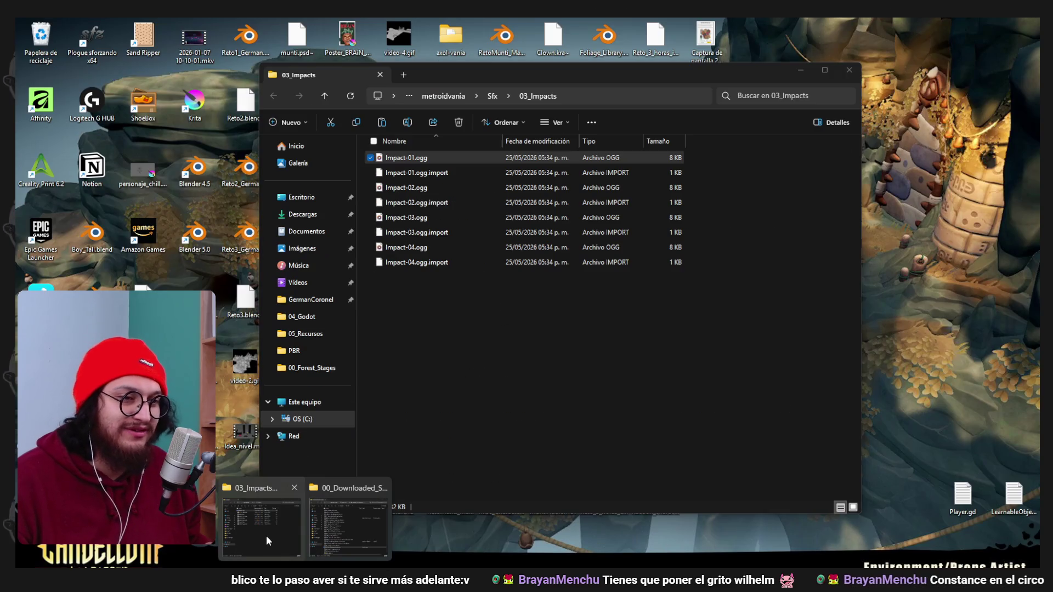
{"action": "left_click", "coordinate": [265, 535]}
{"action": "key", "text": "alt+Tab"}
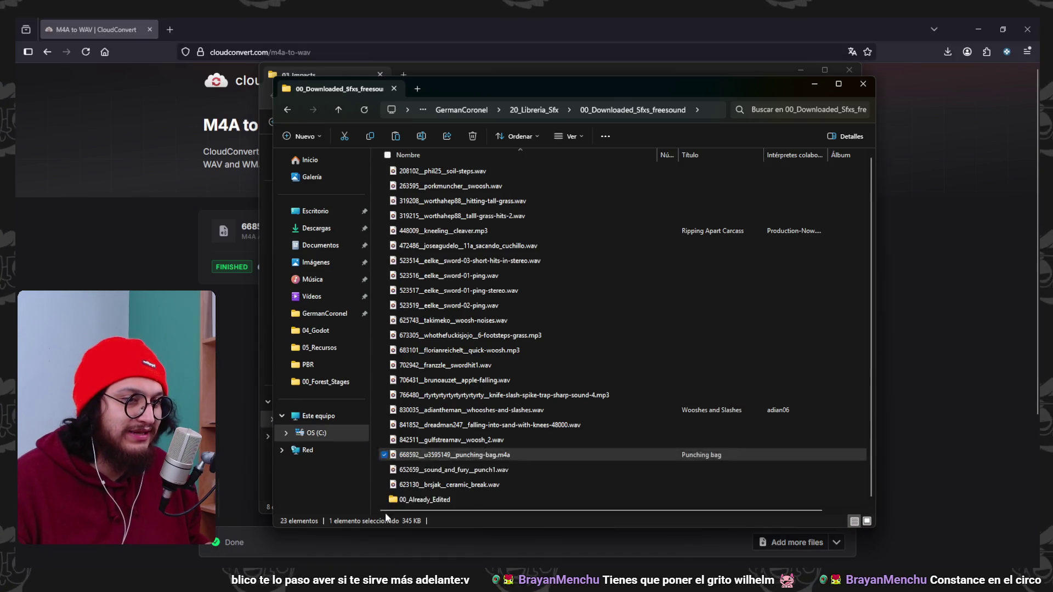
Delete the old punching-bag .m4a and import the new WAV into Audacity as a track.
{"action": "left_click", "coordinate": [541, 443]}
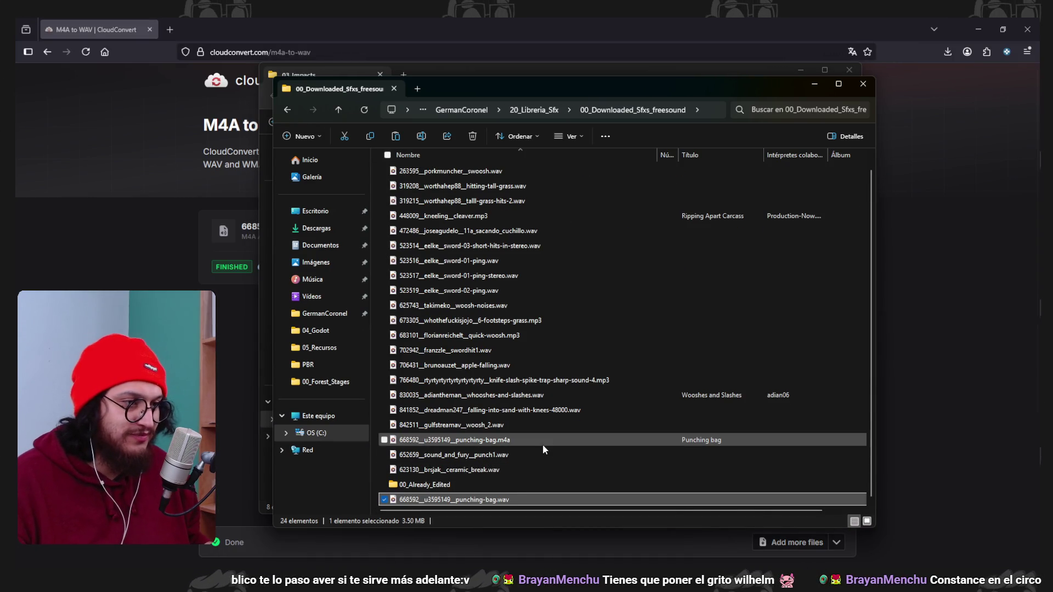
{"action": "key", "text": "Delete"}
{"action": "left_click", "coordinate": [530, 499]}
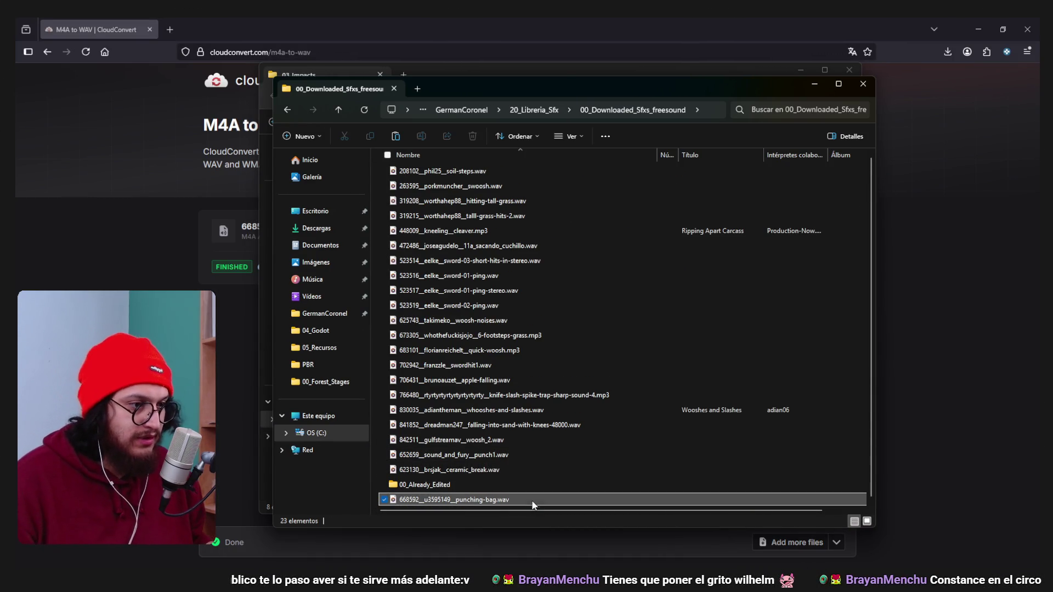
{"action": "key", "text": "alt+Tab"}
{"action": "key", "text": "alt+Tab"}
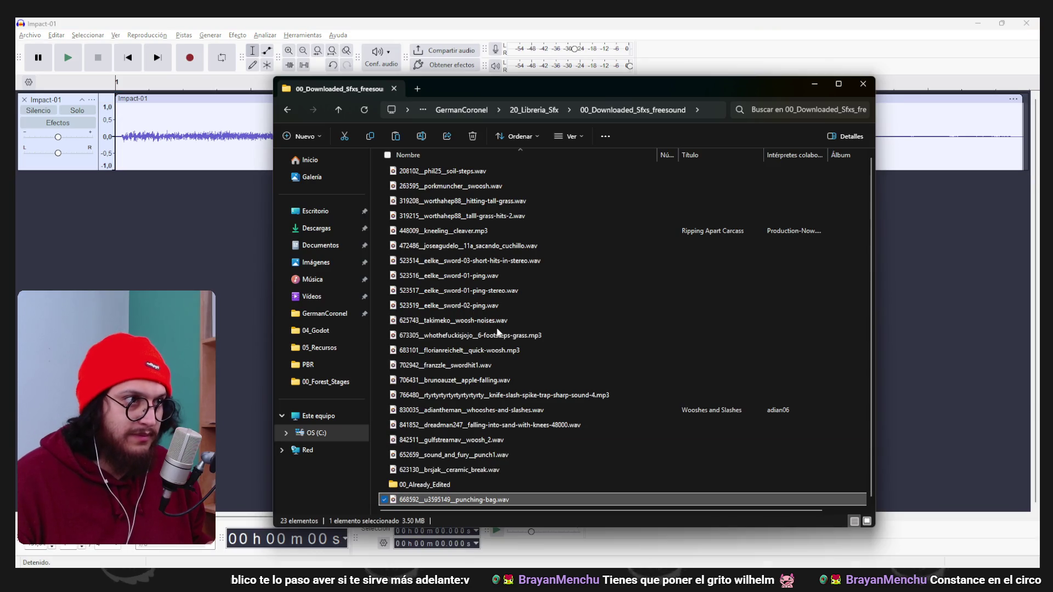
{"action": "mouse_move", "coordinate": [483, 499]}
{"action": "left_mouse_down"}
{"action": "mouse_move", "coordinate": [211, 263]}
{"action": "mouse_move", "coordinate": [273, 269]}
{"action": "left_mouse_up"}
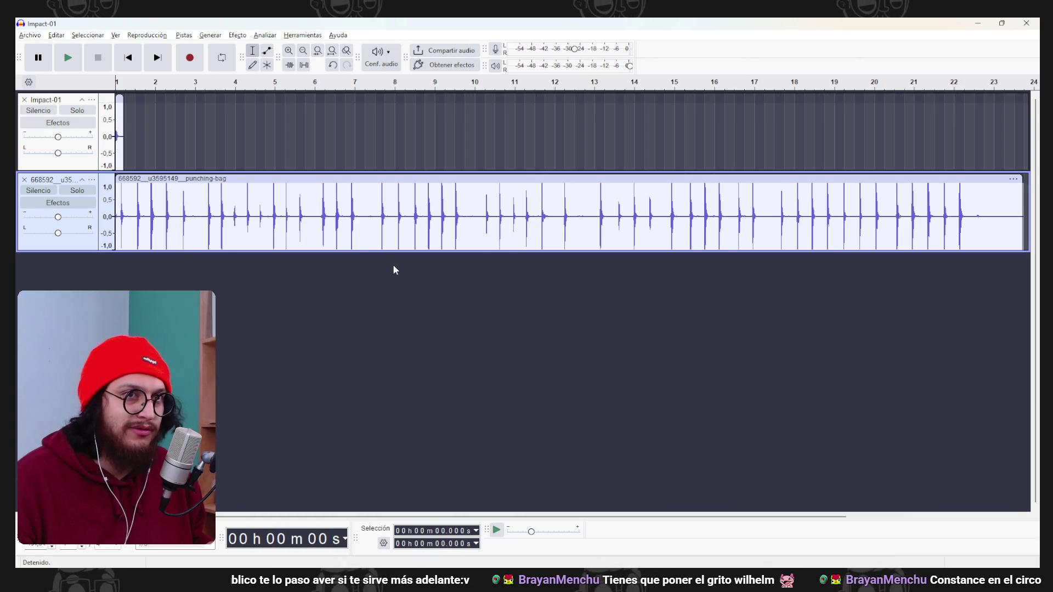
Cut the opening second of the punching-bag audio and slide the clip to the track start.
{"action": "scroll", "coordinate": [253, 252], "scroll_direction": "up", "scroll_amount": 2, "text": "ctrl"}
{"action": "left_click_drag", "start_coordinate": [569, 522], "coordinate": [200, 521]}
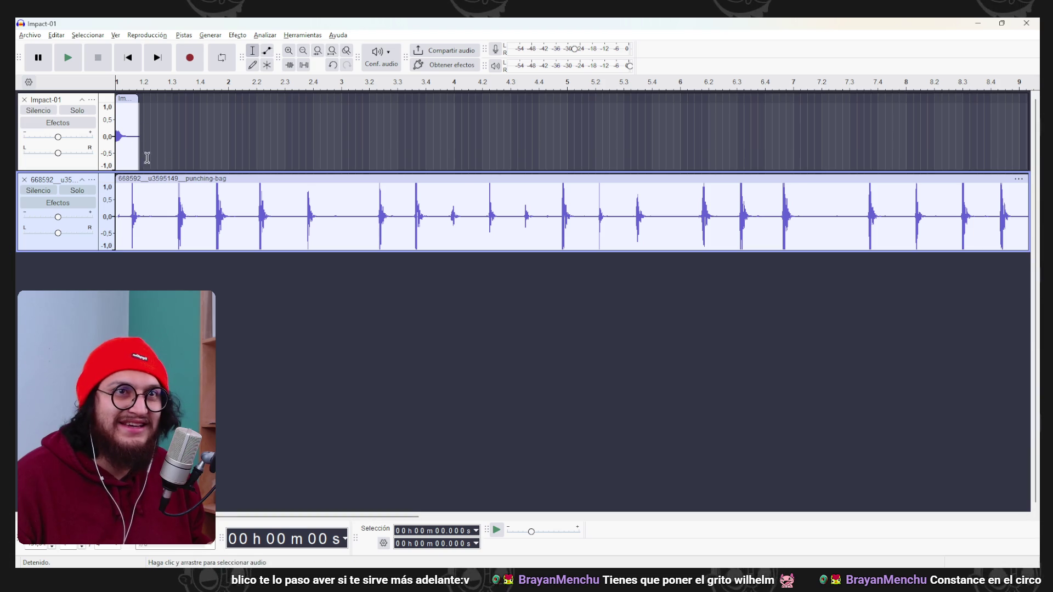
{"action": "scroll", "coordinate": [170, 261], "scroll_direction": "up", "scroll_amount": 2, "text": "ctrl"}
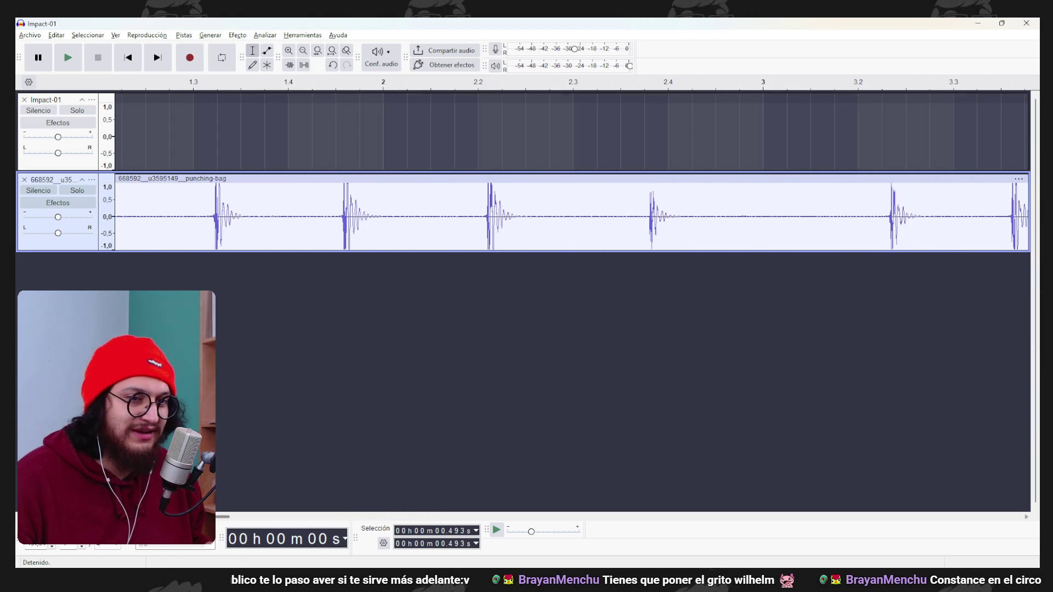
{"action": "key", "text": "ctrl+v"}
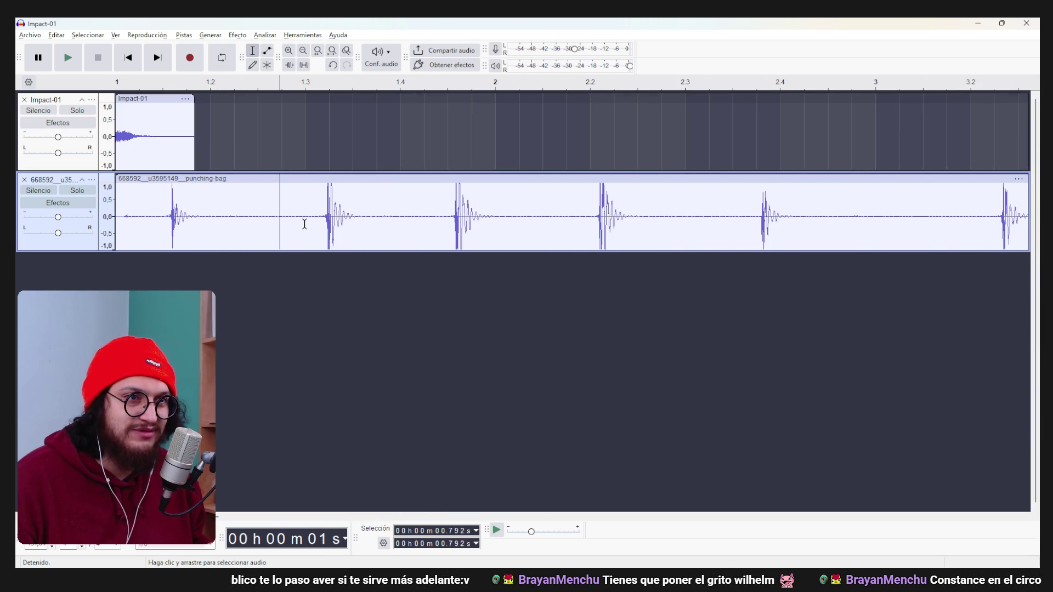
{"action": "left_click_drag", "start_coordinate": [318, 212], "coordinate": [109, 213]}
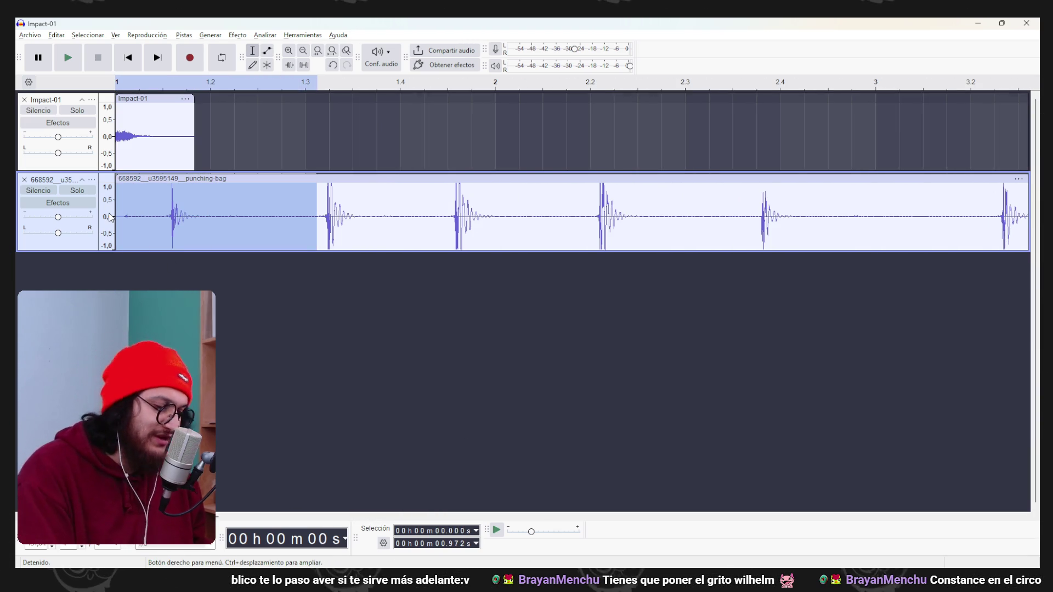
{"action": "key", "text": "Delete"}
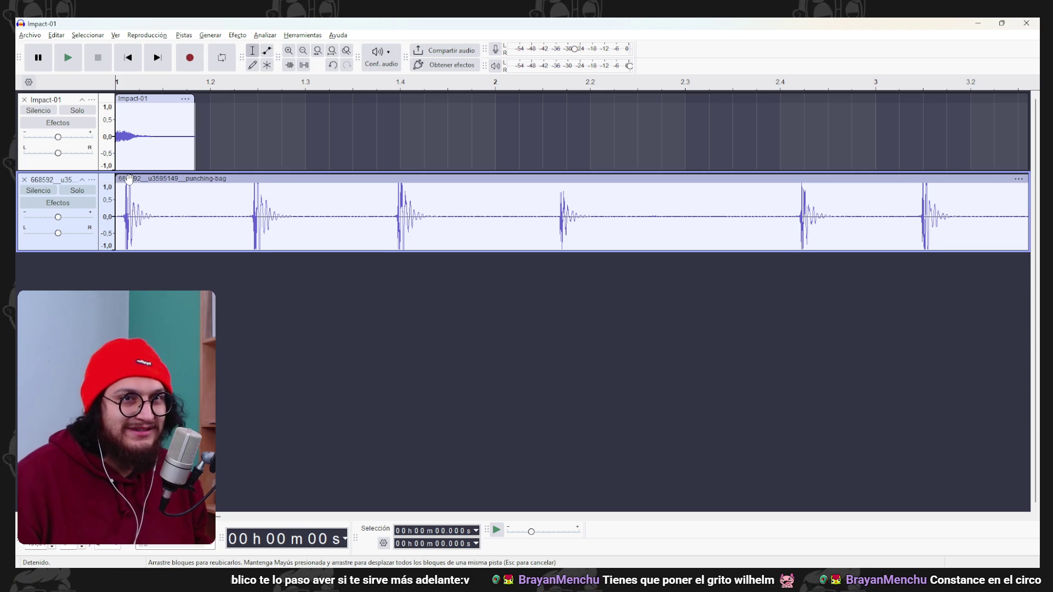
{"action": "left_click_drag", "start_coordinate": [129, 179], "coordinate": [121, 179]}
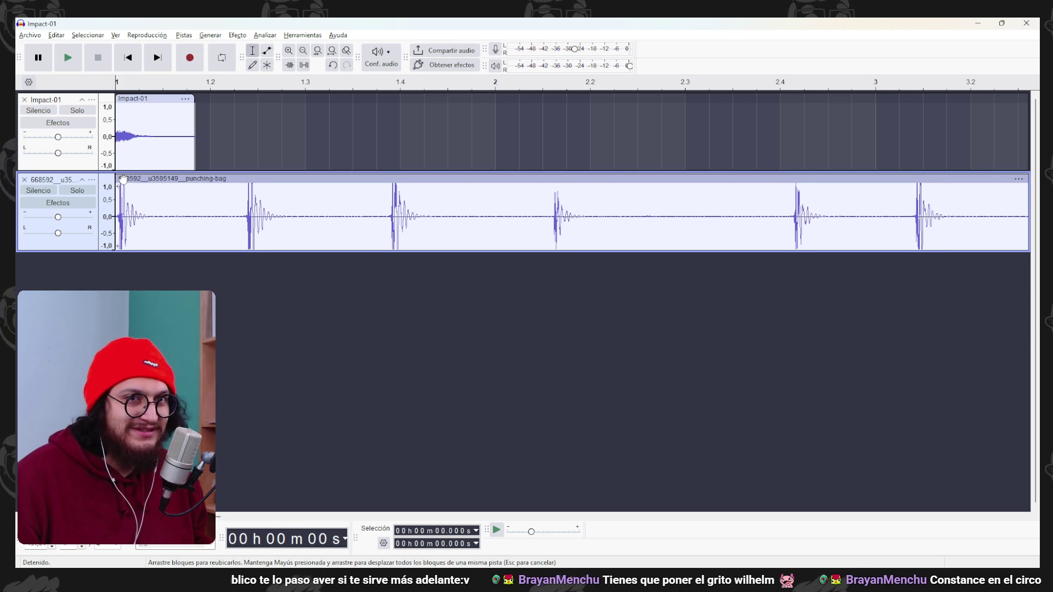
Play the tracks from the beginning to hear the punch.
{"action": "left_click", "coordinate": [76, 61]}
{"action": "left_click", "coordinate": [95, 61]}
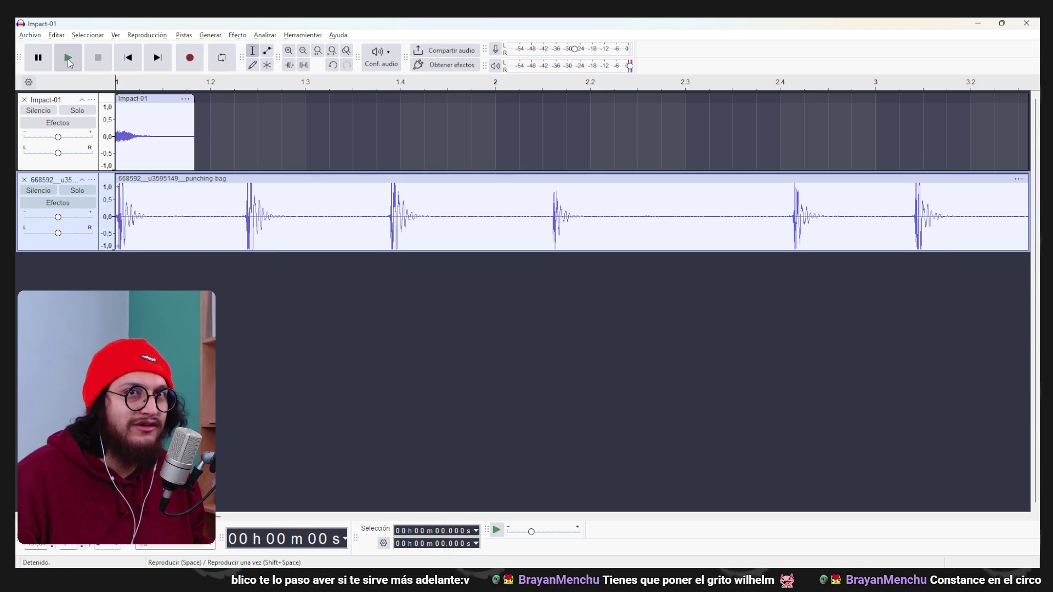
{"action": "left_click", "coordinate": [100, 58]}
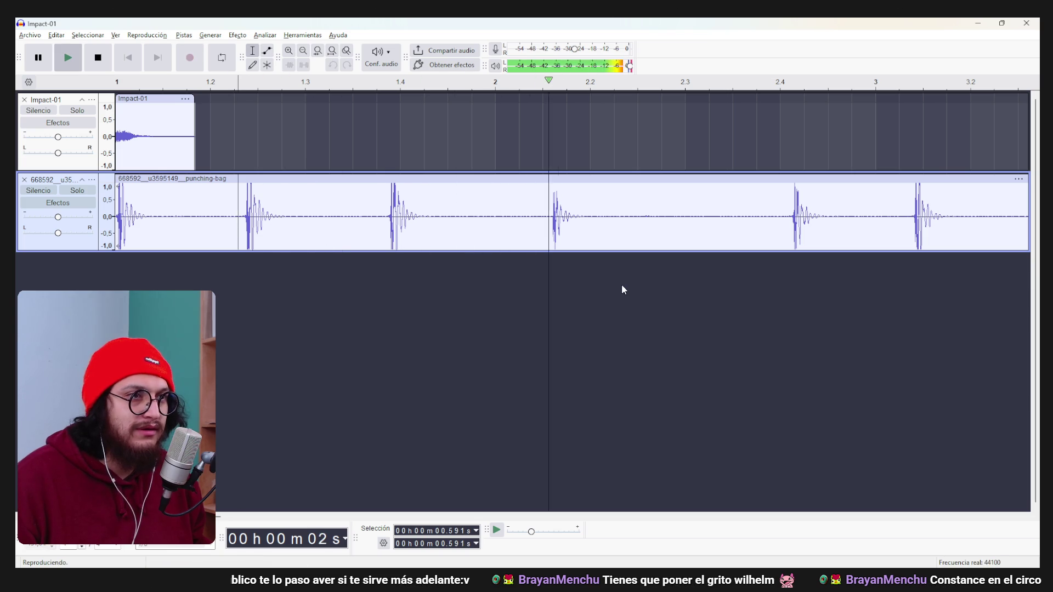
{"action": "key", "text": "space"}
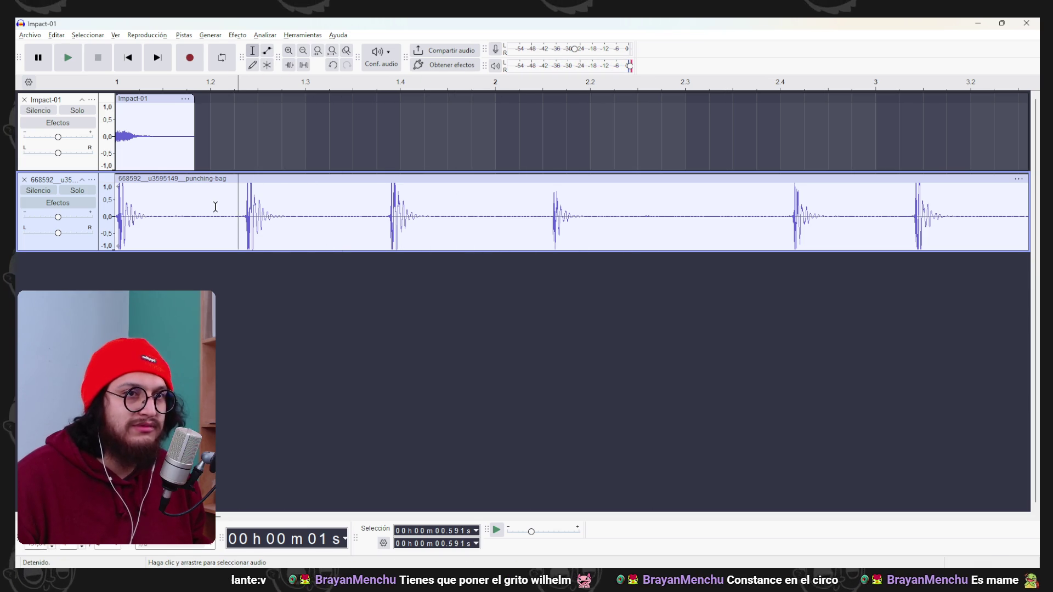
{"action": "left_click", "coordinate": [128, 58]}
{"action": "key", "text": "space"}
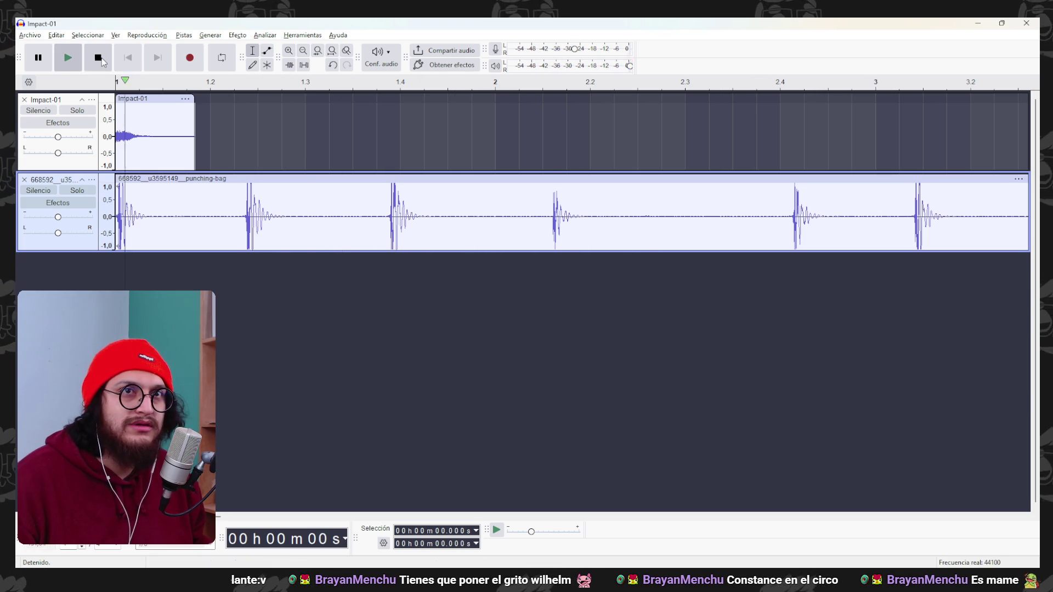
{"action": "left_click", "coordinate": [102, 62]}
Delete everything after the first punch hit in the punching-bag track.
{"action": "scroll", "coordinate": [239, 211], "scroll_direction": "down", "scroll_amount": 6, "text": "ctrl"}
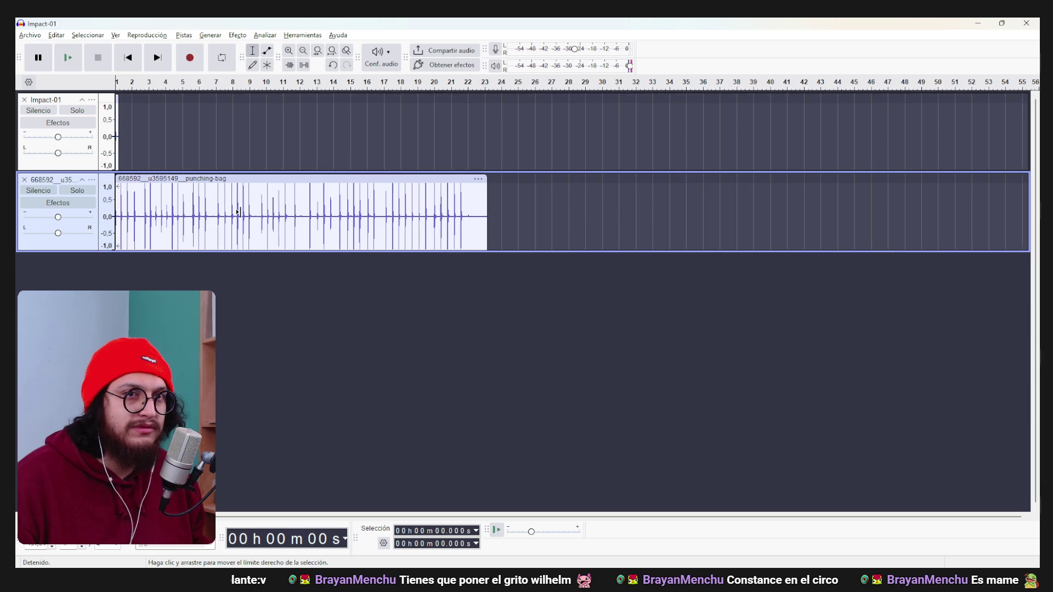
{"action": "mouse_move", "coordinate": [575, 227]}
{"action": "left_mouse_down"}
{"action": "mouse_move", "coordinate": [175, 209]}
{"action": "mouse_move", "coordinate": [121, 217]}
{"action": "left_mouse_up"}
{"action": "key", "text": "Delete"}
{"action": "scroll", "coordinate": [459, 491], "scroll_direction": "up", "scroll_amount": 3, "text": "ctrl"}
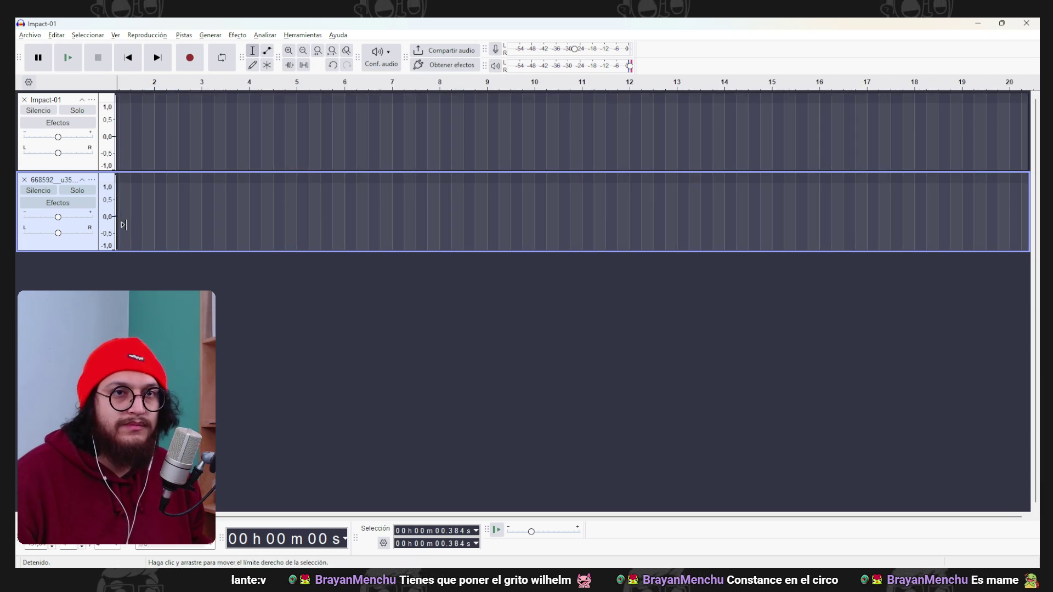
{"action": "scroll", "coordinate": [134, 256], "scroll_direction": "up", "scroll_amount": 4, "text": "ctrl"}
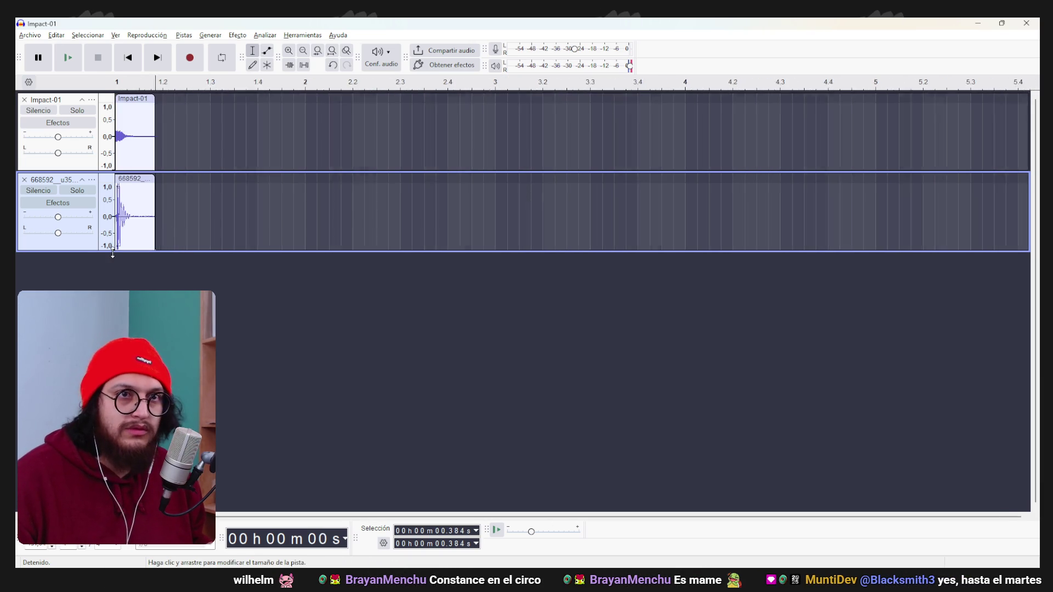
Play the trimmed tracks from the start and select the Impact-01 clip.
{"action": "key", "text": "Home"}
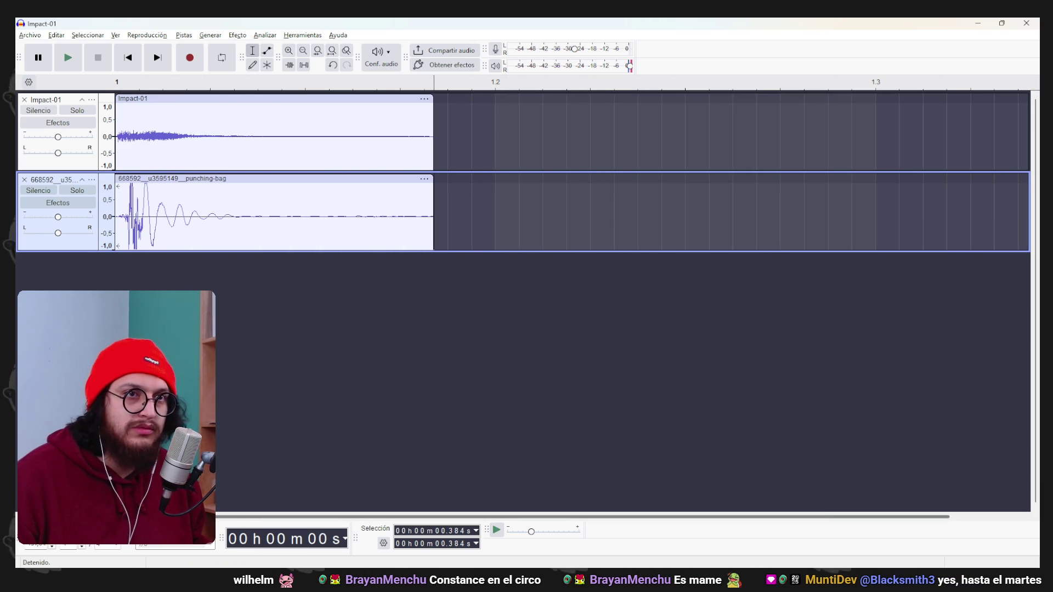
{"action": "left_click", "coordinate": [68, 58]}
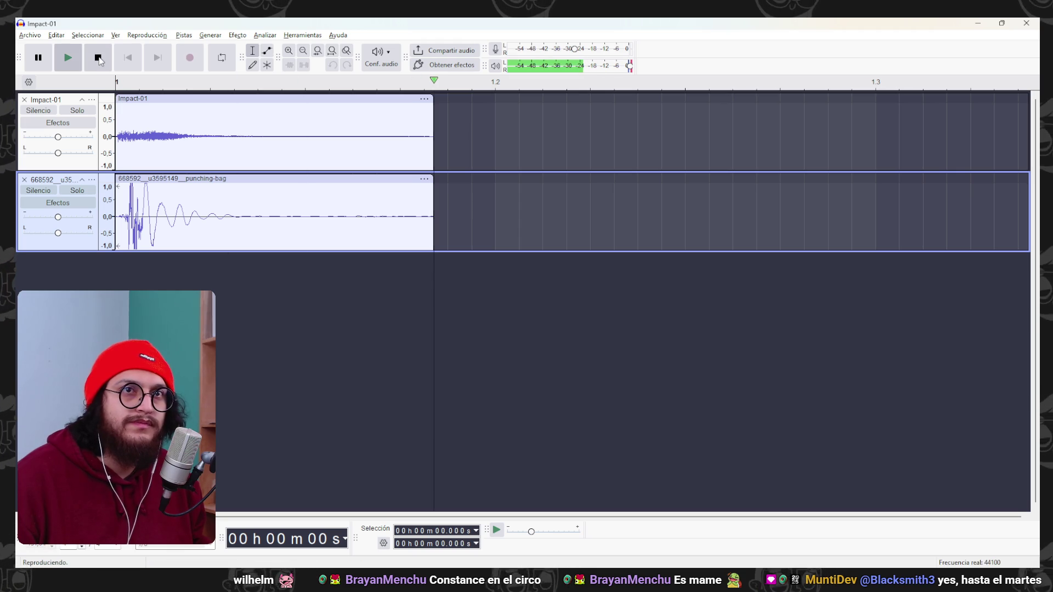
{"action": "left_click", "coordinate": [134, 101]}
{"action": "left_click", "coordinate": [238, 36]}
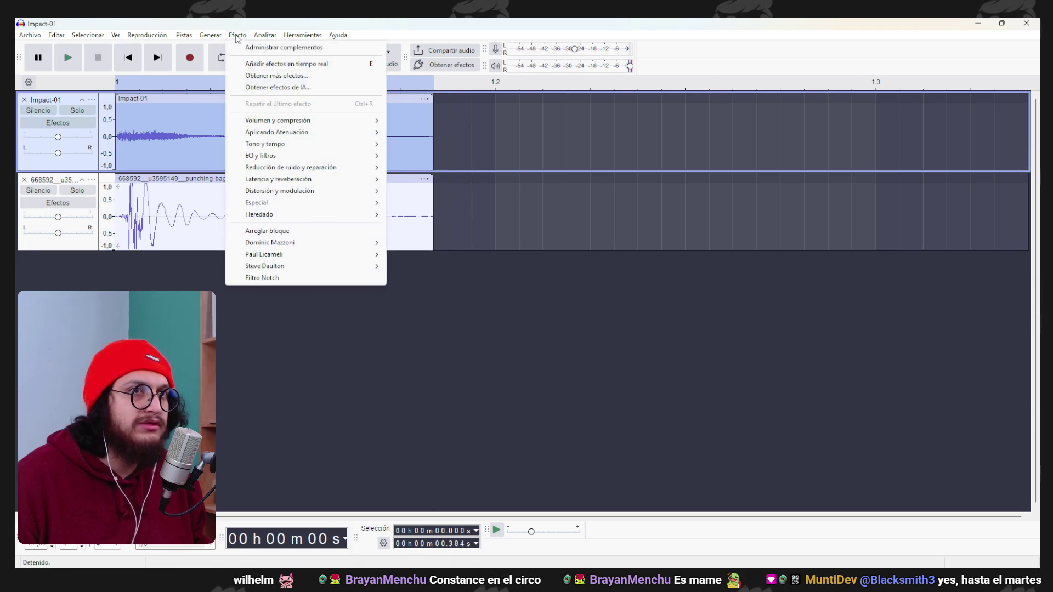
Try a -61% pitch change on Impact-01, preview it, and cancel.
{"action": "mouse_move", "coordinate": [289, 150]}
{"action": "left_click", "coordinate": [470, 168]}
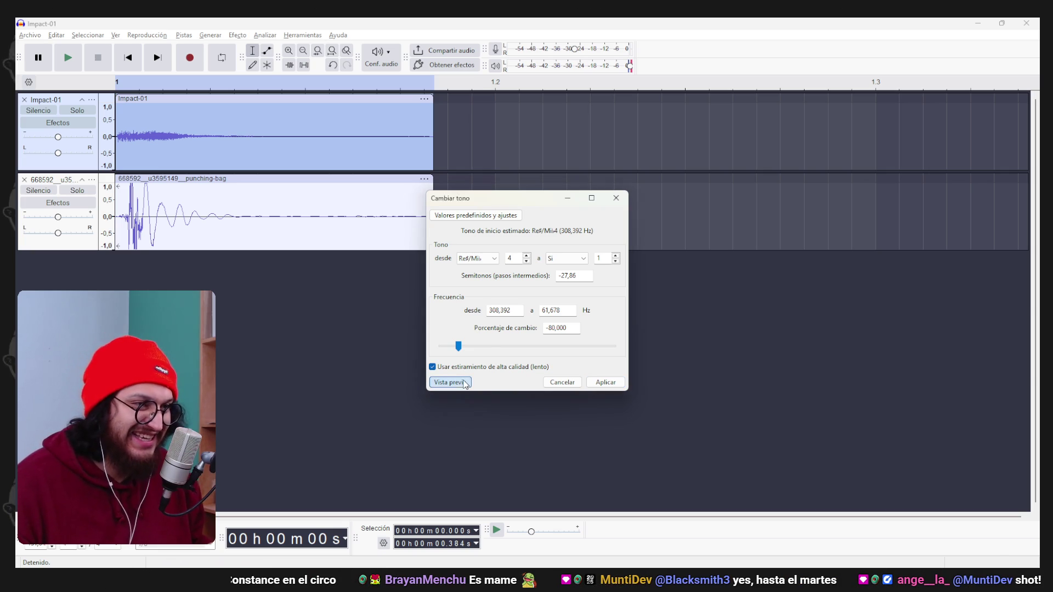
{"action": "left_click_drag", "start_coordinate": [459, 353], "coordinate": [480, 353]}
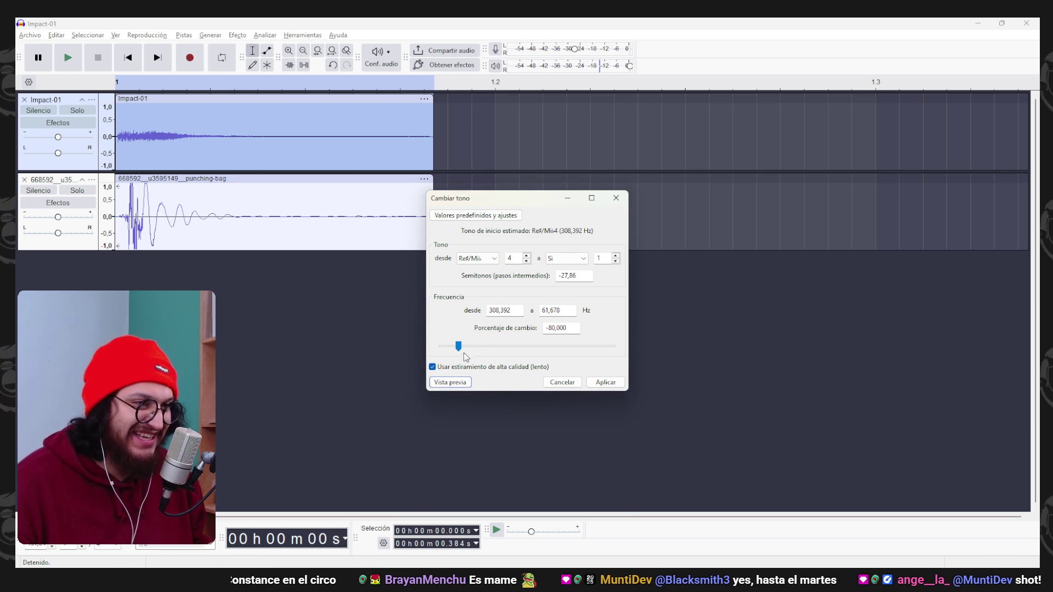
{"action": "left_click_drag", "start_coordinate": [480, 346], "coordinate": [475, 354]}
{"action": "left_click", "coordinate": [449, 383]}
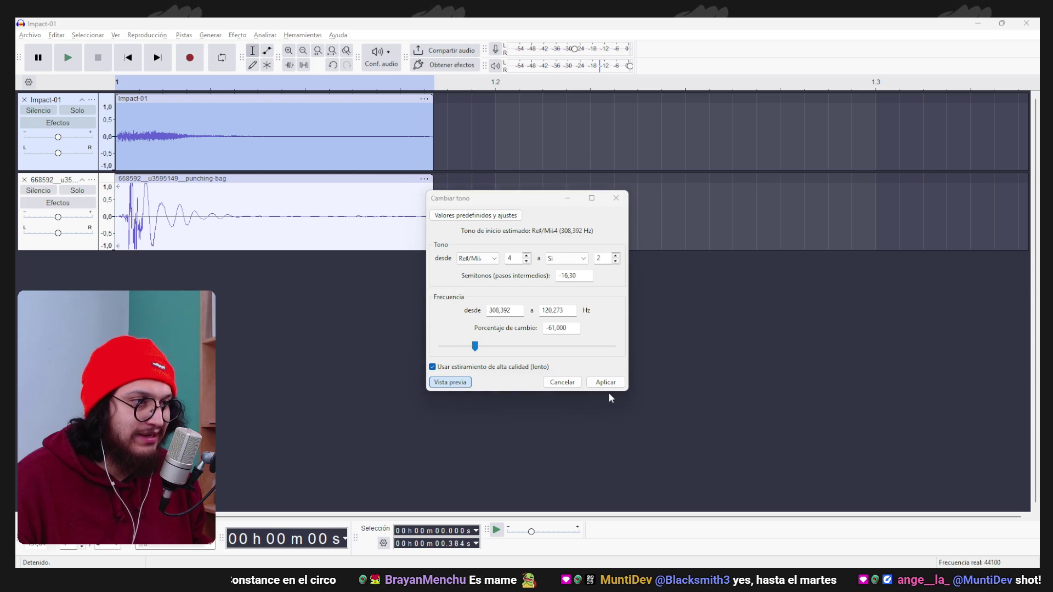
{"action": "left_click", "coordinate": [562, 383]}
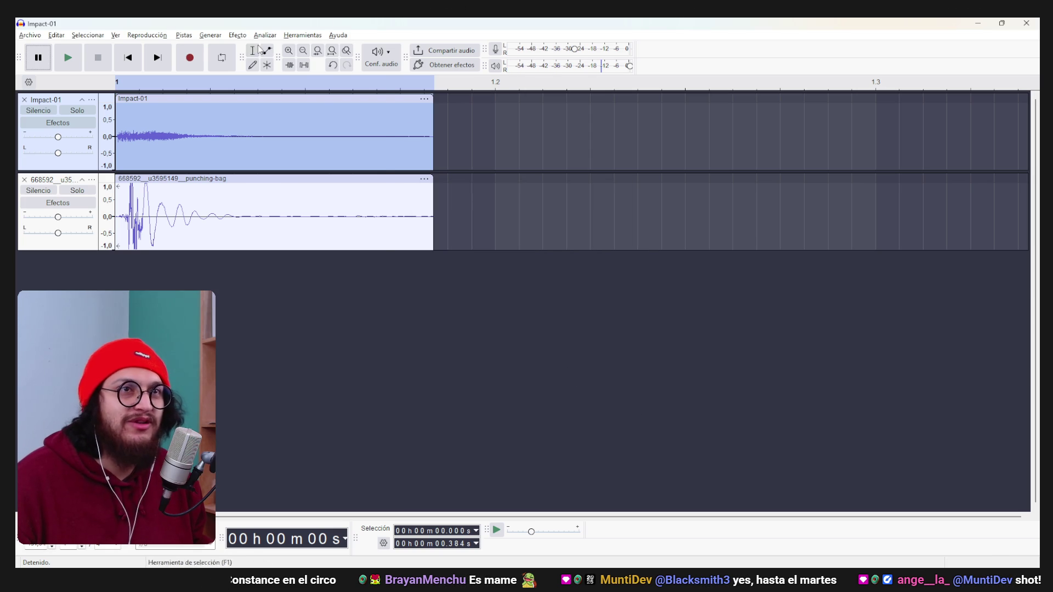
Apply Change Speed and Pitch with factor 0.570 to Impact-01 after previewing several speeds.
{"action": "left_click", "coordinate": [237, 35]}
{"action": "mouse_move", "coordinate": [298, 145]}
{"action": "left_click", "coordinate": [434, 144]}
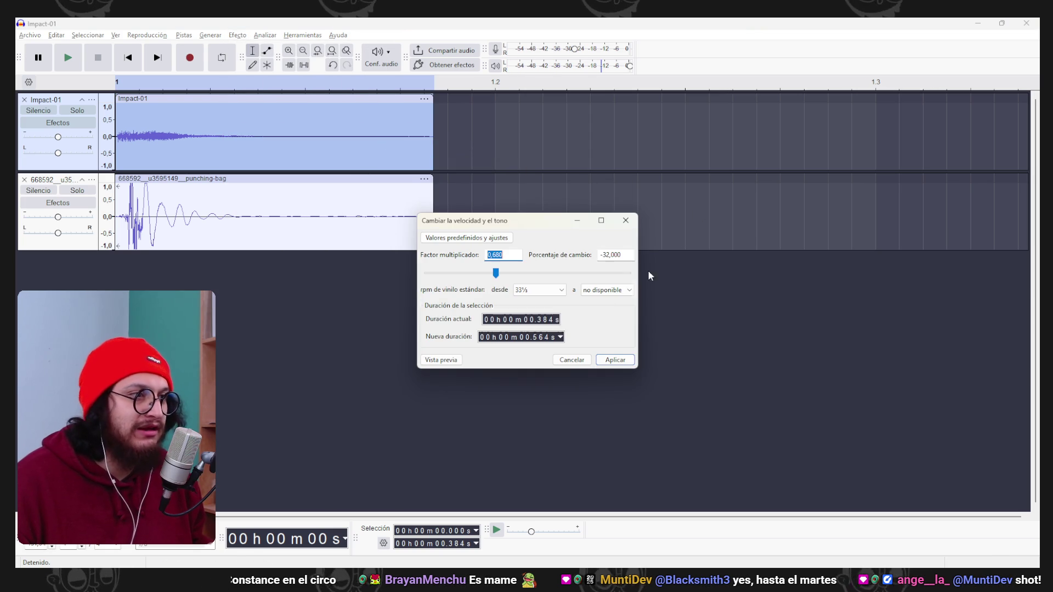
{"action": "left_click", "coordinate": [441, 360]}
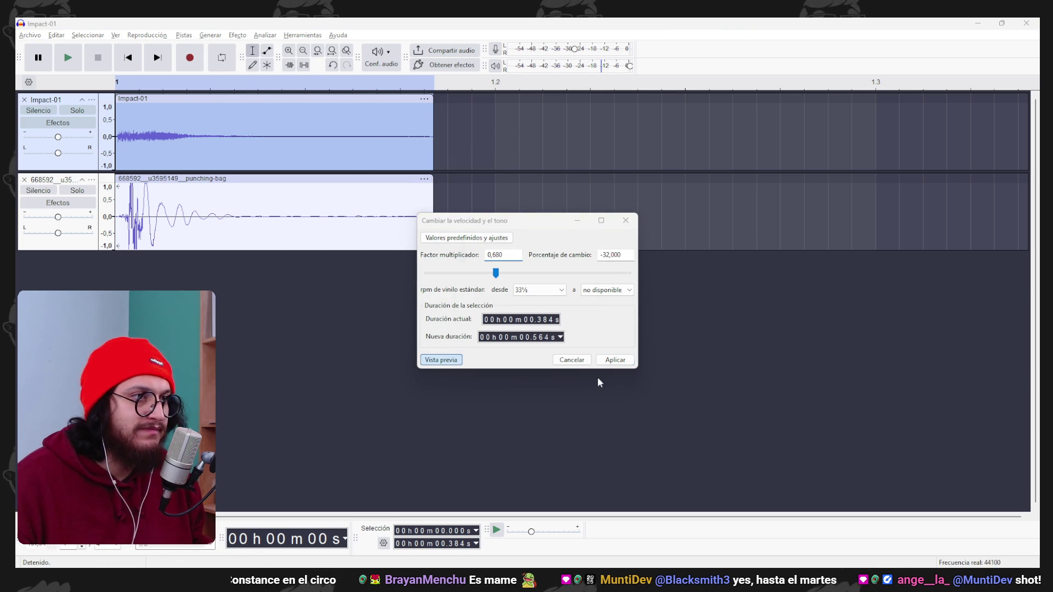
{"action": "left_click", "coordinate": [441, 360]}
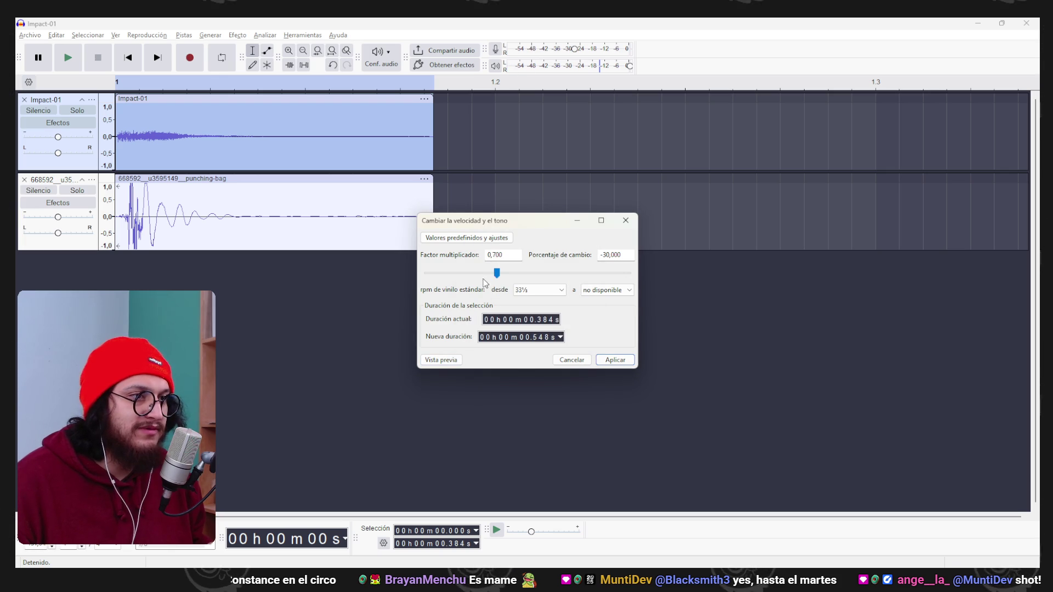
{"action": "left_click", "coordinate": [446, 362]}
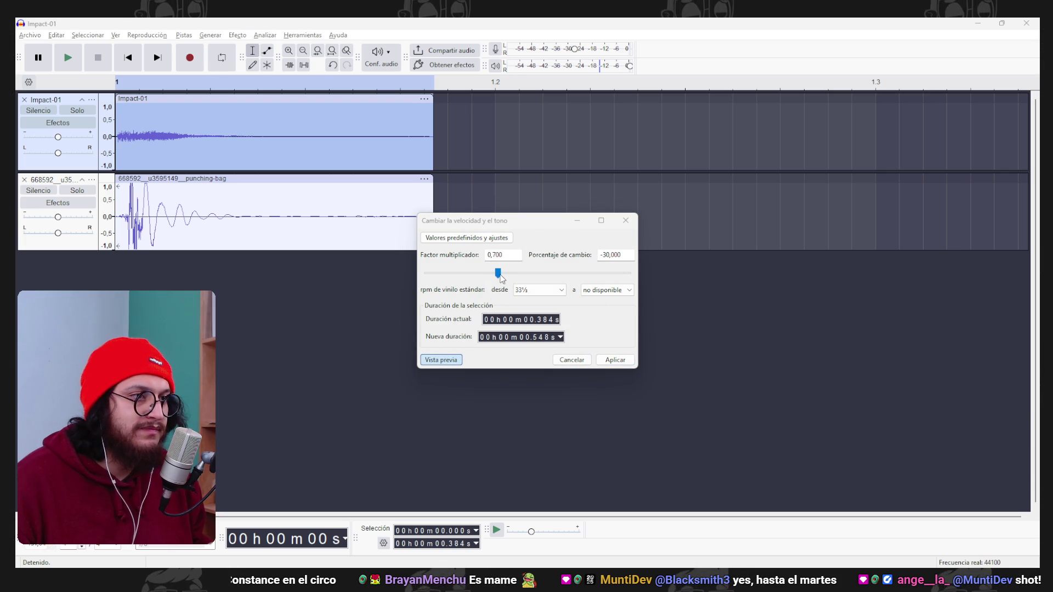
{"action": "left_click", "coordinate": [453, 362]}
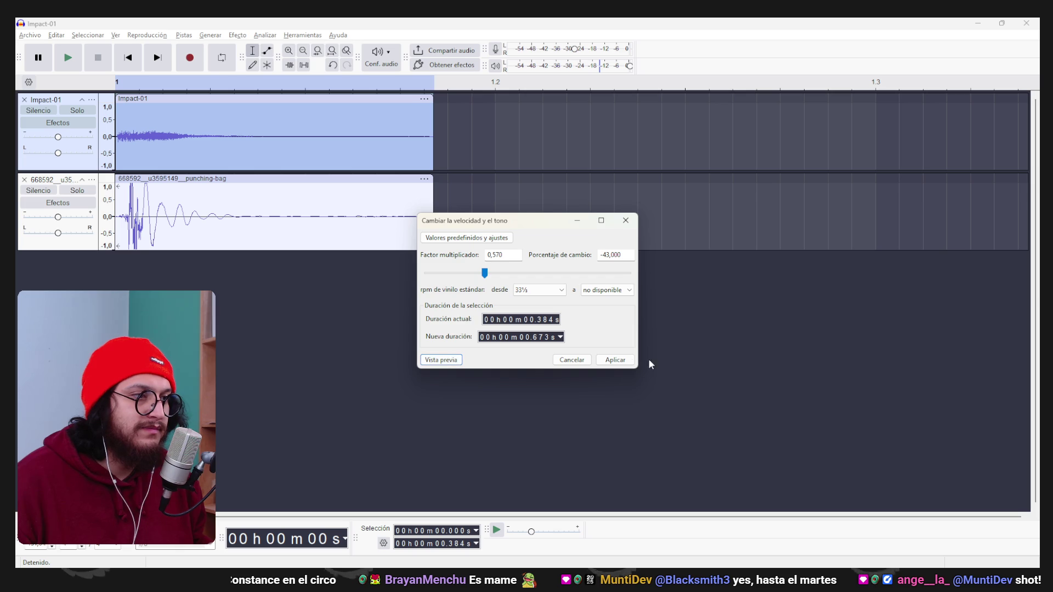
{"action": "left_click", "coordinate": [622, 359]}
{"action": "left_click", "coordinate": [237, 35]}
Apply Bass and Treble to Impact-01: bass 18 dB, treble -2 dB, volume -7 dB.
{"action": "mouse_move", "coordinate": [295, 155]}
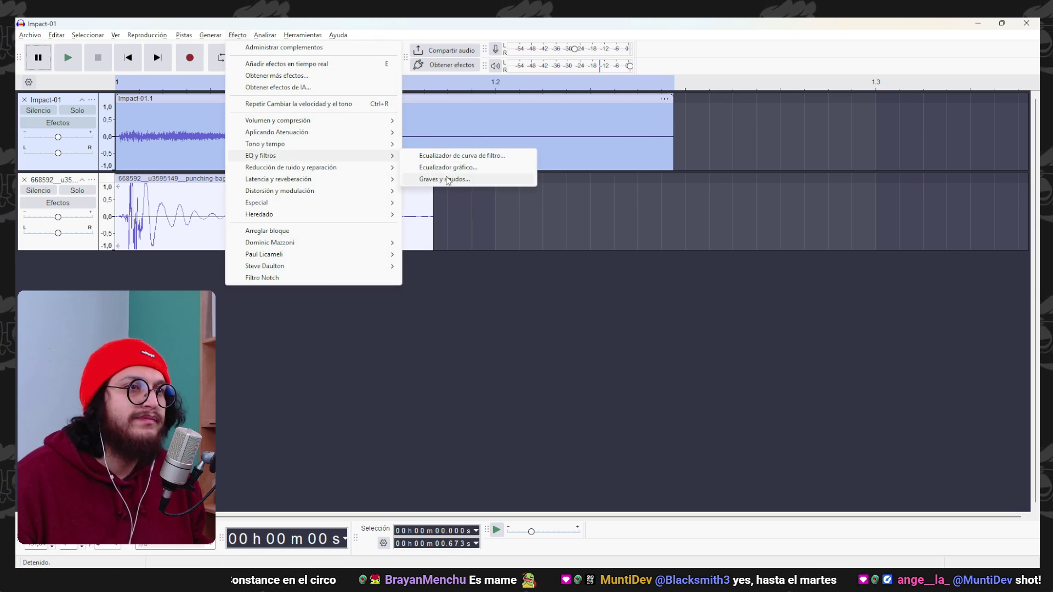
{"action": "left_click", "coordinate": [448, 180]}
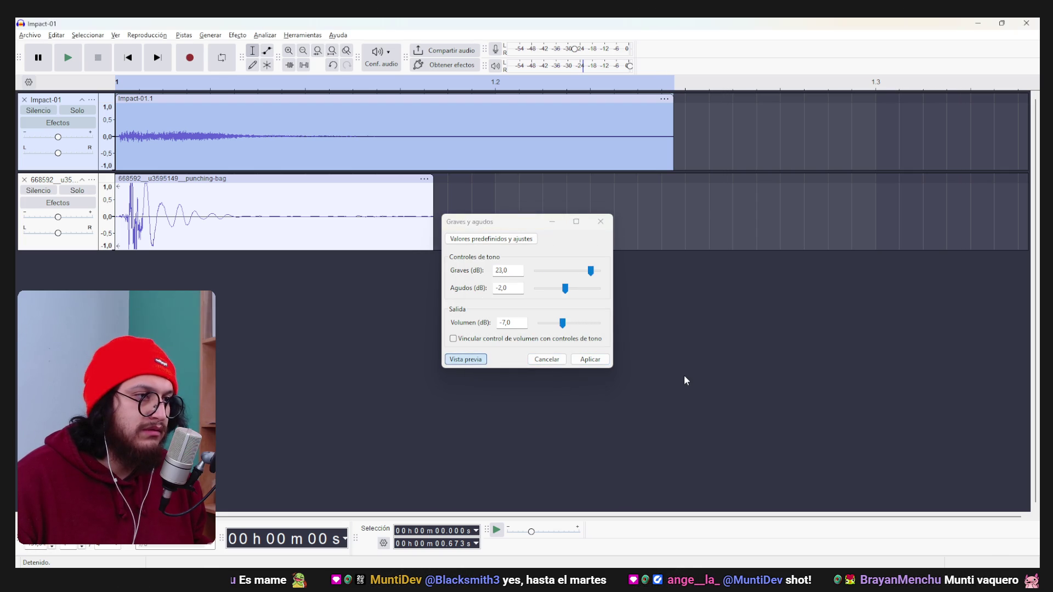
{"action": "key", "text": "space"}
{"action": "left_click_drag", "start_coordinate": [590, 271], "coordinate": [594, 273]}
{"action": "left_click", "coordinate": [466, 359]}
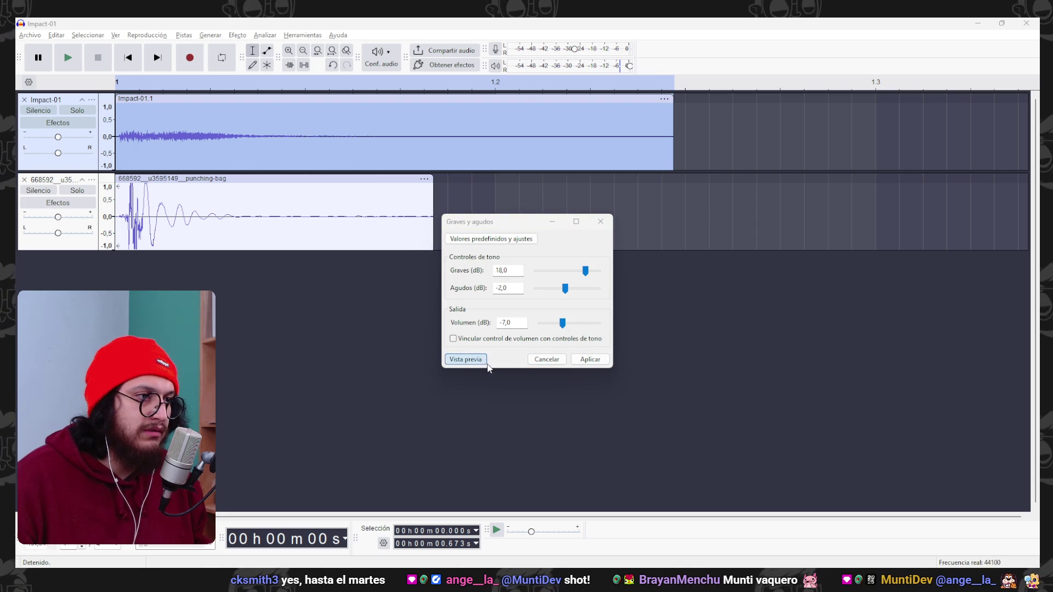
{"action": "left_click", "coordinate": [602, 363]}
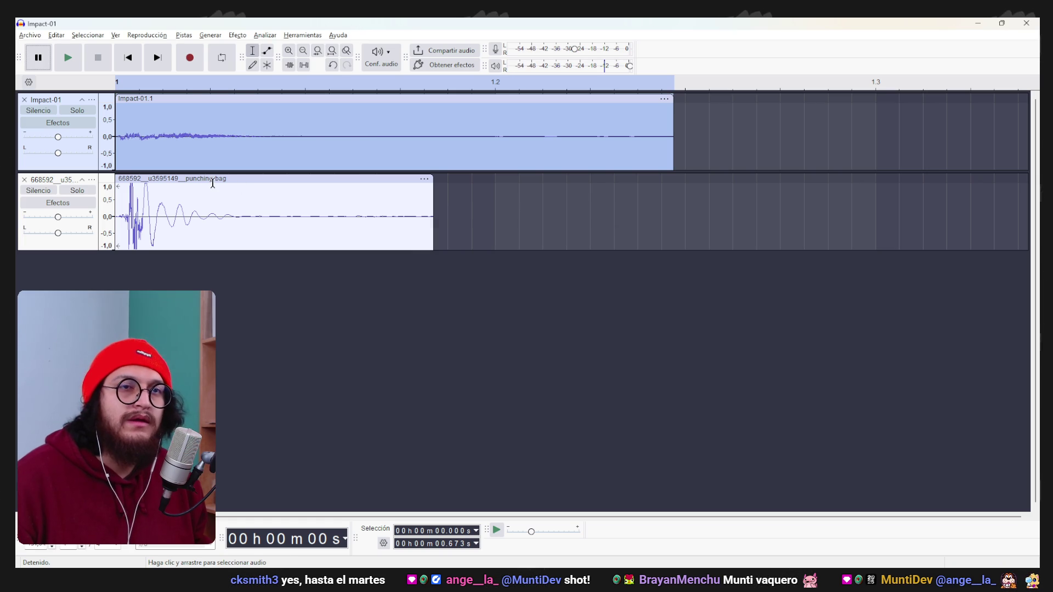
Duplicate the Impact-01 track with Ctrl+D and select the copy.
{"action": "key", "text": "ctrl+d"}
{"action": "left_click", "coordinate": [218, 351]}
{"action": "left_click", "coordinate": [224, 258]}
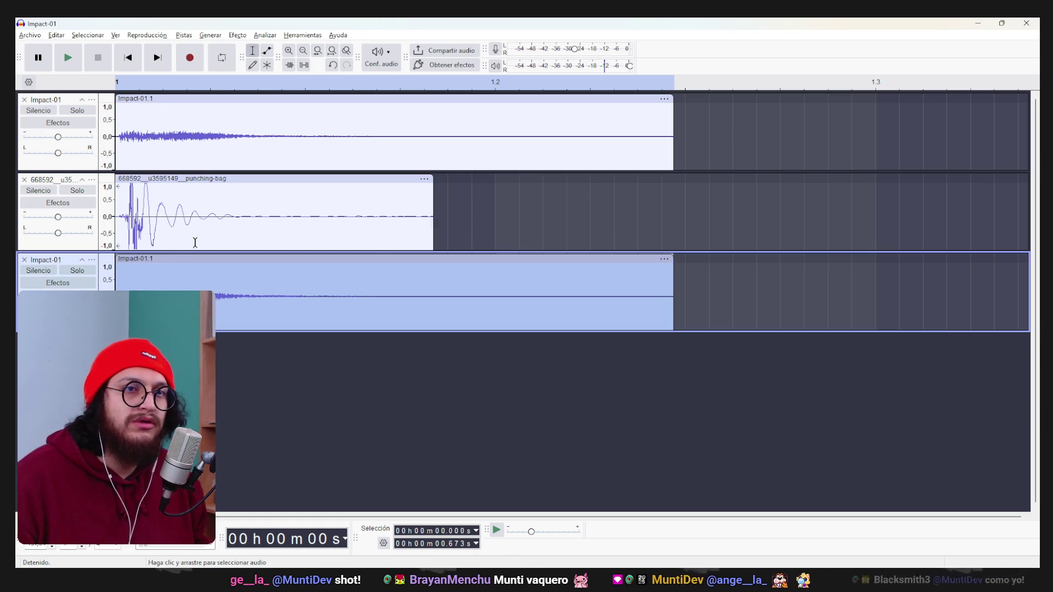
Apply the same Bass and Treble boost to the duplicate track and play from the start.
{"action": "left_click", "coordinate": [237, 35]}
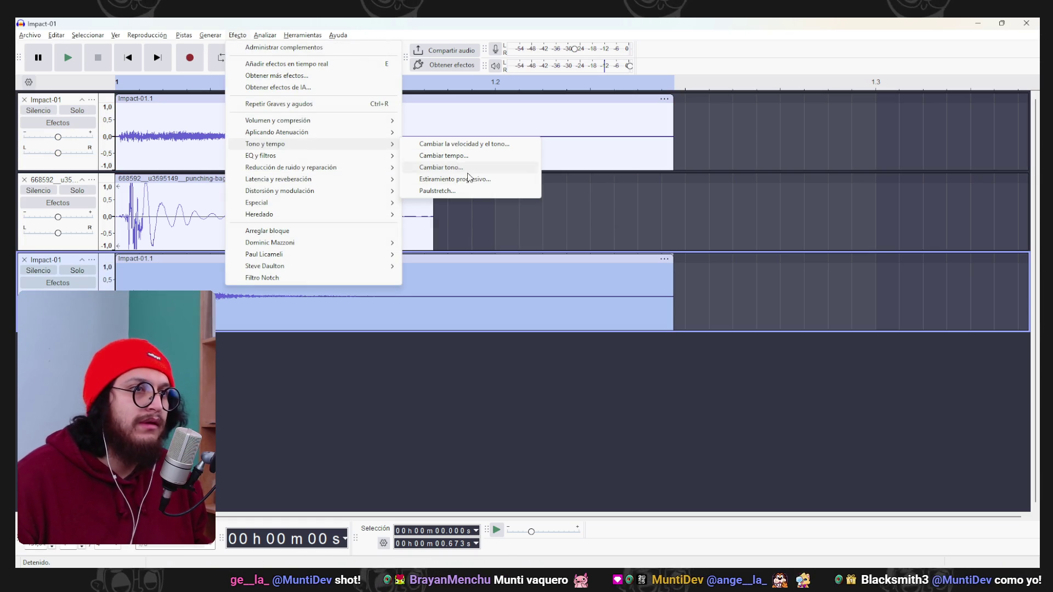
{"action": "mouse_move", "coordinate": [329, 156]}
{"action": "left_click", "coordinate": [493, 179]}
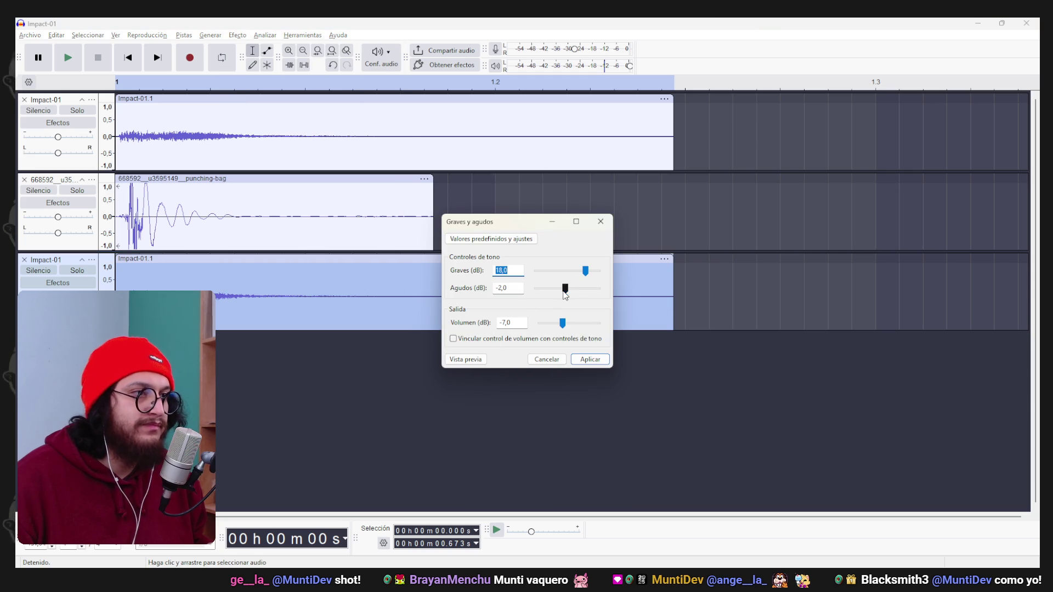
{"action": "left_click", "coordinate": [592, 360]}
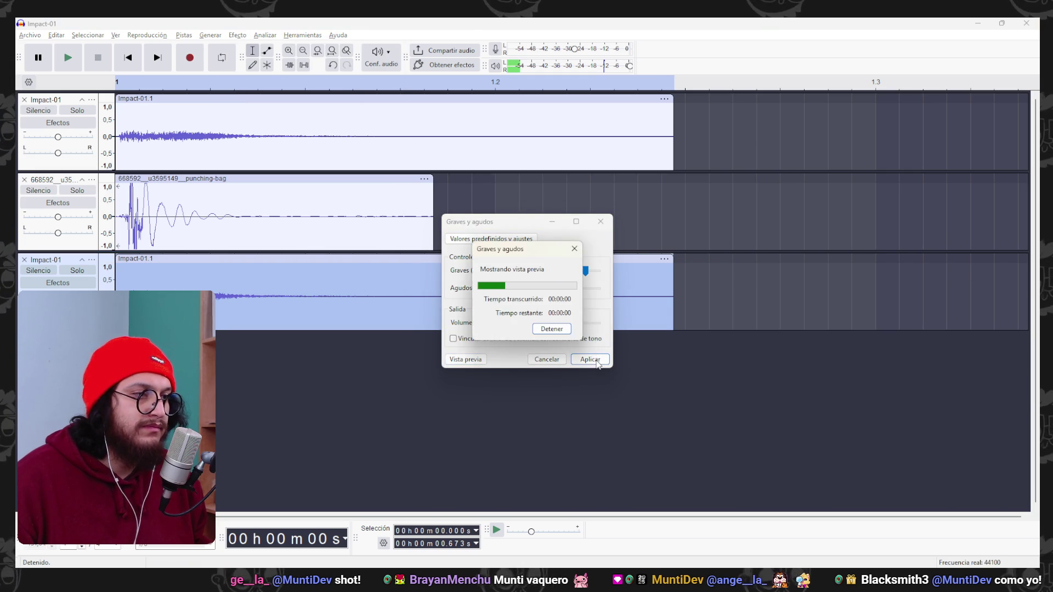
{"action": "left_click", "coordinate": [127, 57]}
{"action": "left_click", "coordinate": [70, 58]}
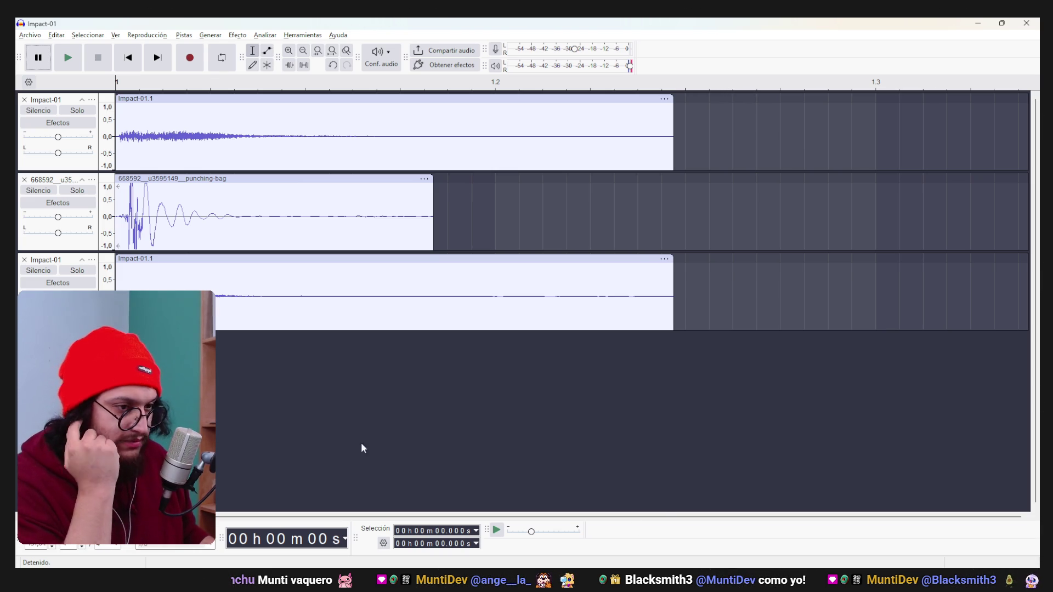
Bring the browser forward on the Death's Door YouTube video tab.
{"action": "mouse_move", "coordinate": [421, 566]}
{"action": "left_click", "coordinate": [459, 548]}
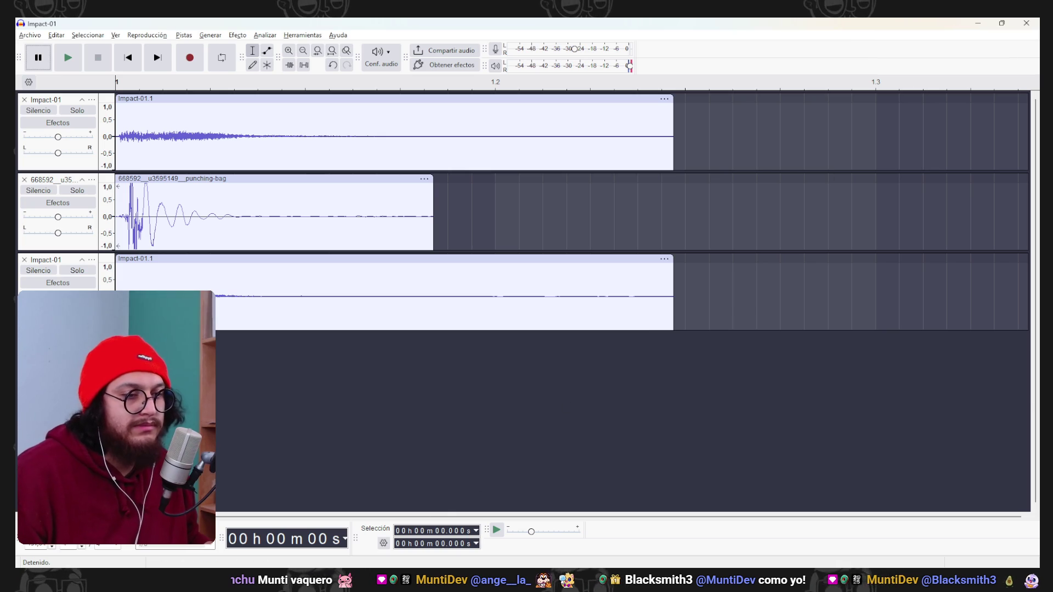
{"action": "mouse_move", "coordinate": [483, 532]}
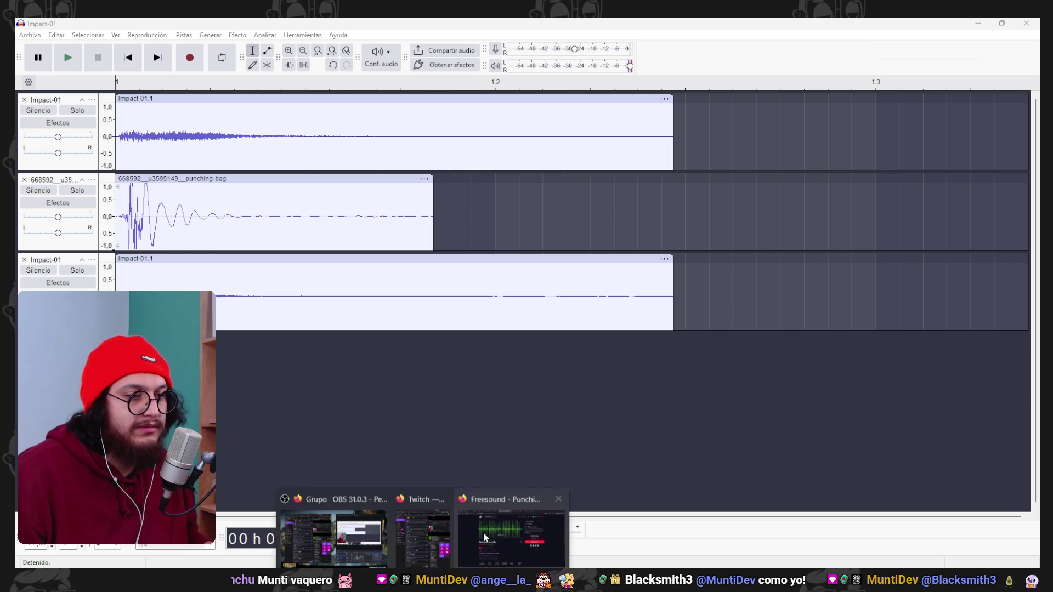
{"action": "left_click", "coordinate": [507, 520]}
{"action": "left_click", "coordinate": [696, 29]}
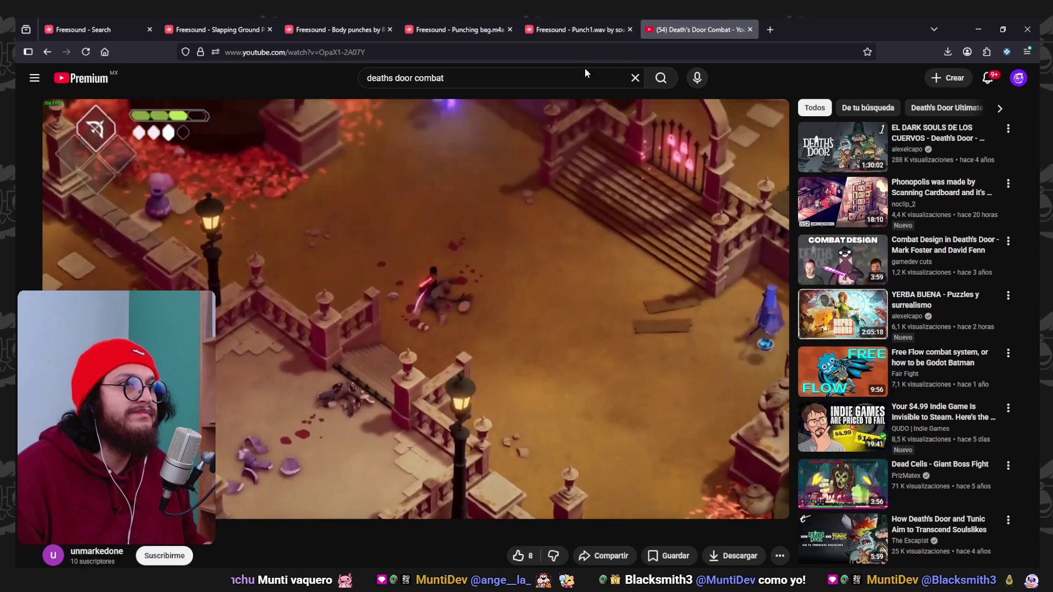
Search YouTube for 'frog king deaths door fight', add 'no music', and browse the results.
{"action": "left_click", "coordinate": [473, 78]}
{"action": "type", "text": "frog so"}
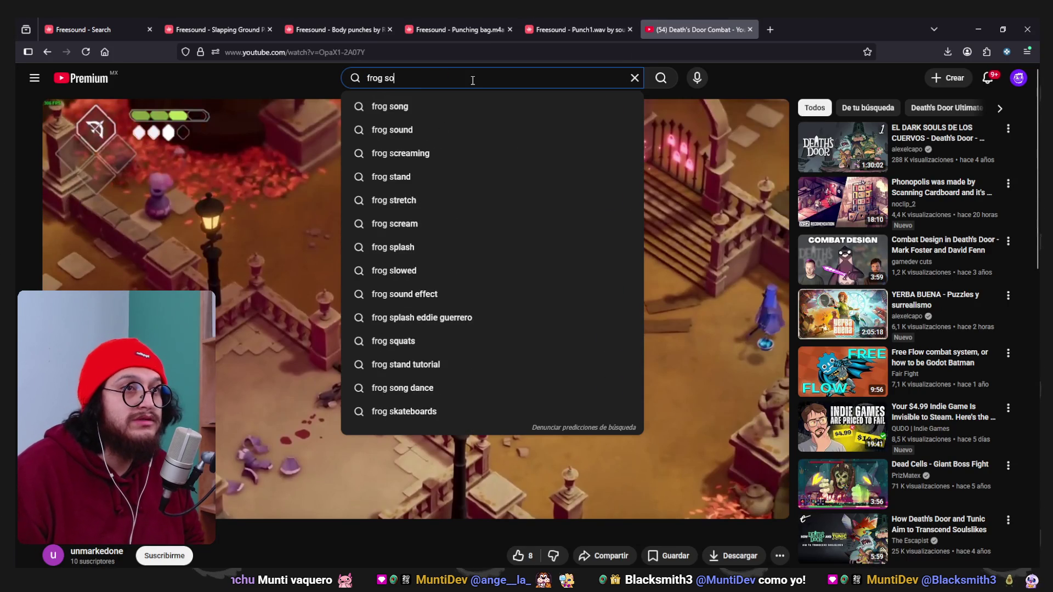
{"action": "type", "text": "undf"}
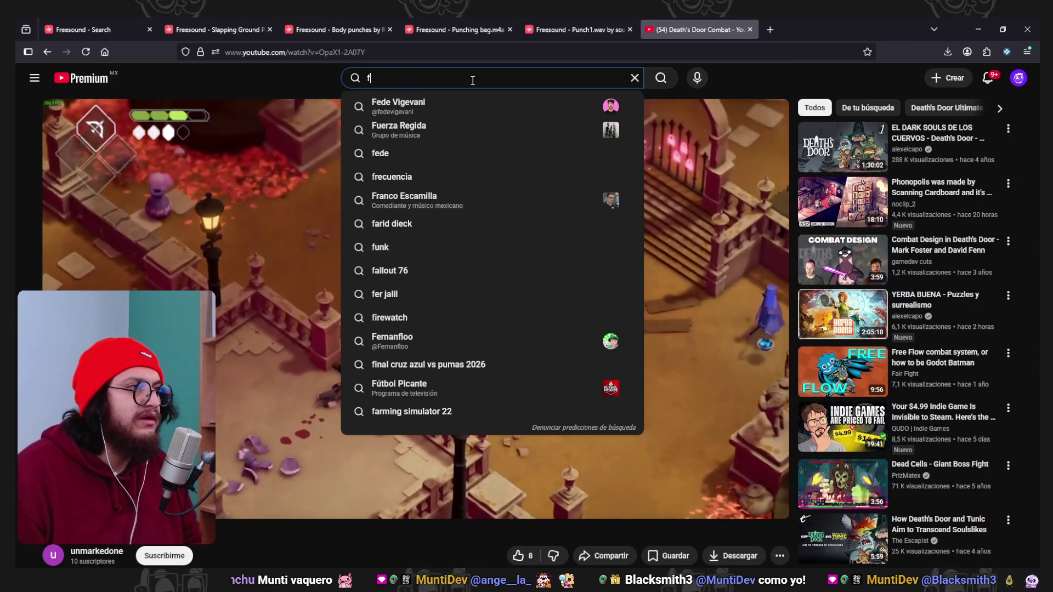
{"action": "type", "text": "rog king deaths door fight"}
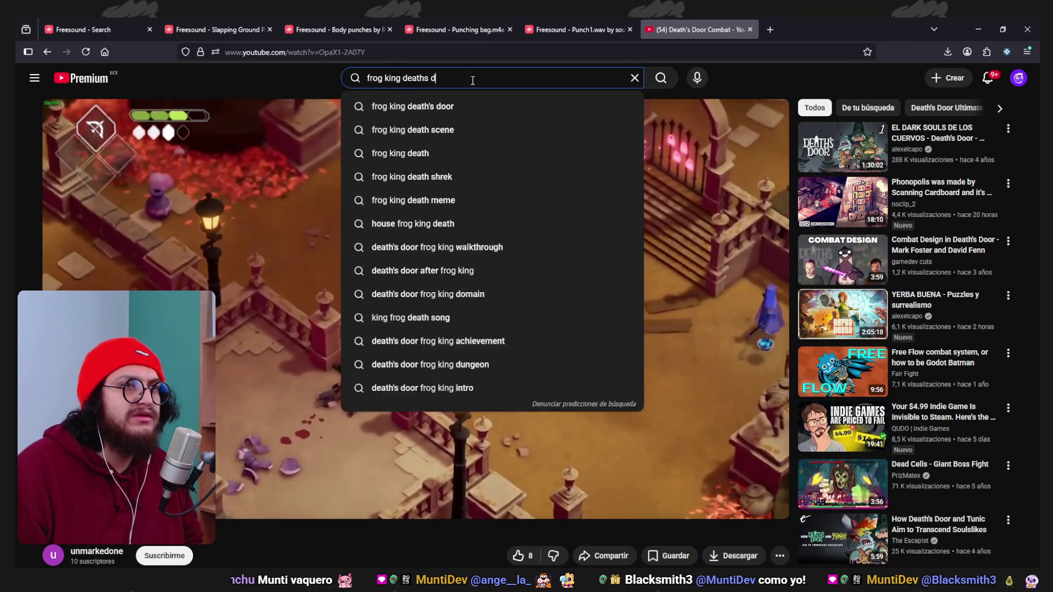
{"action": "key", "text": "Return"}
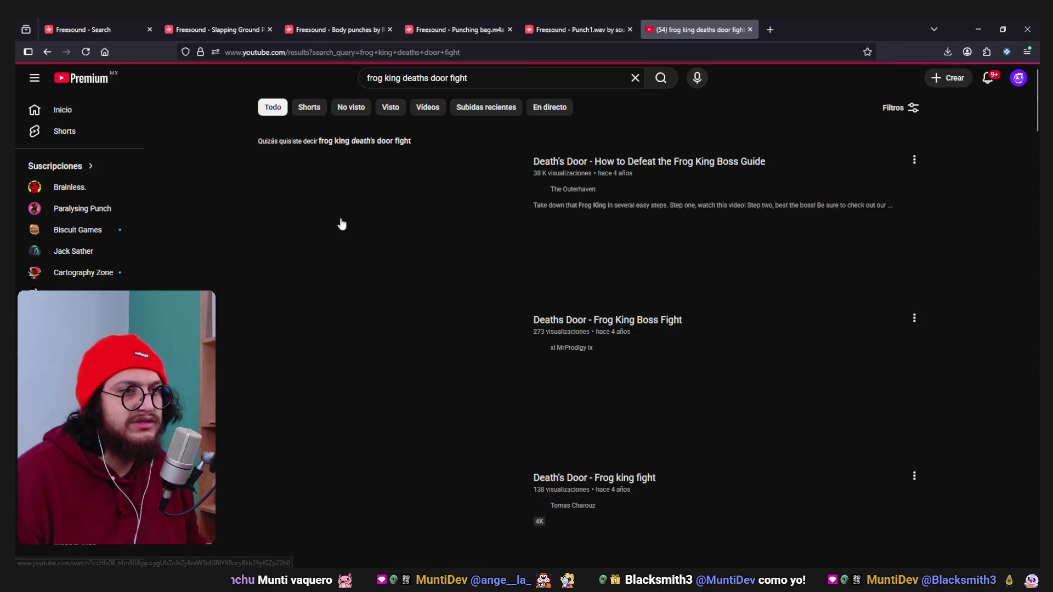
{"action": "type", "text": " no music"}
{"action": "key", "text": "Return"}
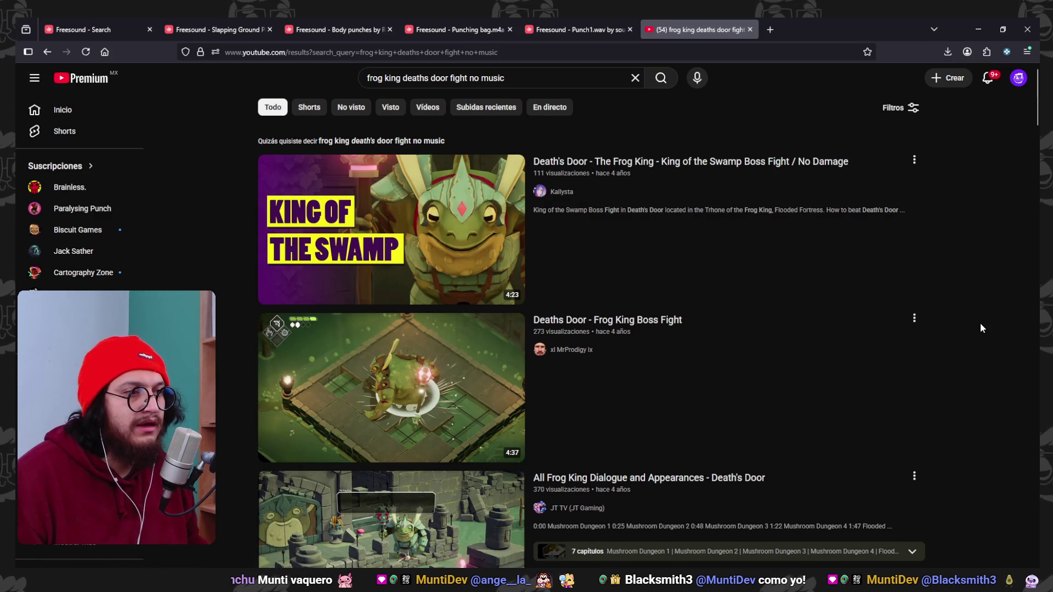
{"action": "scroll", "coordinate": [979, 323], "scroll_direction": "down", "scroll_amount": 1}
{"action": "scroll", "coordinate": [980, 323], "scroll_direction": "up", "scroll_amount": 1}
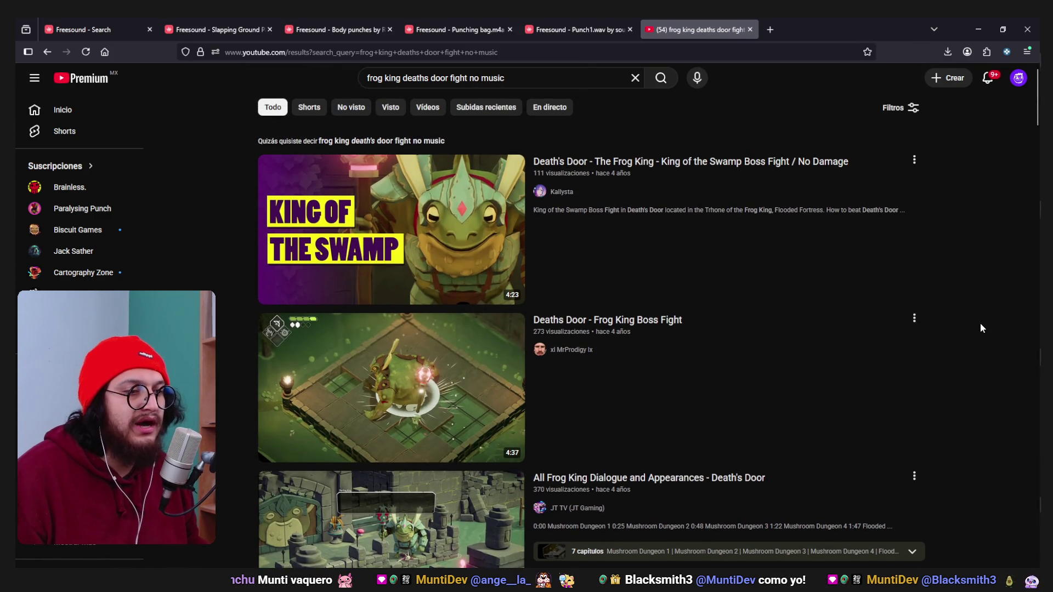
{"action": "scroll", "coordinate": [981, 324], "scroll_direction": "down", "scroll_amount": 8}
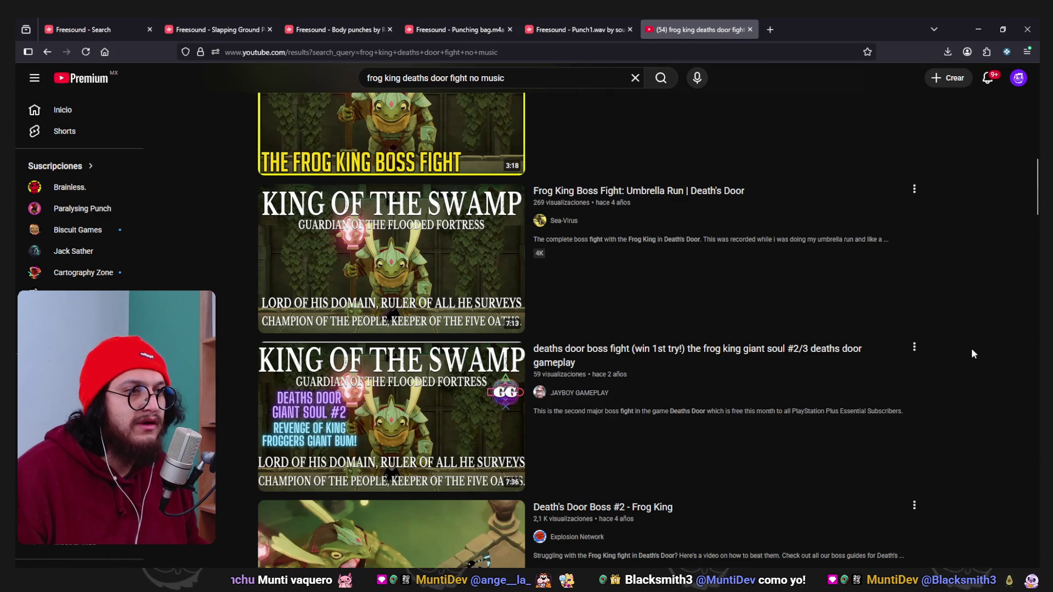
{"action": "scroll", "coordinate": [733, 352], "scroll_direction": "up", "scroll_amount": 10}
Replace the query with 'music design deaths door' and scan the results.
{"action": "triple_click", "coordinate": [491, 77]}
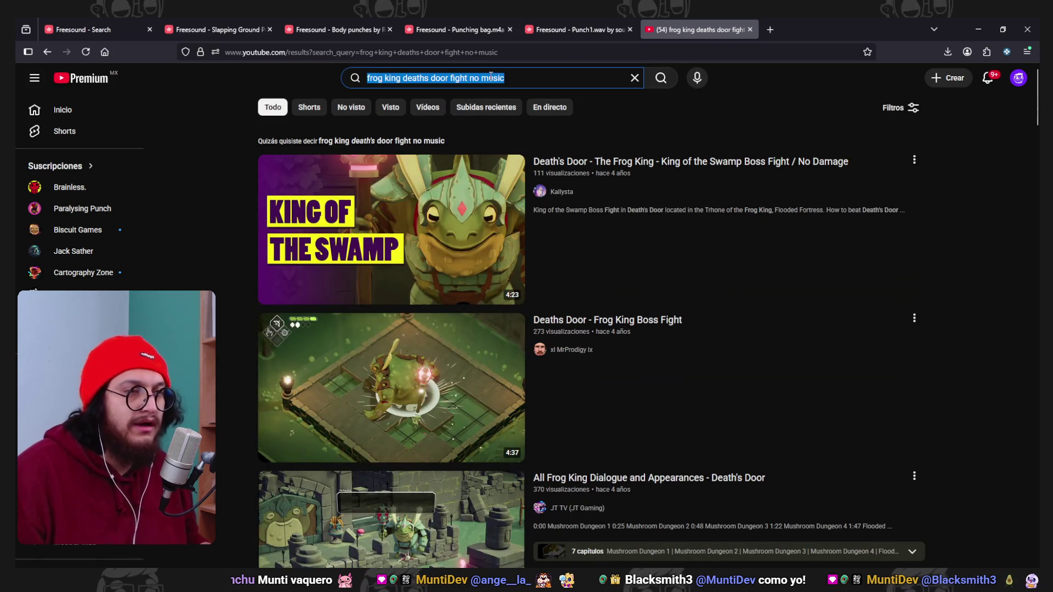
{"action": "type", "text": "music design"}
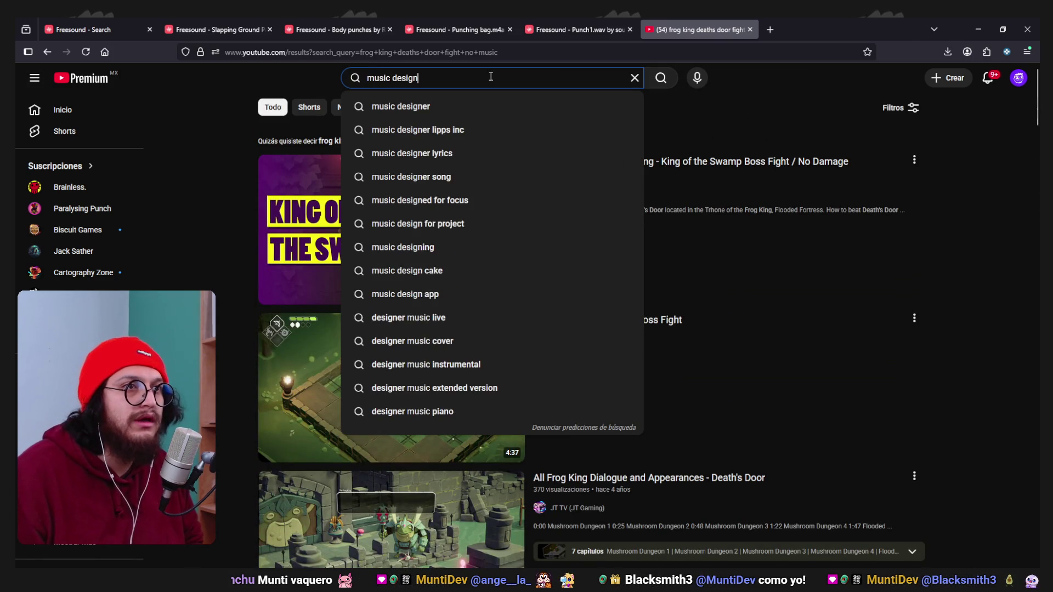
{"action": "type", "text": " deaths door"}
{"action": "key", "text": "Return"}
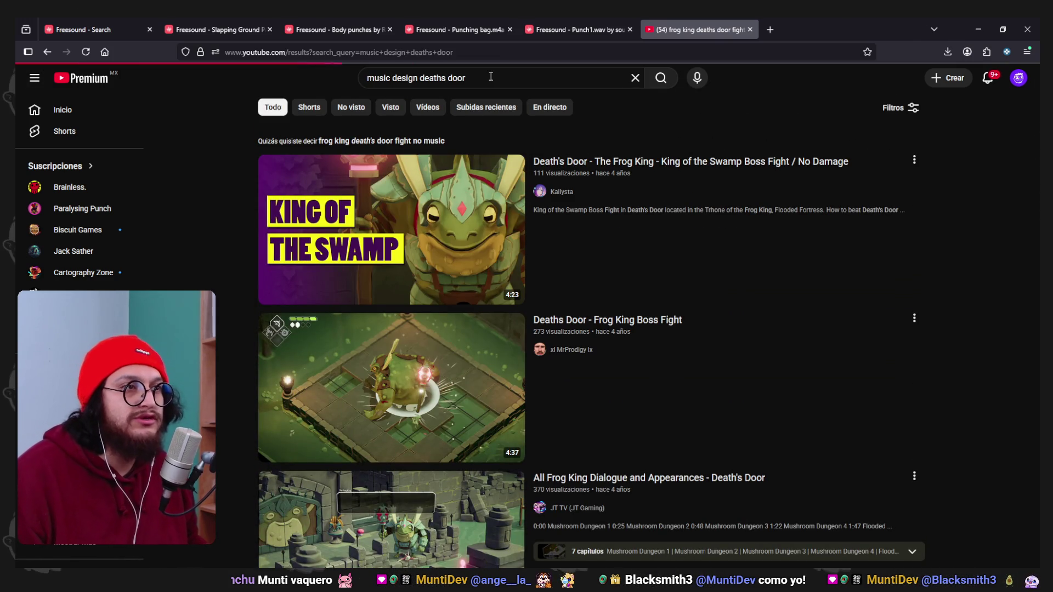
{"action": "scroll", "coordinate": [950, 315], "scroll_direction": "down", "scroll_amount": 1}
{"action": "scroll", "coordinate": [949, 311], "scroll_direction": "down", "scroll_amount": 3}
{"action": "scroll", "coordinate": [611, 207], "scroll_direction": "up", "scroll_amount": 3}
Open the Frog King Transitions Walkthrough from the composer's Videos tab and scrub ahead to the Wwise part.
{"action": "left_click", "coordinate": [564, 182]}
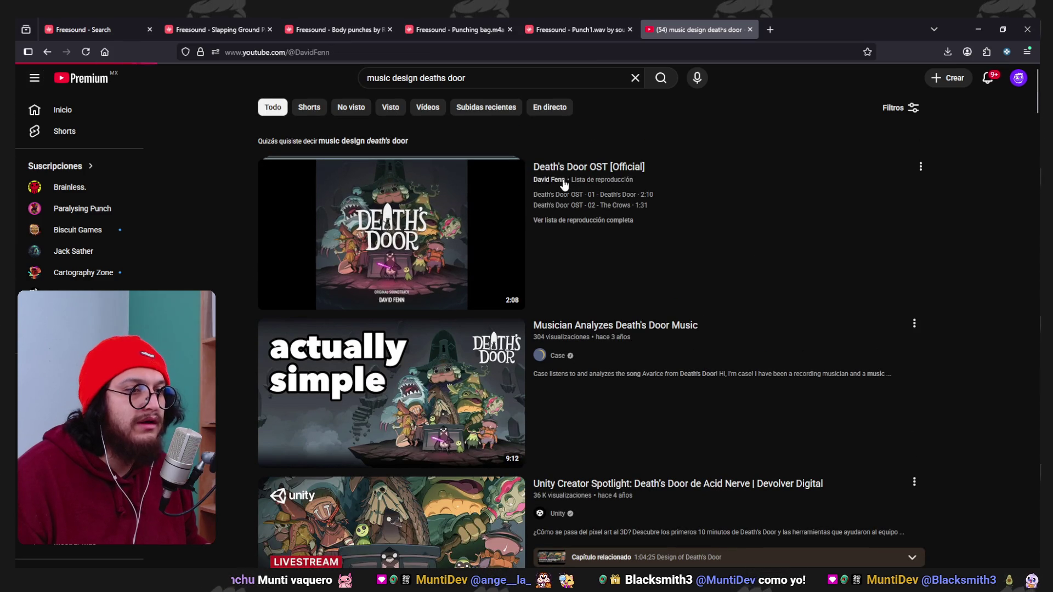
{"action": "left_click", "coordinate": [299, 209]}
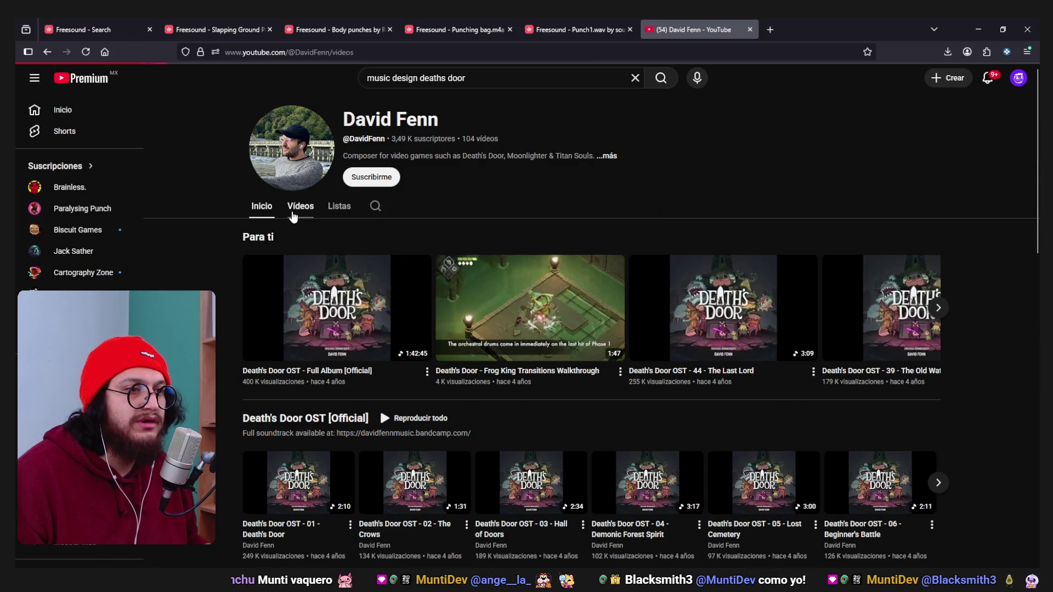
{"action": "scroll", "coordinate": [419, 220], "scroll_direction": "down", "scroll_amount": 1}
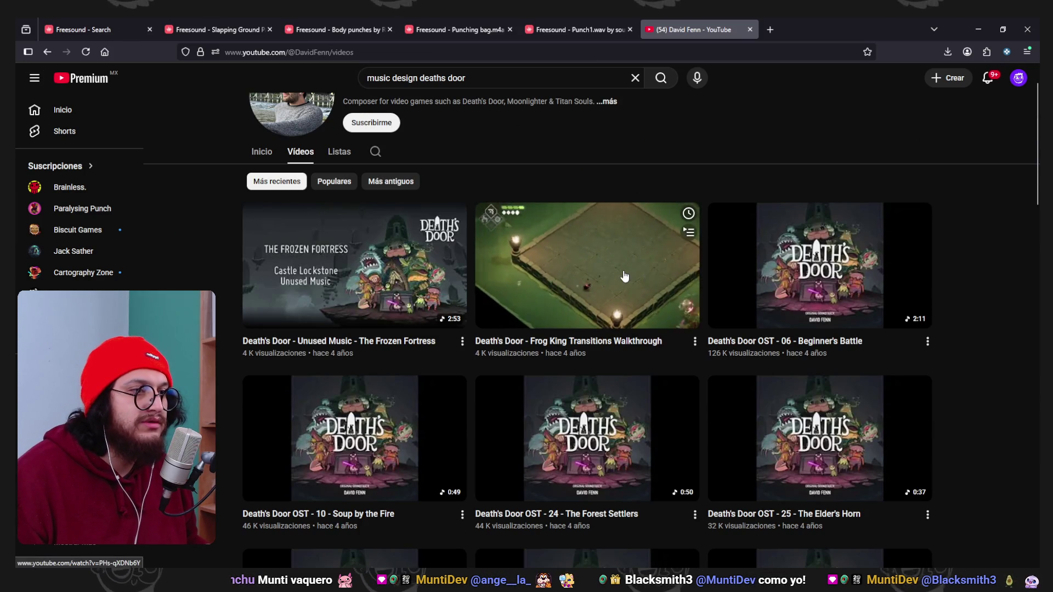
{"action": "left_click", "coordinate": [642, 283]}
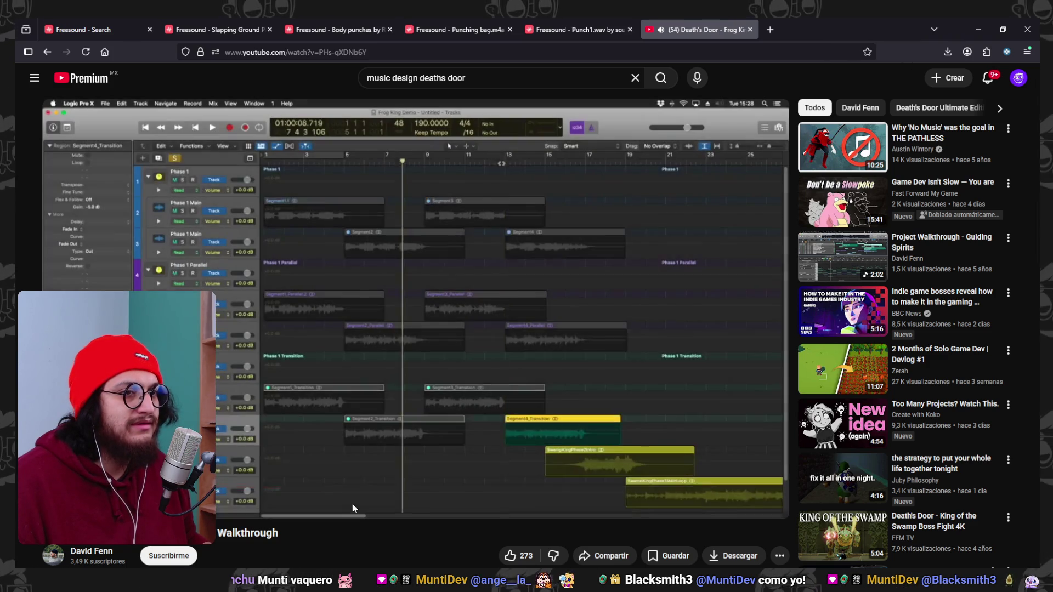
{"action": "mouse_move", "coordinate": [468, 488]}
{"action": "left_mouse_down"}
{"action": "mouse_move", "coordinate": [517, 488]}
{"action": "mouse_move", "coordinate": [455, 488]}
{"action": "mouse_move", "coordinate": [635, 489]}
{"action": "left_mouse_up"}
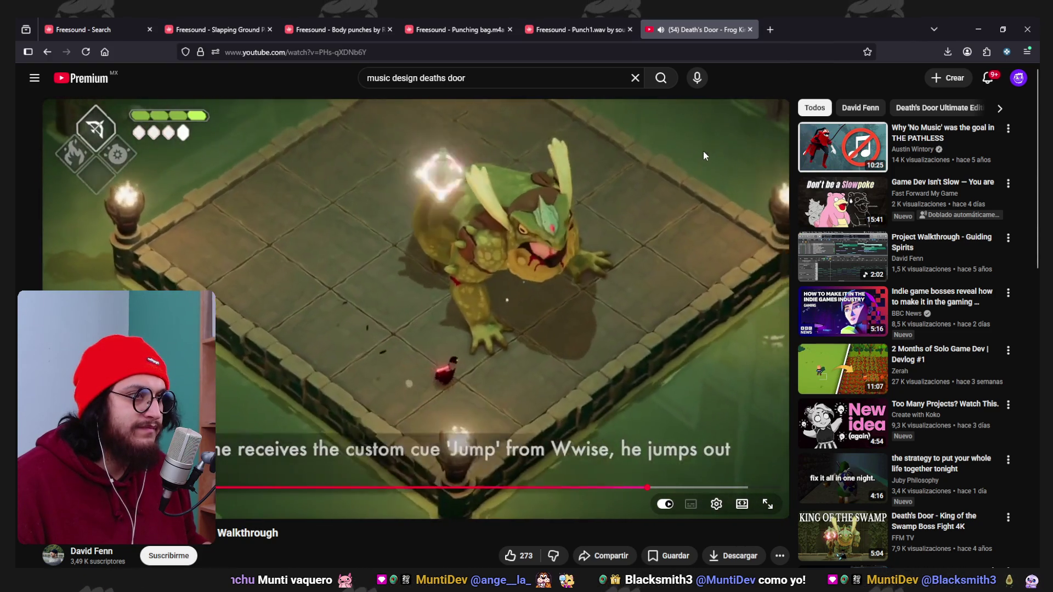
{"action": "left_click", "coordinate": [473, 130]}
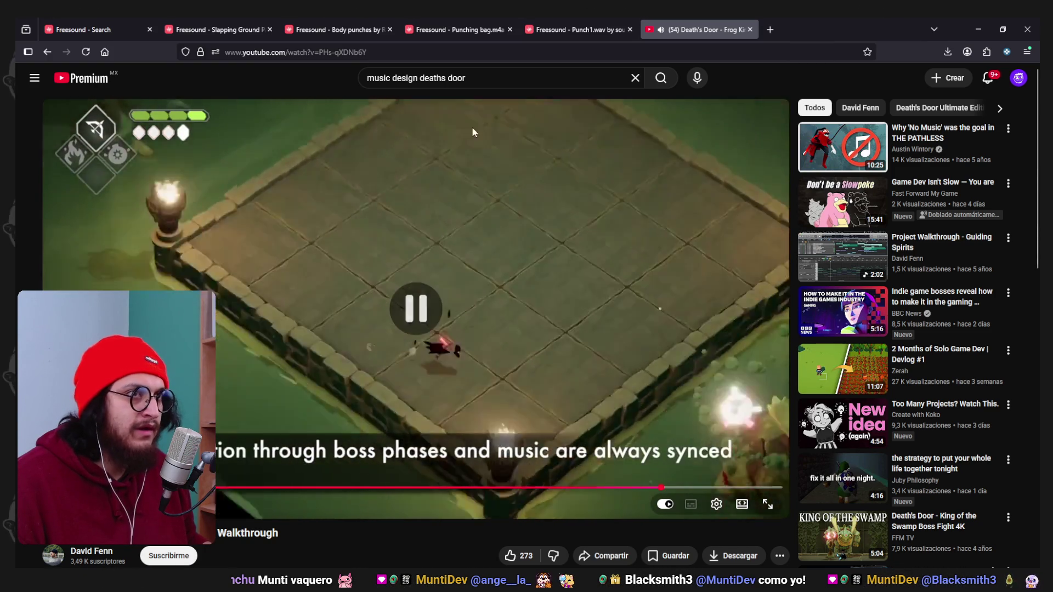
{"action": "left_click", "coordinate": [349, 68]}
Open and pause the Frog (Croaking) video from a 'frog sound' search, then return to Freesound's punch results.
{"action": "type", "text": "frog sound"}
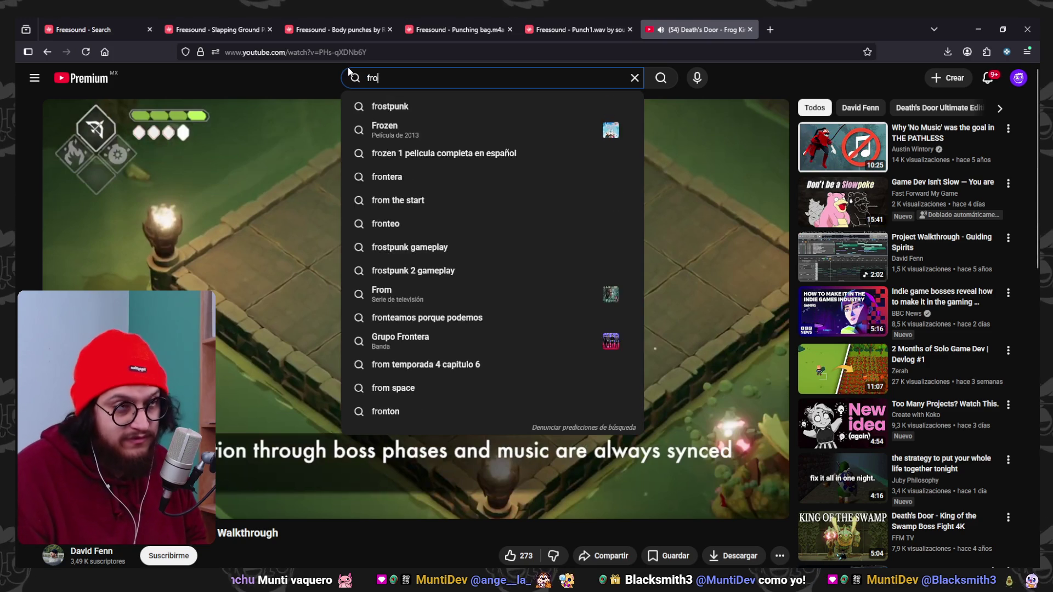
{"action": "key", "text": "Return"}
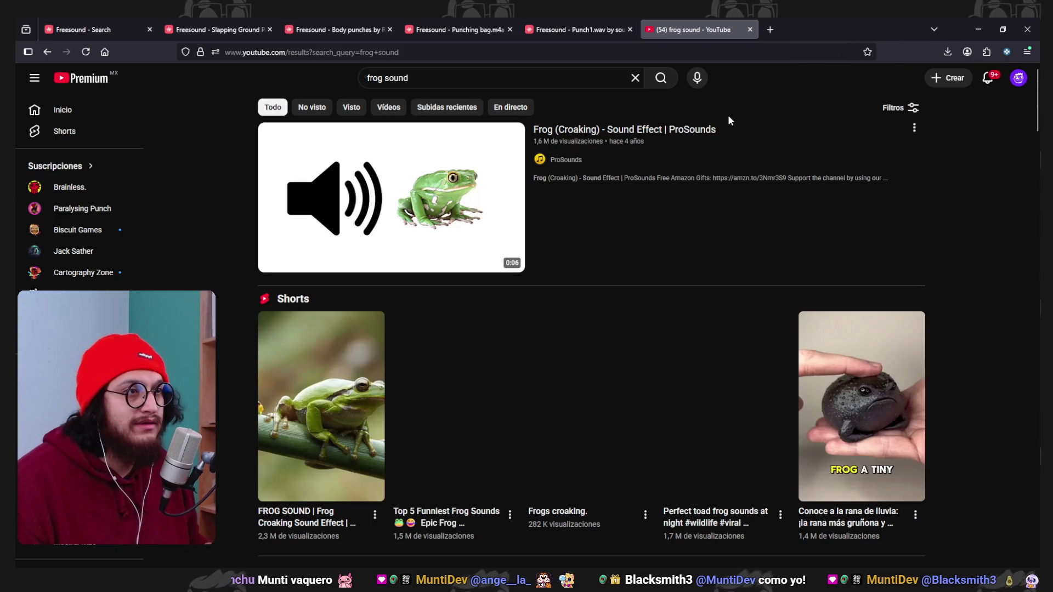
{"action": "left_click", "coordinate": [428, 222]}
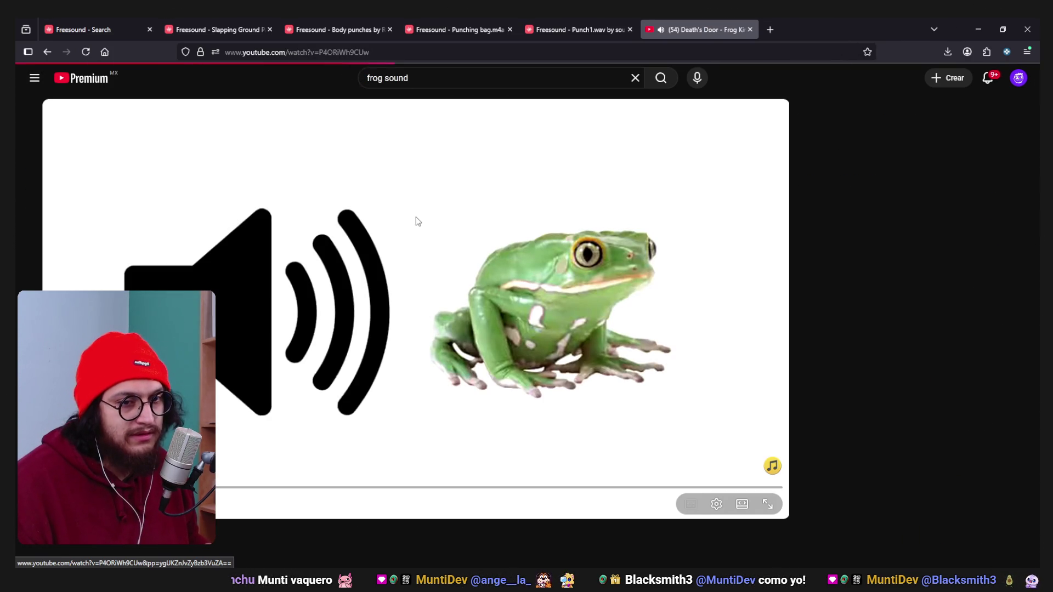
{"action": "left_click", "coordinate": [415, 216]}
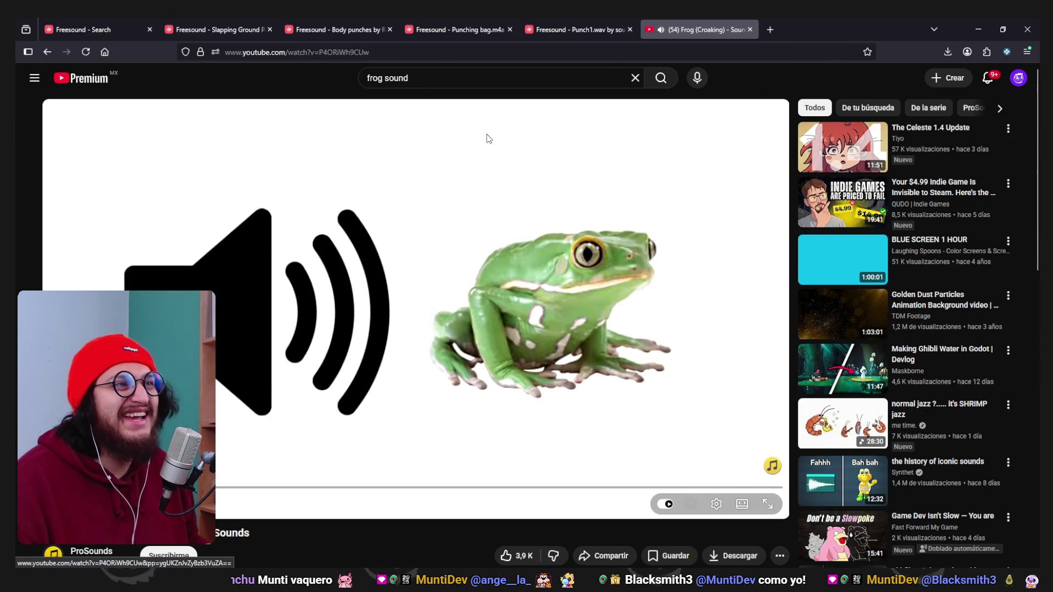
{"action": "left_click", "coordinate": [88, 21]}
{"action": "double_click", "coordinate": [284, 84]}
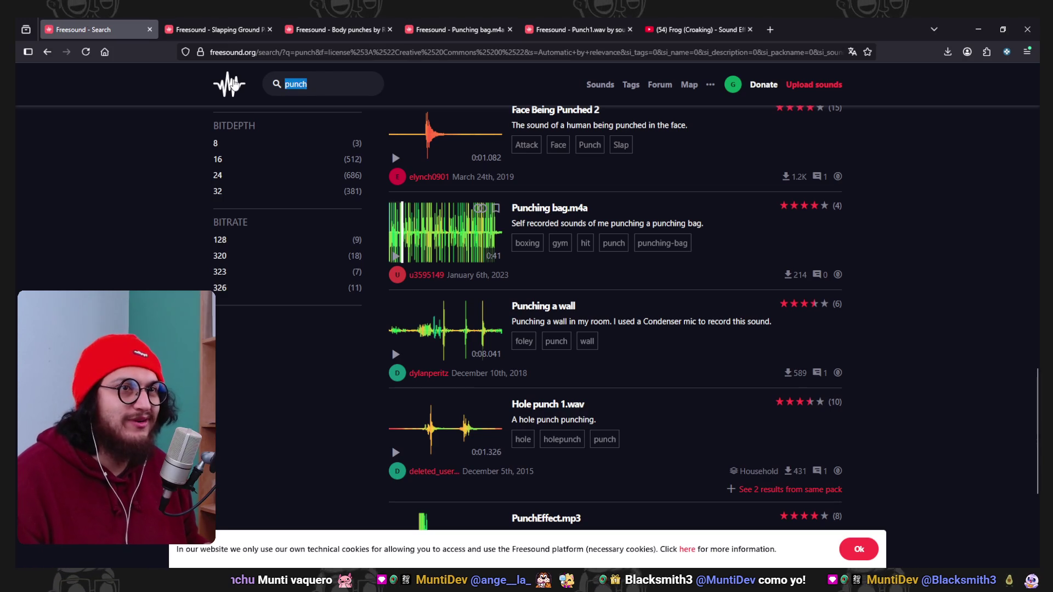
Search Freesound for 'frog', preview Wooden Frog "Croaks" and open its page in a background tab.
{"action": "type", "text": "frog"}
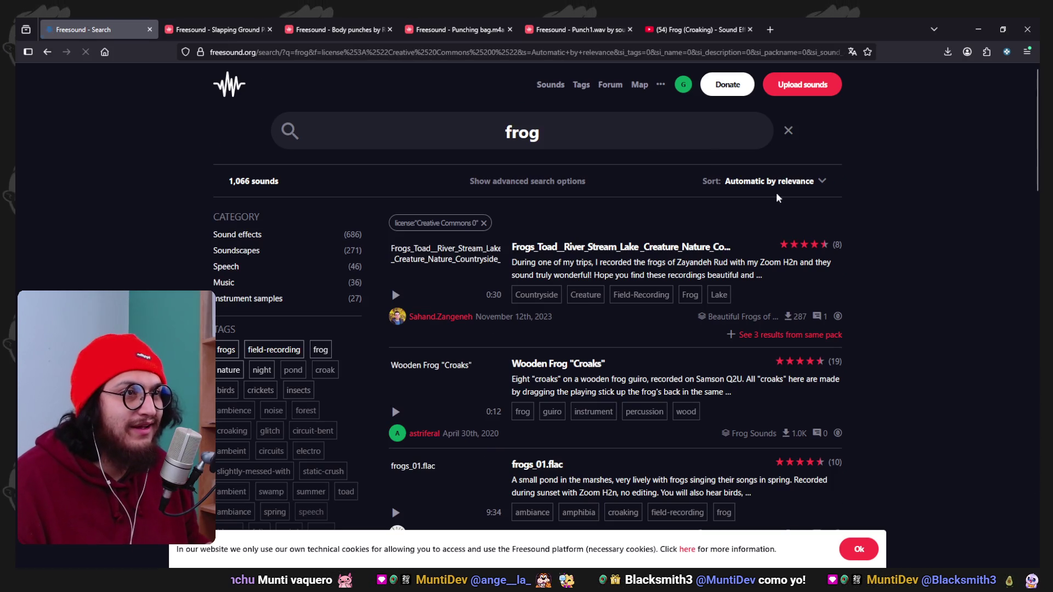
{"action": "scroll", "coordinate": [536, 417], "scroll_direction": "down", "scroll_amount": 2}
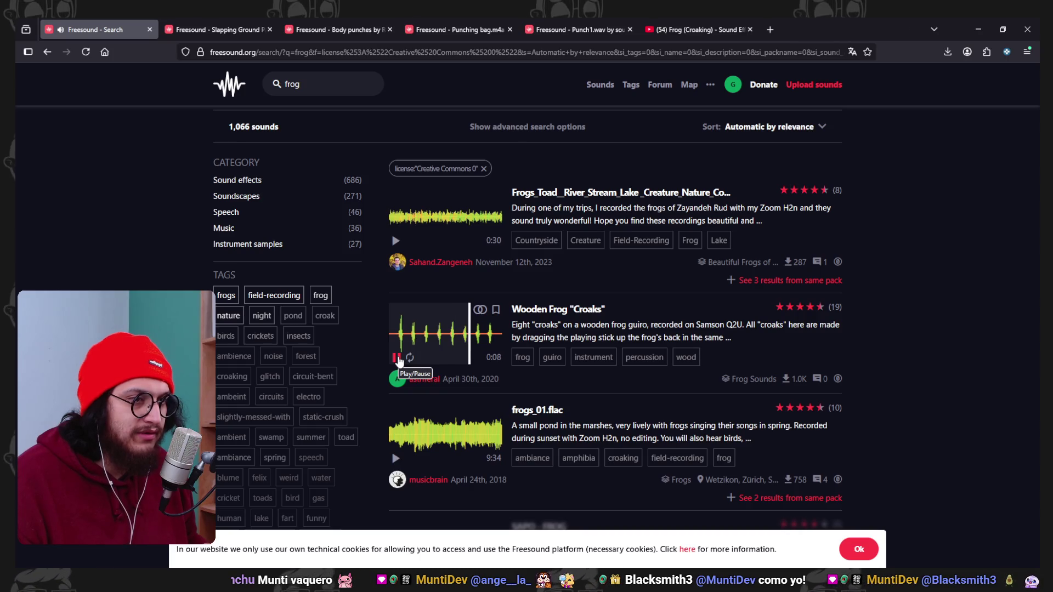
{"action": "left_click", "coordinate": [397, 358]}
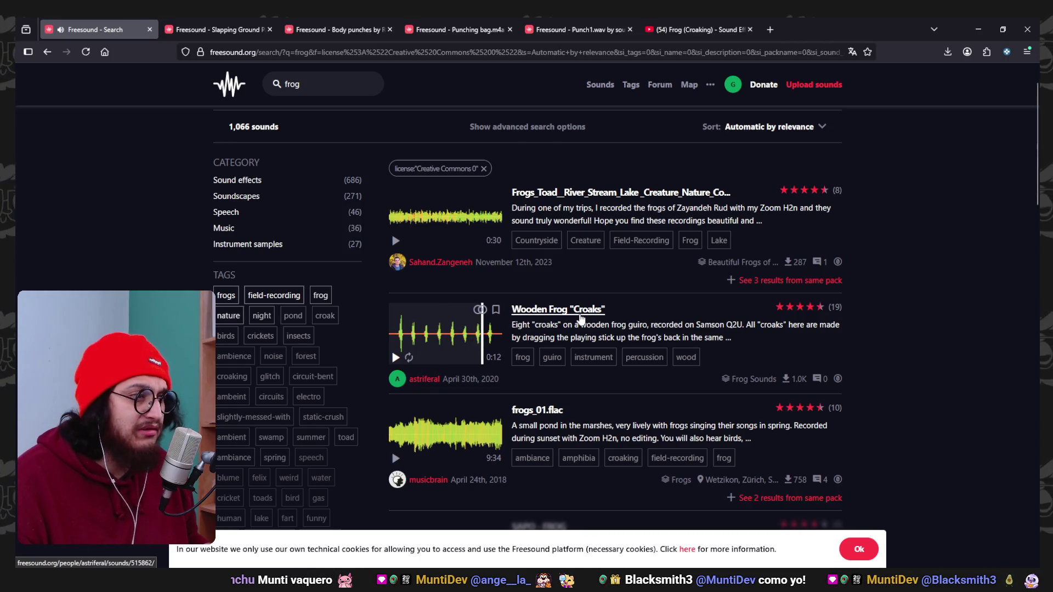
{"action": "middle_click", "coordinate": [577, 312]}
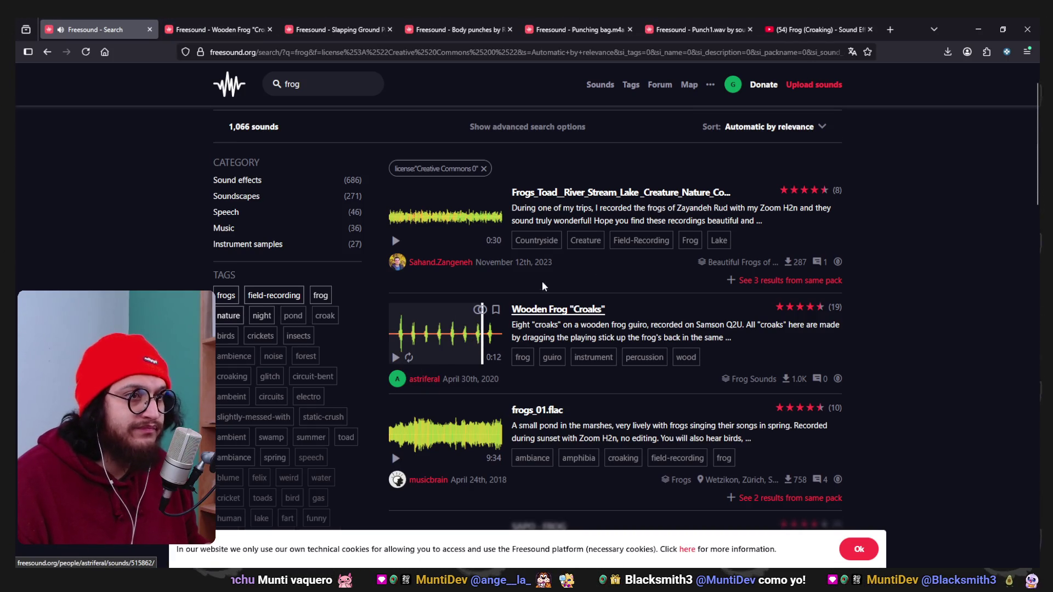
Preview Frog Guirro, then download the Wooden Frog "Croaks" WAV from its page.
{"action": "scroll", "coordinate": [409, 348], "scroll_direction": "down", "scroll_amount": 4}
{"action": "scroll", "coordinate": [402, 259], "scroll_direction": "down", "scroll_amount": 5}
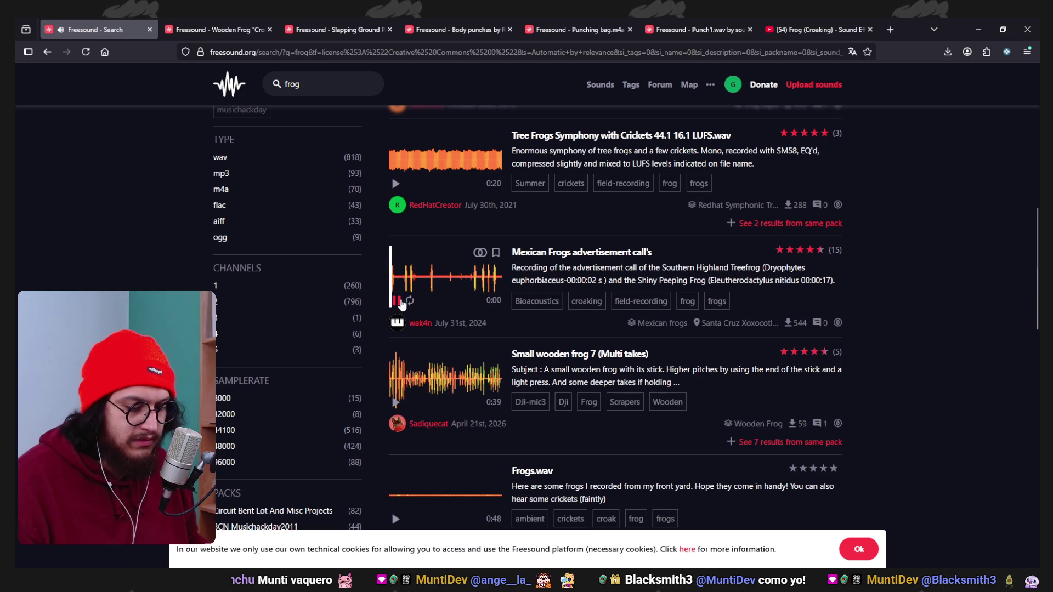
{"action": "scroll", "coordinate": [395, 305], "scroll_direction": "down", "scroll_amount": 16}
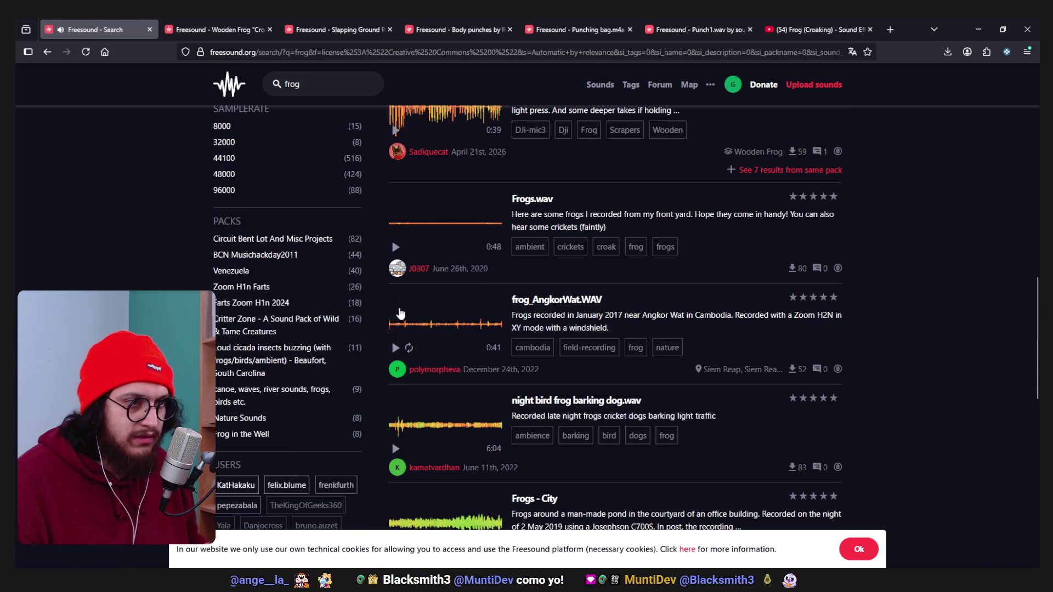
{"action": "scroll", "coordinate": [432, 378], "scroll_direction": "up", "scroll_amount": 1}
{"action": "scroll", "coordinate": [432, 378], "scroll_direction": "up", "scroll_amount": 2}
{"action": "left_click", "coordinate": [396, 321]}
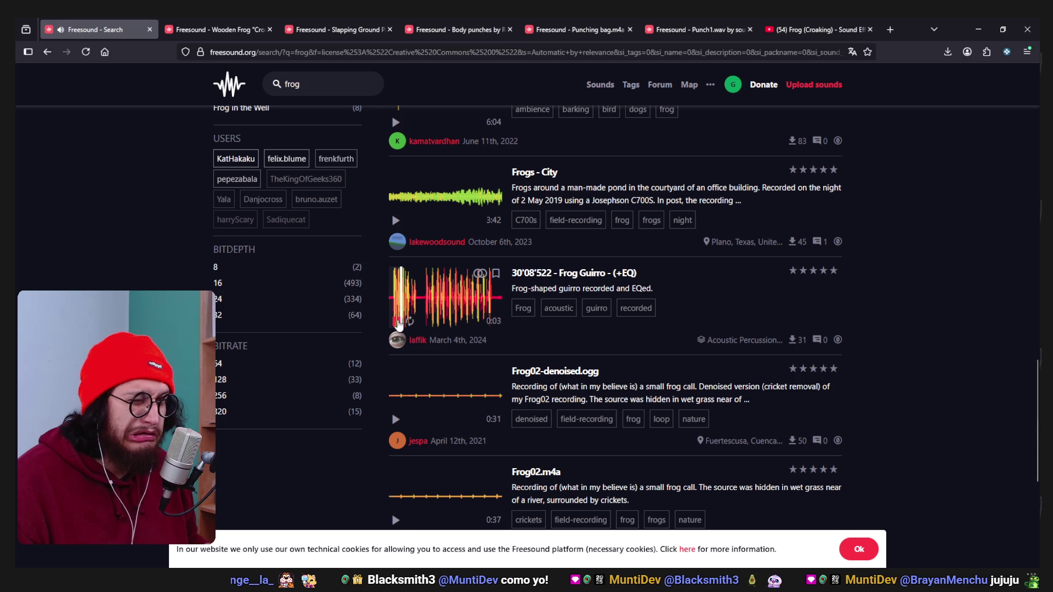
{"action": "scroll", "coordinate": [446, 356], "scroll_direction": "up", "scroll_amount": 15}
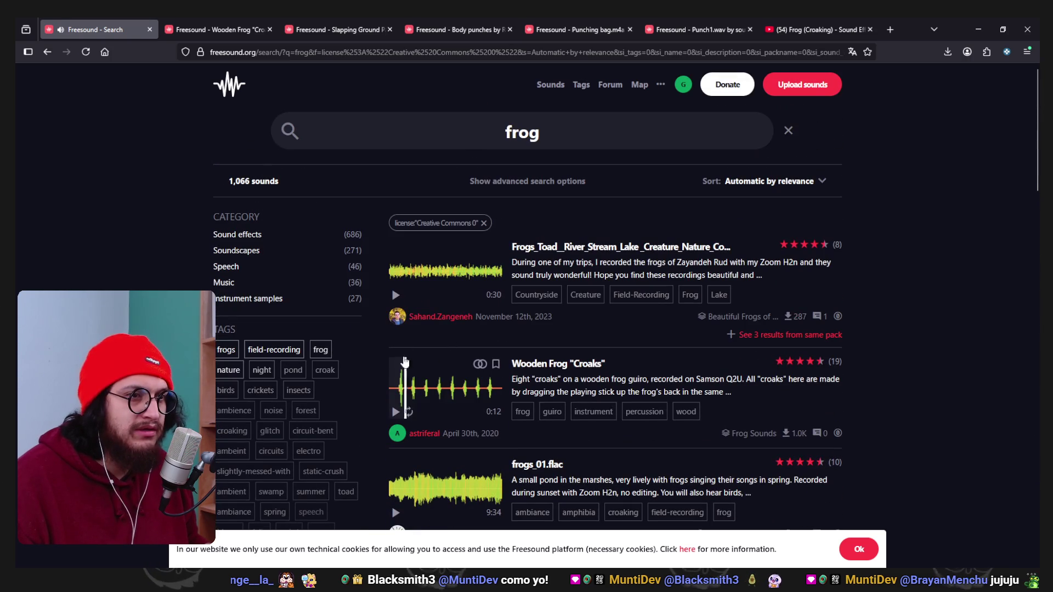
{"action": "left_click", "coordinate": [237, 27]}
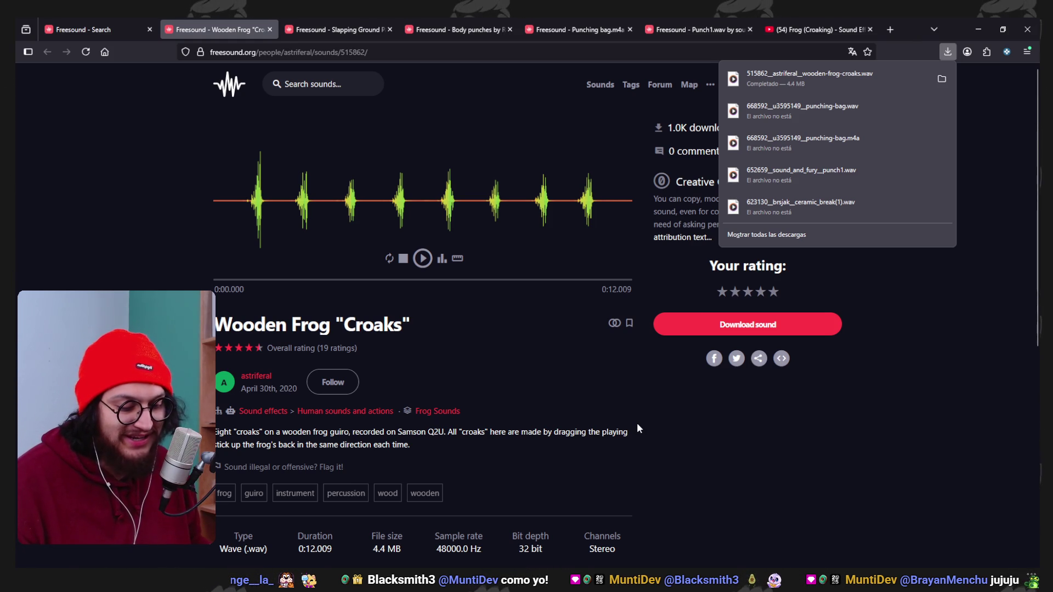
{"action": "left_click", "coordinate": [926, 90]}
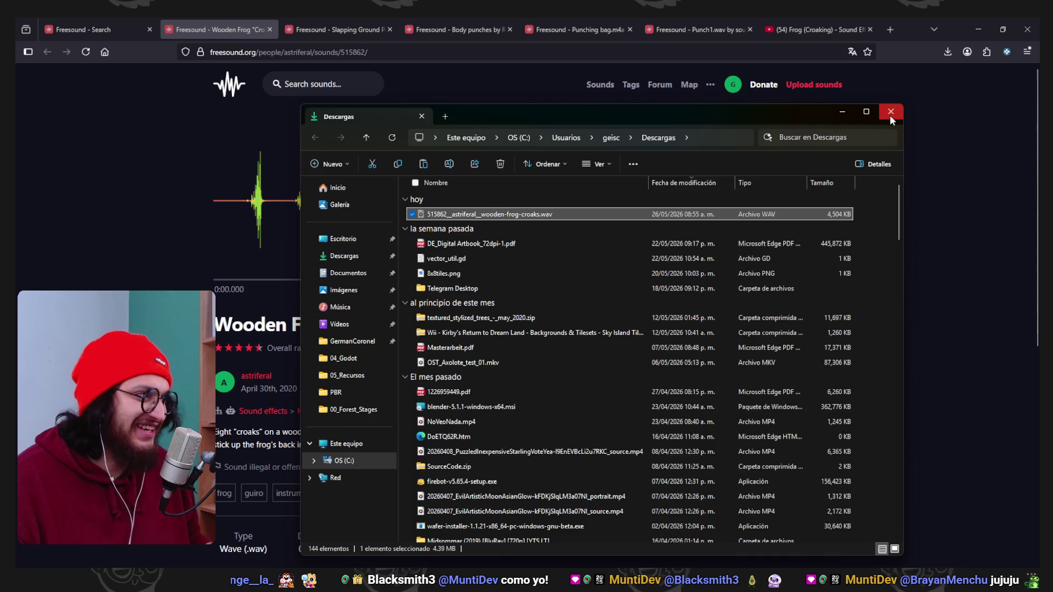
Put the wooden-frog-croaks WAV in 00_Downloaded_Sfxs_freesound and load it into Audacity as a fourth track.
{"action": "left_click", "coordinate": [890, 112]}
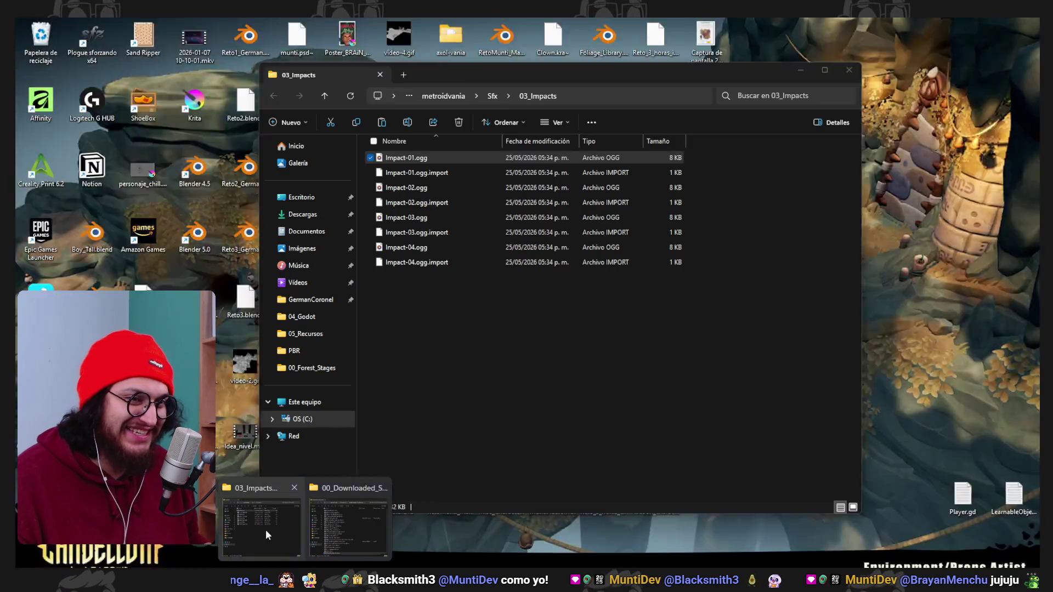
{"action": "left_click", "coordinate": [265, 528]}
{"action": "left_click", "coordinate": [352, 551]}
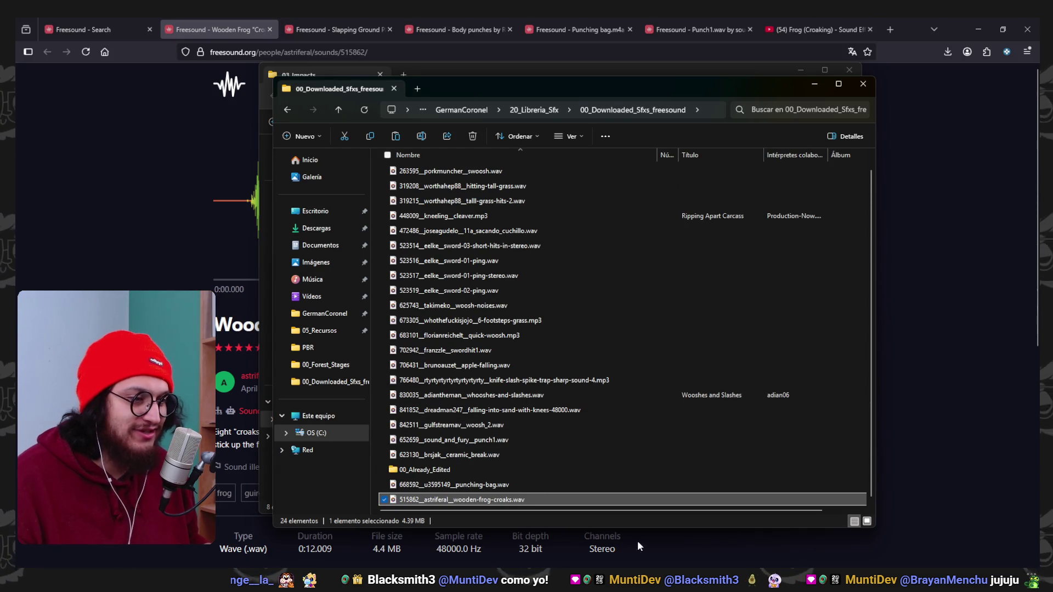
{"action": "left_click", "coordinate": [637, 582]}
{"action": "key", "text": "alt+Tab"}
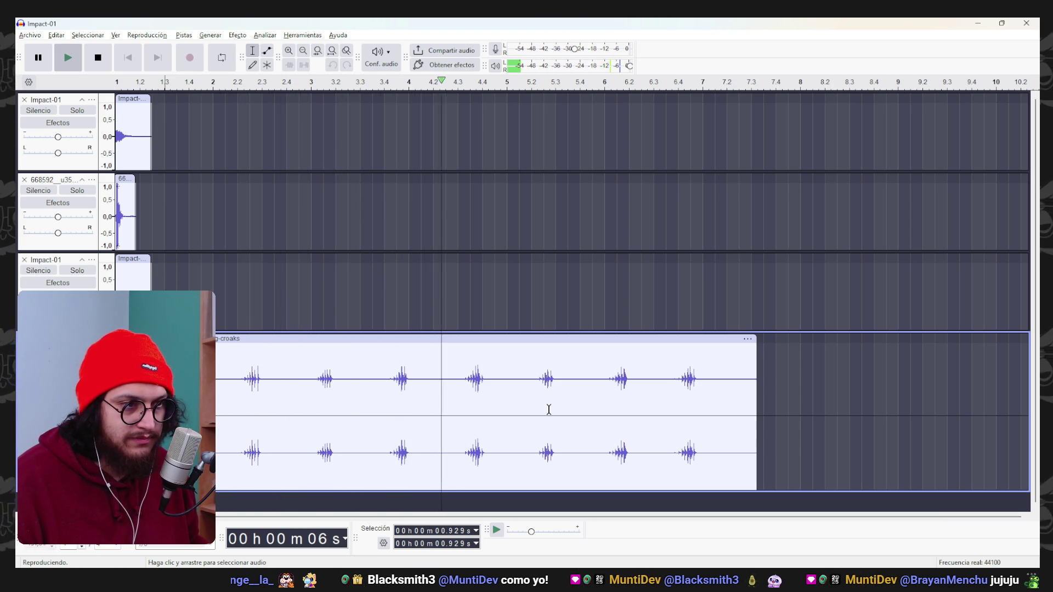
Trim the croaks clip by deleting its first ~5 s and the trailing audio.
{"action": "left_click", "coordinate": [388, 384]}
{"action": "left_click_drag", "start_coordinate": [388, 383], "coordinate": [116, 384]}
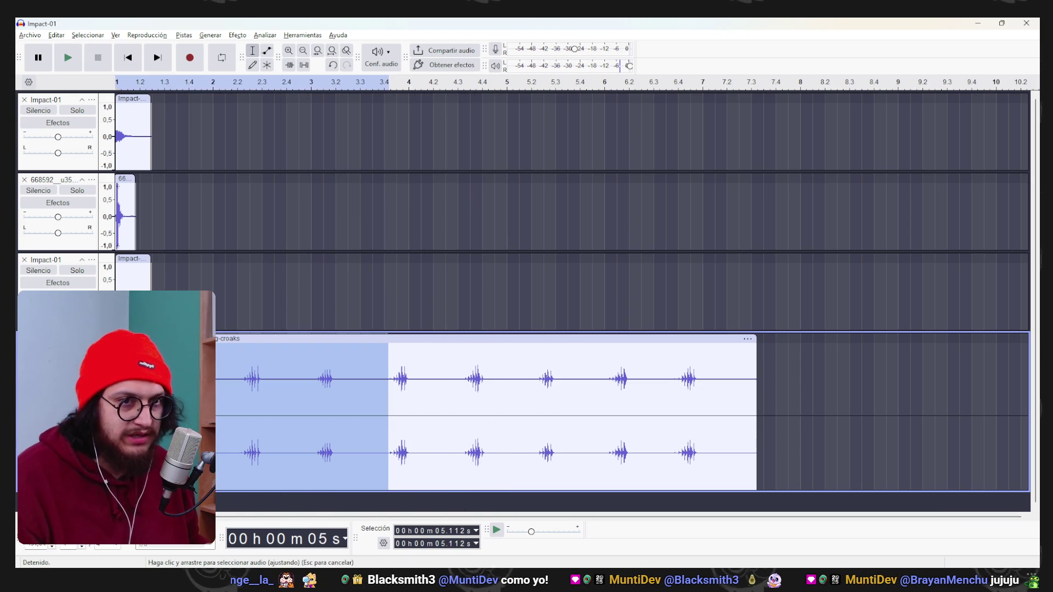
{"action": "key", "text": "Delete"}
{"action": "left_click_drag", "start_coordinate": [523, 388], "coordinate": [151, 388]}
{"action": "key", "text": "Delete"}
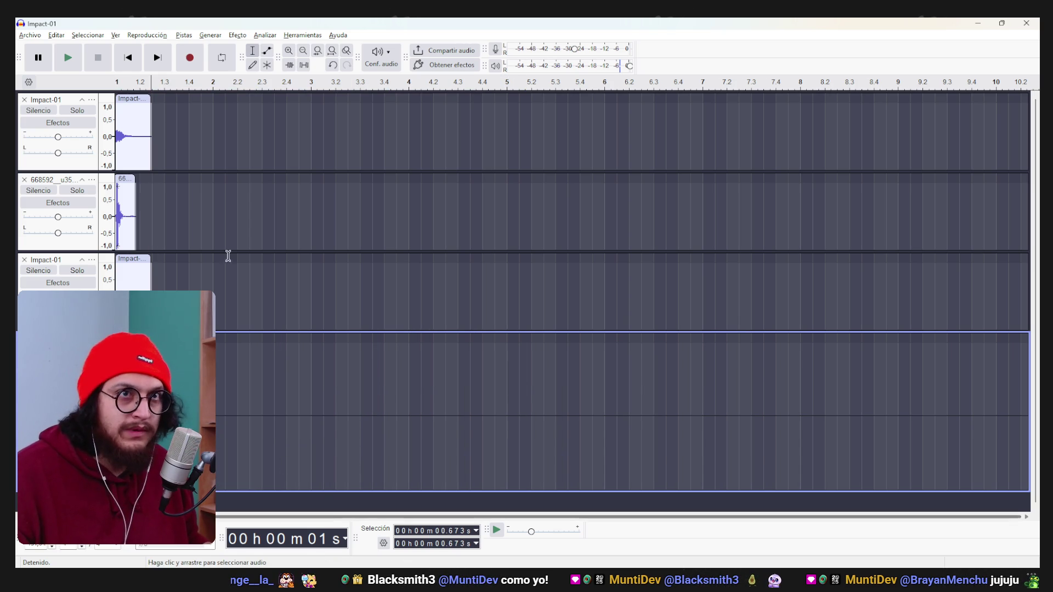
{"action": "left_click", "coordinate": [131, 74]}
Select the whole frog-croaks clip and bring up the Tono y tempo pitch-change effect.
{"action": "scroll", "coordinate": [274, 467], "scroll_direction": "up", "scroll_amount": 3}
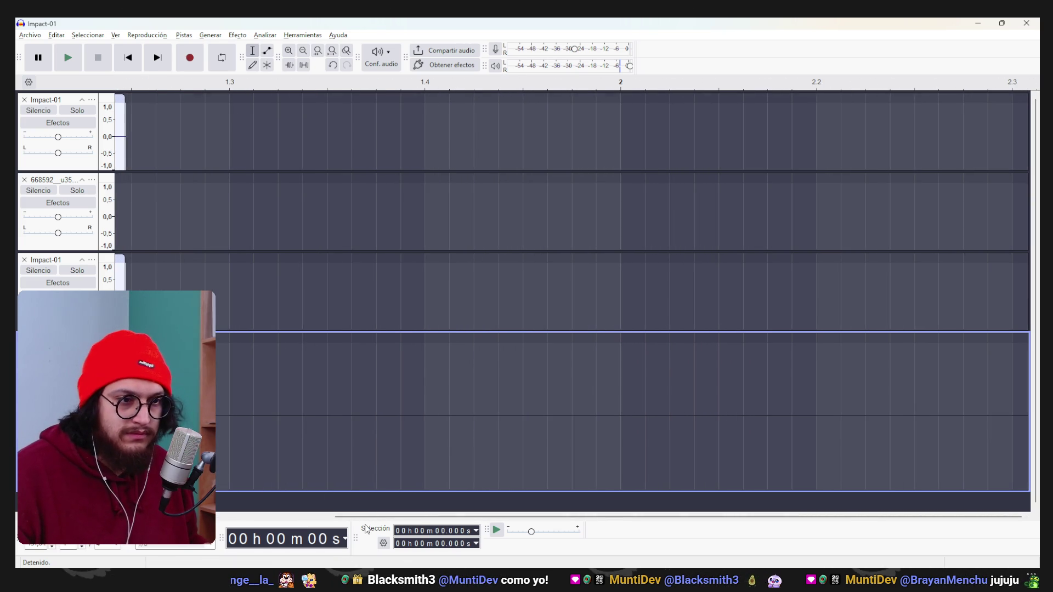
{"action": "left_click_drag", "start_coordinate": [360, 521], "coordinate": [239, 517]}
{"action": "left_click", "coordinate": [308, 339]}
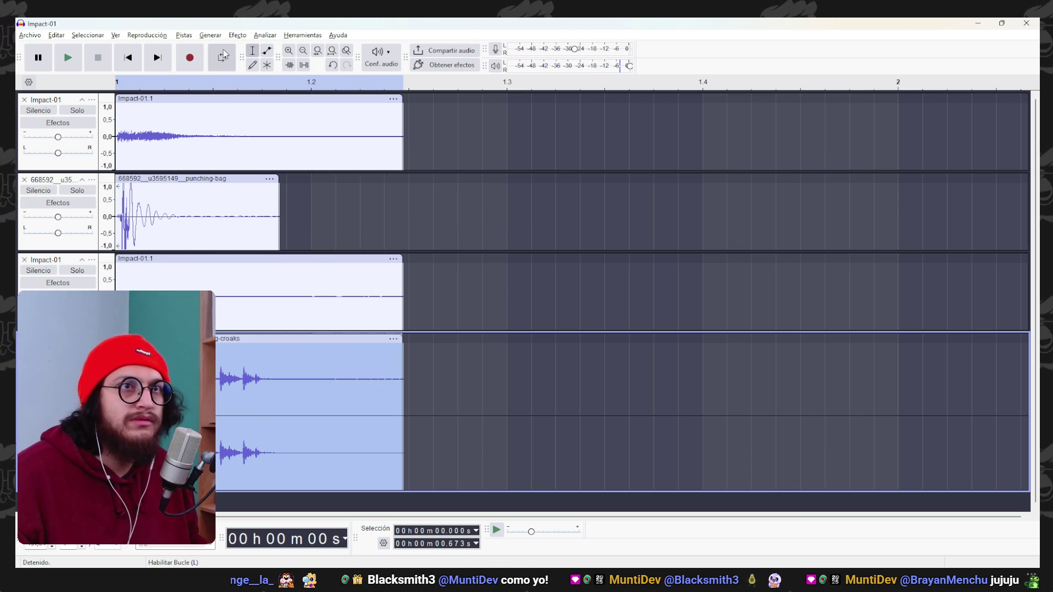
{"action": "left_click", "coordinate": [238, 35]}
{"action": "mouse_move", "coordinate": [321, 144]}
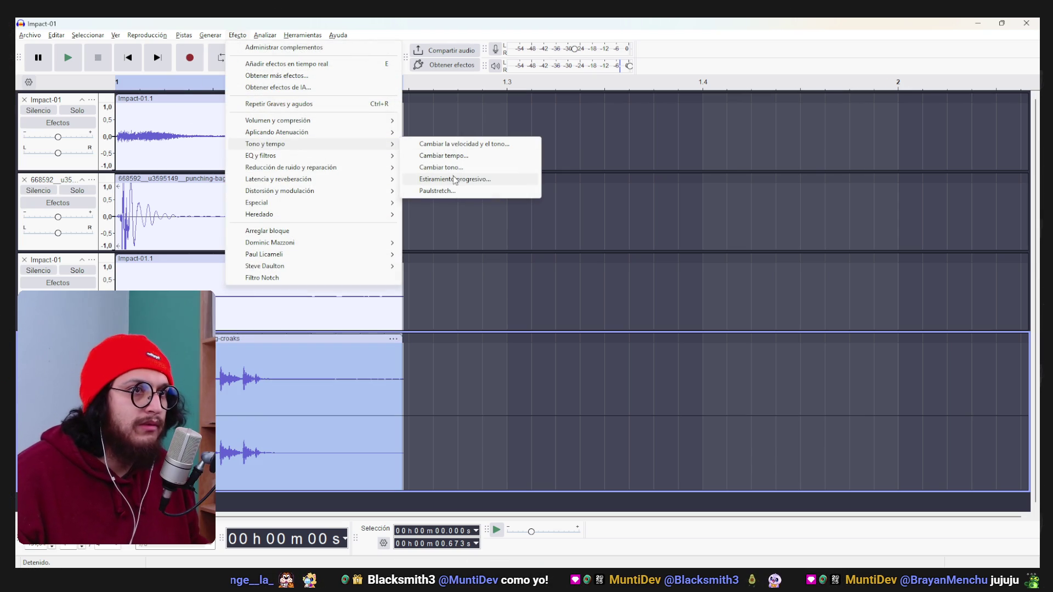
{"action": "left_click", "coordinate": [485, 169]}
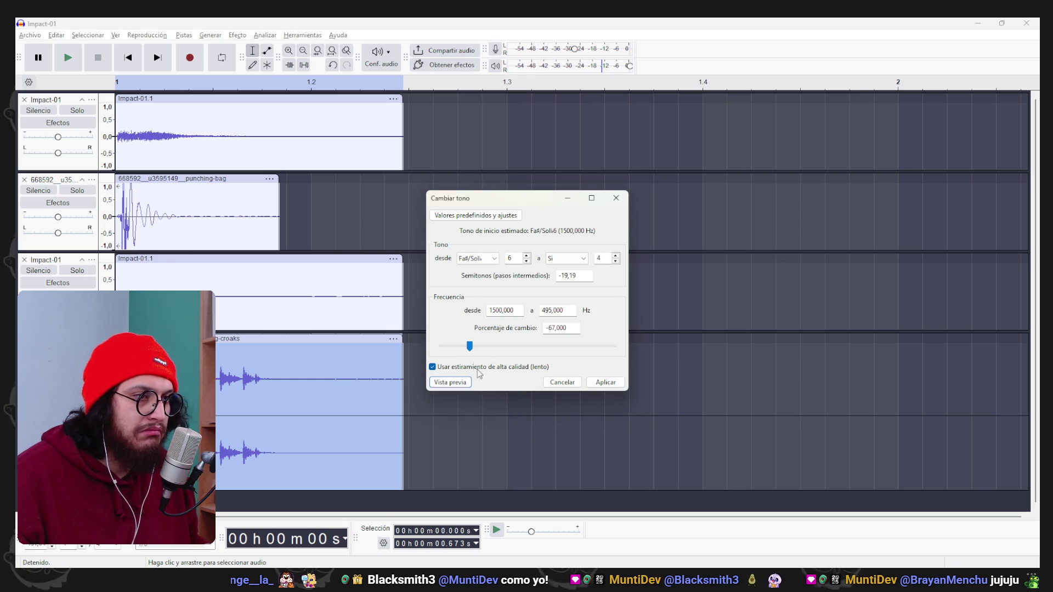
Pitch the croaks down about 68% to 480 Hz, preview, and apply.
{"action": "left_click_drag", "start_coordinate": [470, 351], "coordinate": [469, 351]}
{"action": "left_click", "coordinate": [450, 382]}
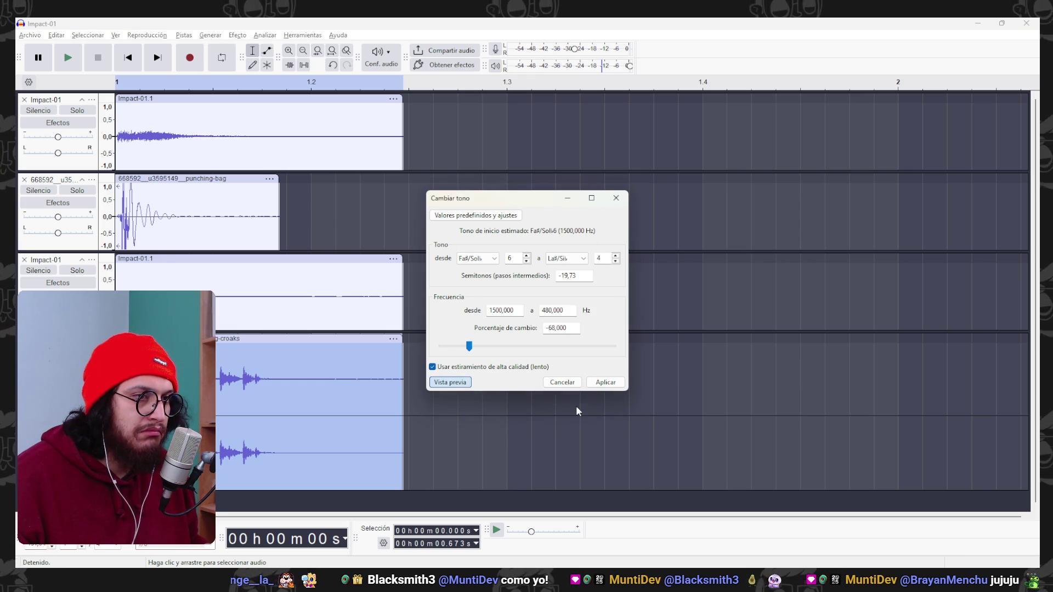
{"action": "left_click", "coordinate": [605, 382]}
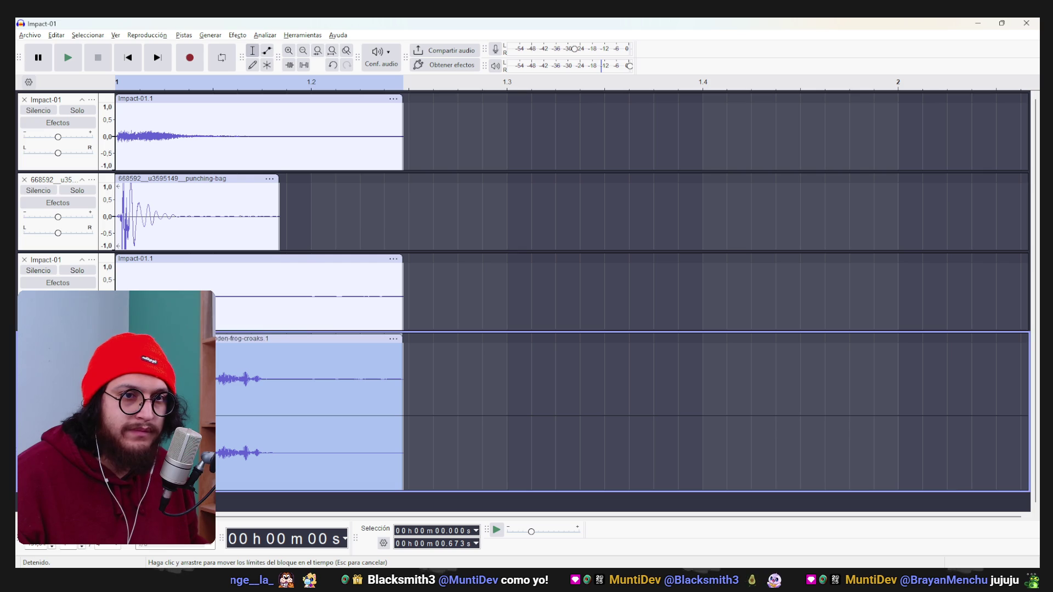
Slide the croaks clip earlier and fine-tune its position by ear against the impact tracks.
{"action": "left_click_drag", "start_coordinate": [181, 338], "coordinate": [143, 339]}
{"action": "left_click", "coordinate": [128, 57]}
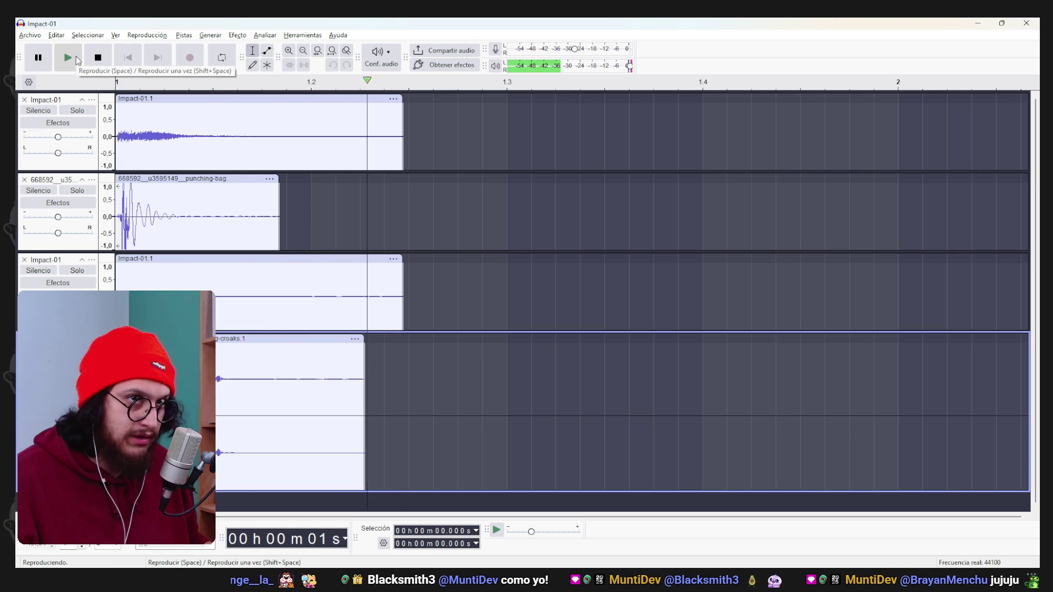
{"action": "left_click", "coordinate": [77, 60]}
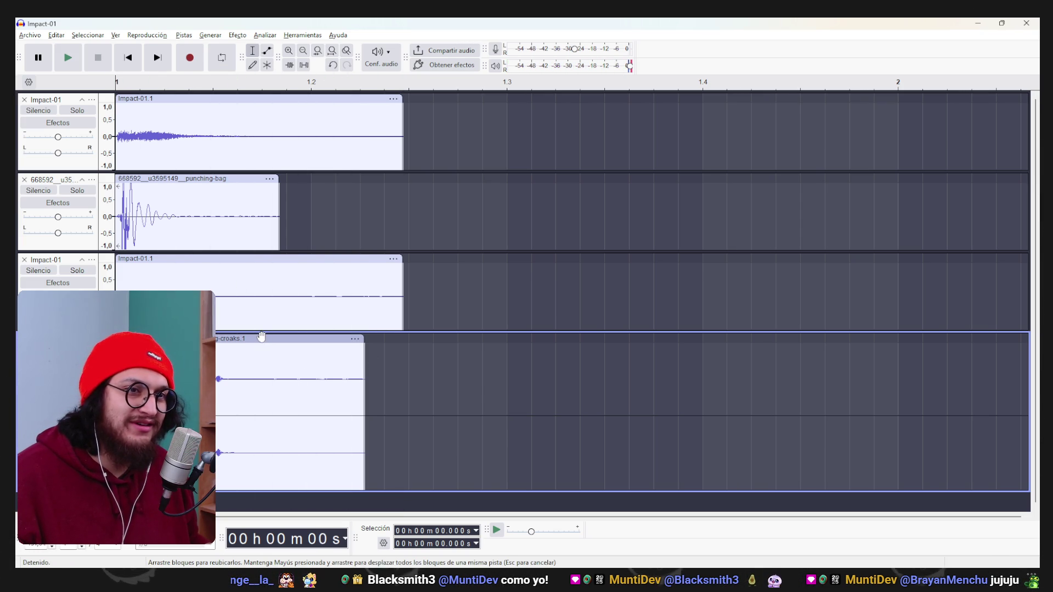
{"action": "left_click_drag", "start_coordinate": [262, 336], "coordinate": [287, 340]}
{"action": "left_click", "coordinate": [82, 59]}
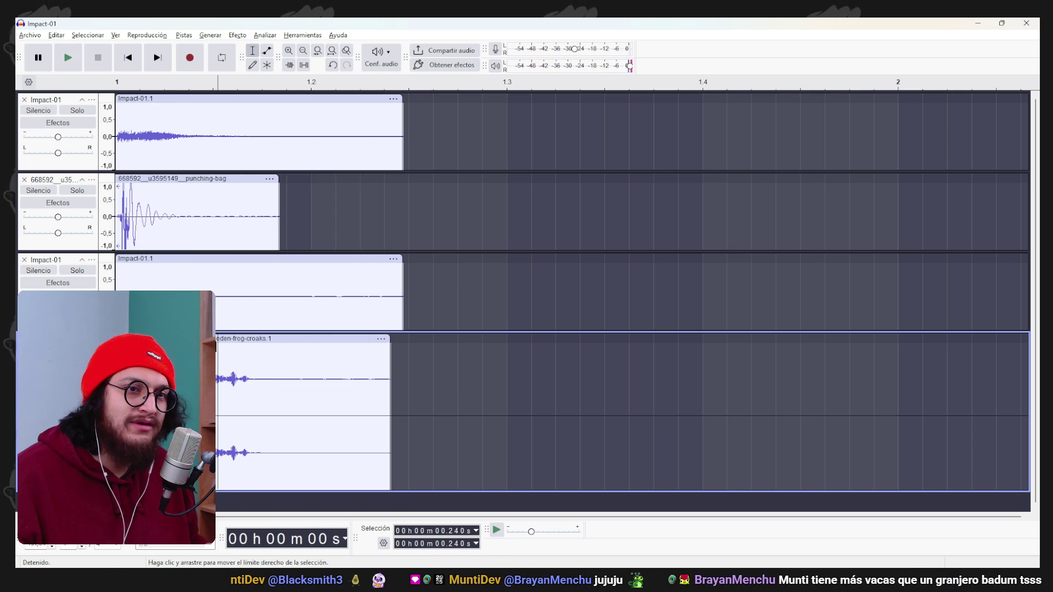
{"action": "left_click_drag", "start_coordinate": [223, 341], "coordinate": [236, 340]}
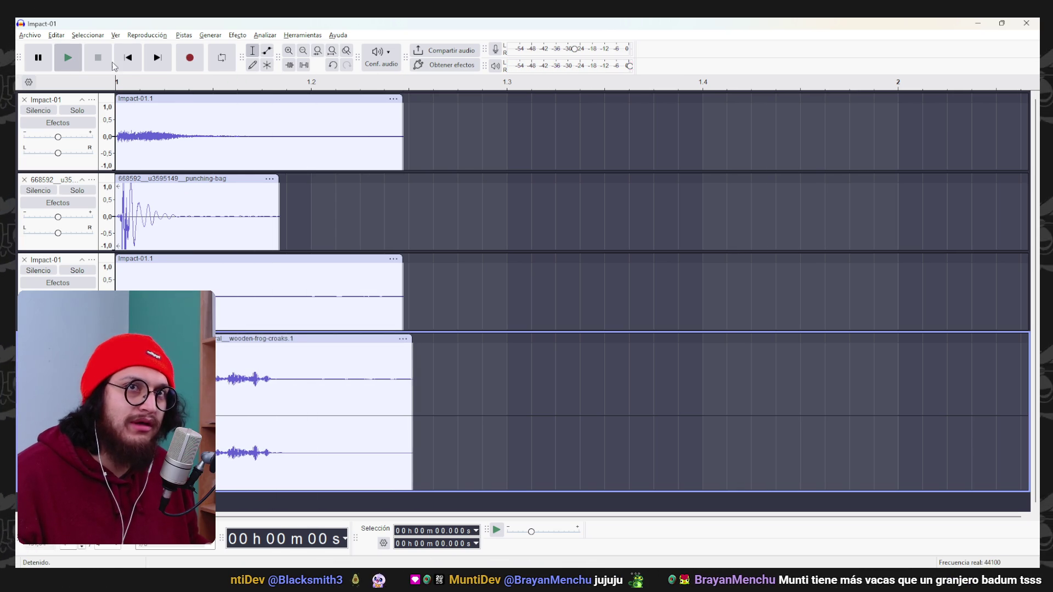
{"action": "left_click_drag", "start_coordinate": [224, 348], "coordinate": [175, 348]}
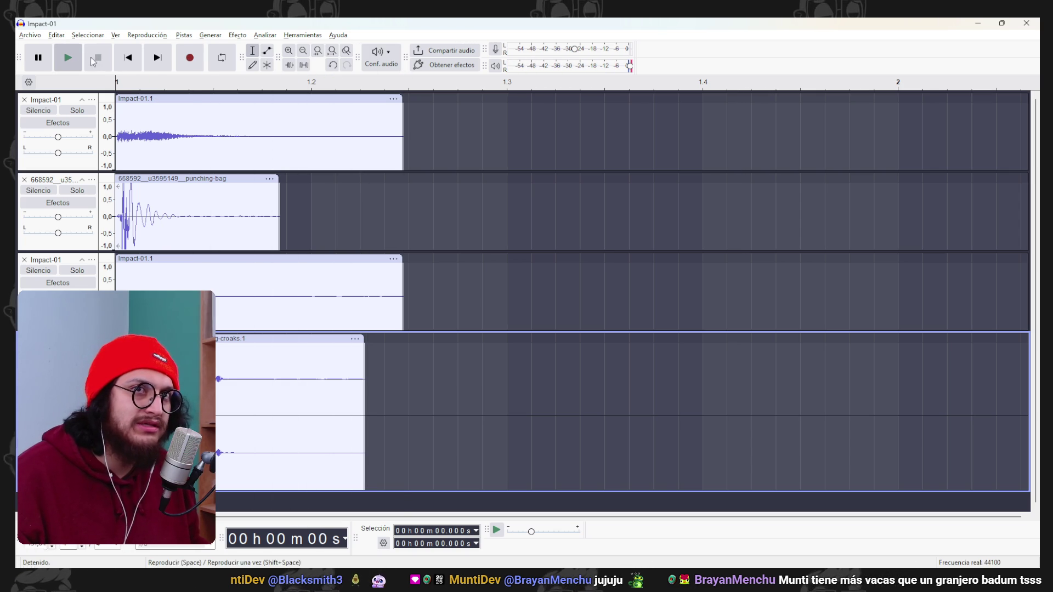
{"action": "key", "text": "space"}
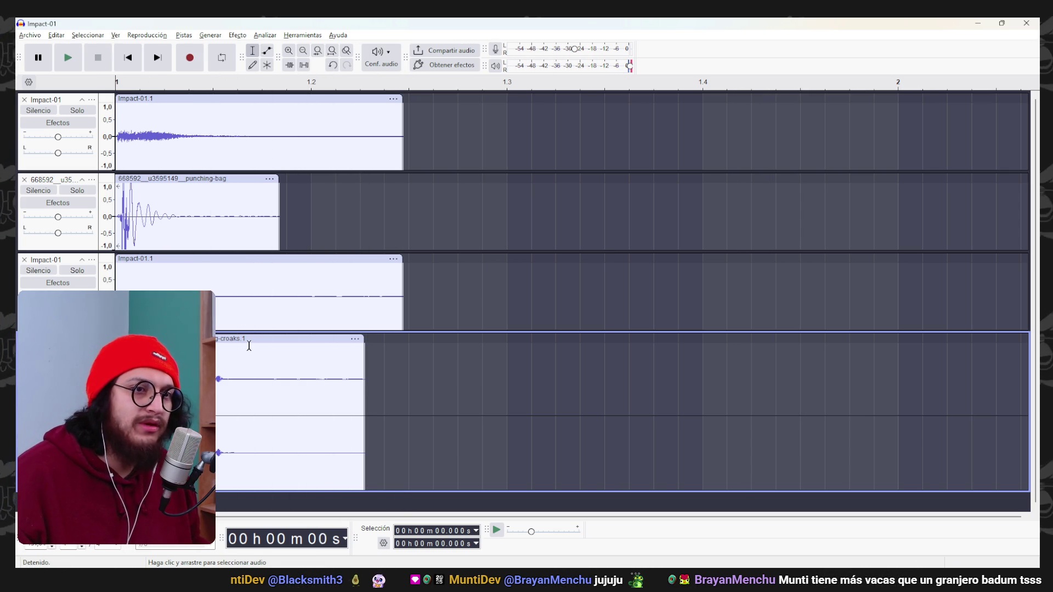
{"action": "left_click", "coordinate": [249, 344]}
{"action": "left_click", "coordinate": [237, 35]}
{"action": "mouse_move", "coordinate": [270, 143]}
{"action": "left_click", "coordinate": [463, 144]}
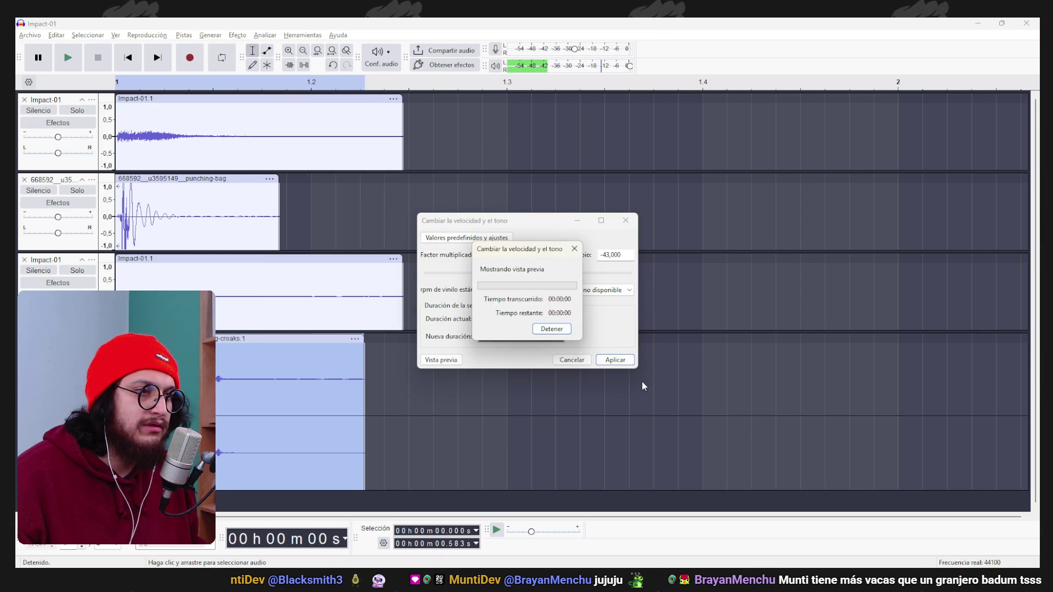
{"action": "left_click", "coordinate": [615, 360]}
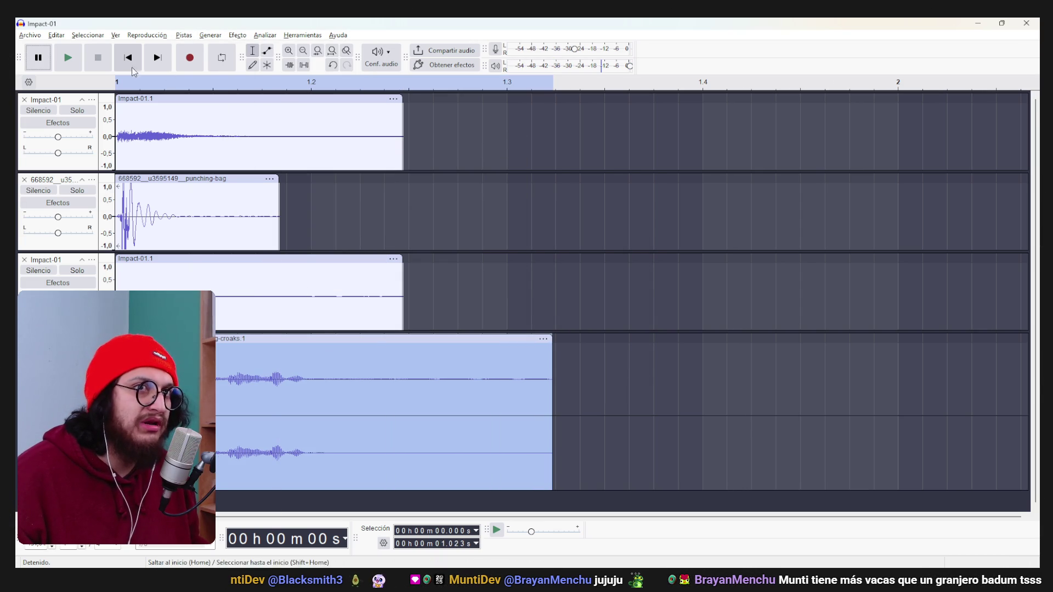
{"action": "left_click", "coordinate": [132, 67]}
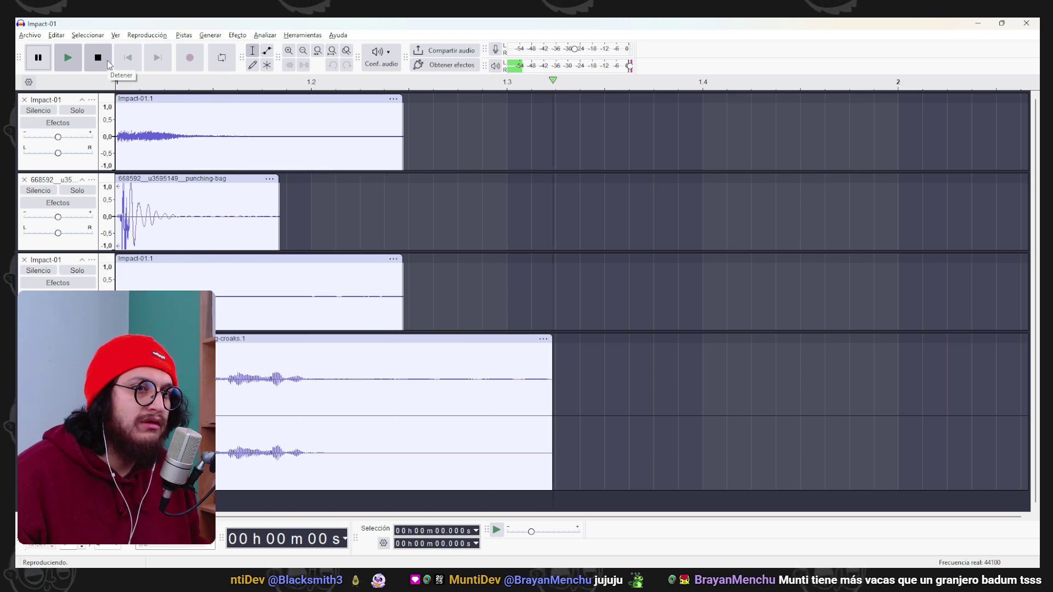
{"action": "left_click", "coordinate": [108, 65]}
{"action": "key", "text": "ctrl+z"}
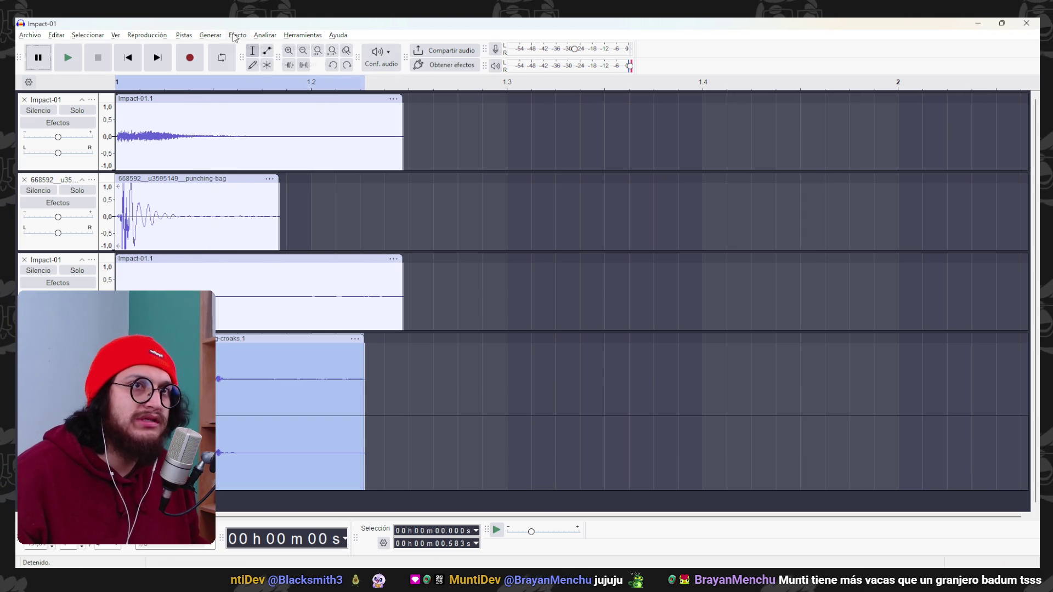
{"action": "left_click", "coordinate": [237, 34]}
{"action": "mouse_move", "coordinate": [335, 136]}
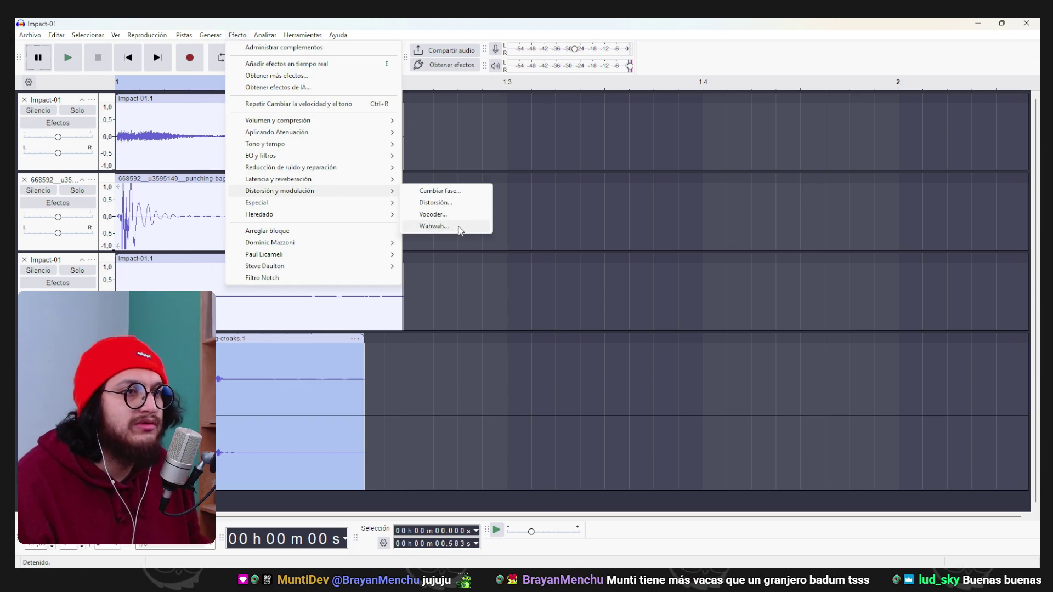
Apply Wahwah to the croaks with 1.9 Hz LFO, 10° phase, 88% depth and 45% offset.
{"action": "left_click", "coordinate": [460, 230]}
{"action": "left_click", "coordinate": [442, 363]}
{"action": "left_click", "coordinate": [442, 365]}
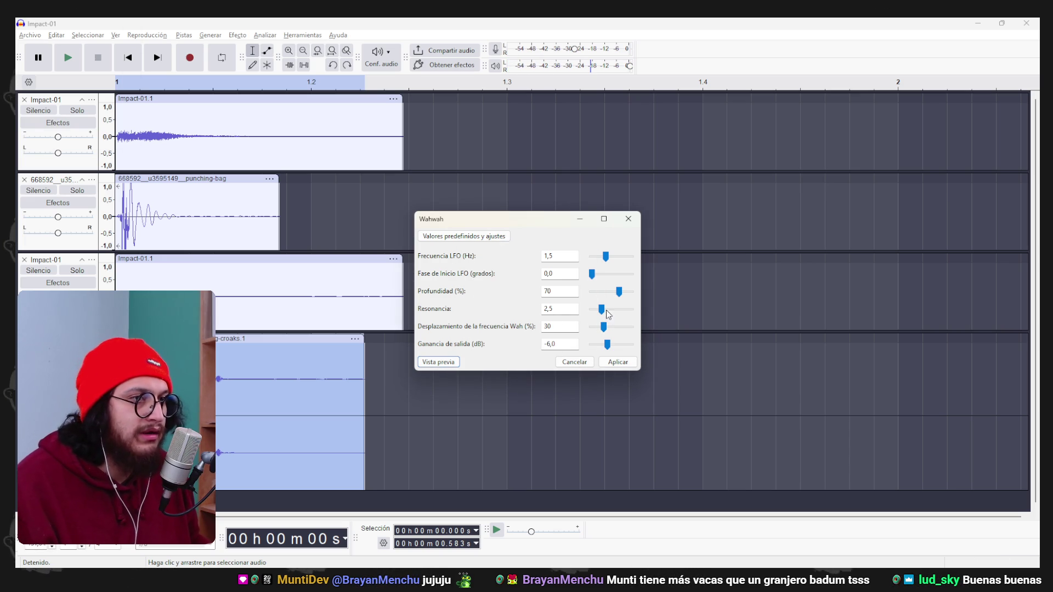
{"action": "left_click_drag", "start_coordinate": [604, 327], "coordinate": [590, 327]}
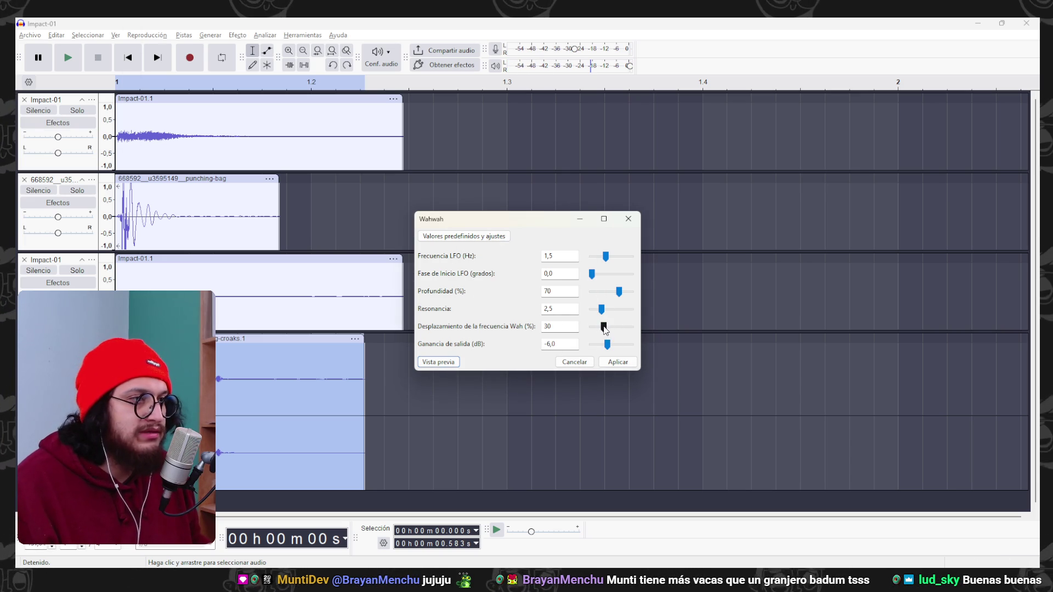
{"action": "left_click", "coordinate": [428, 363]}
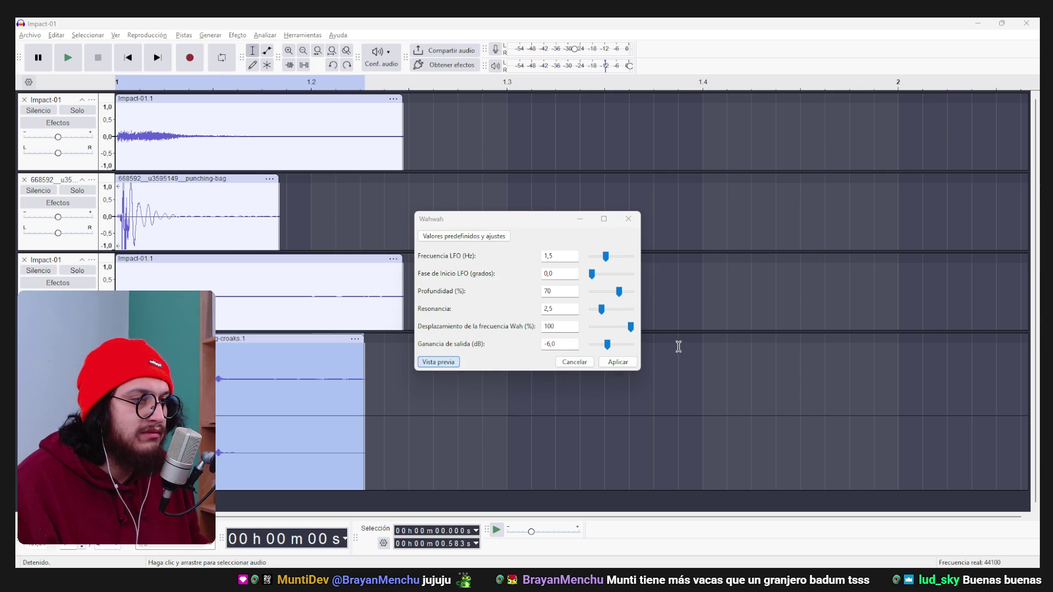
{"action": "left_click_drag", "start_coordinate": [630, 327], "coordinate": [626, 330]}
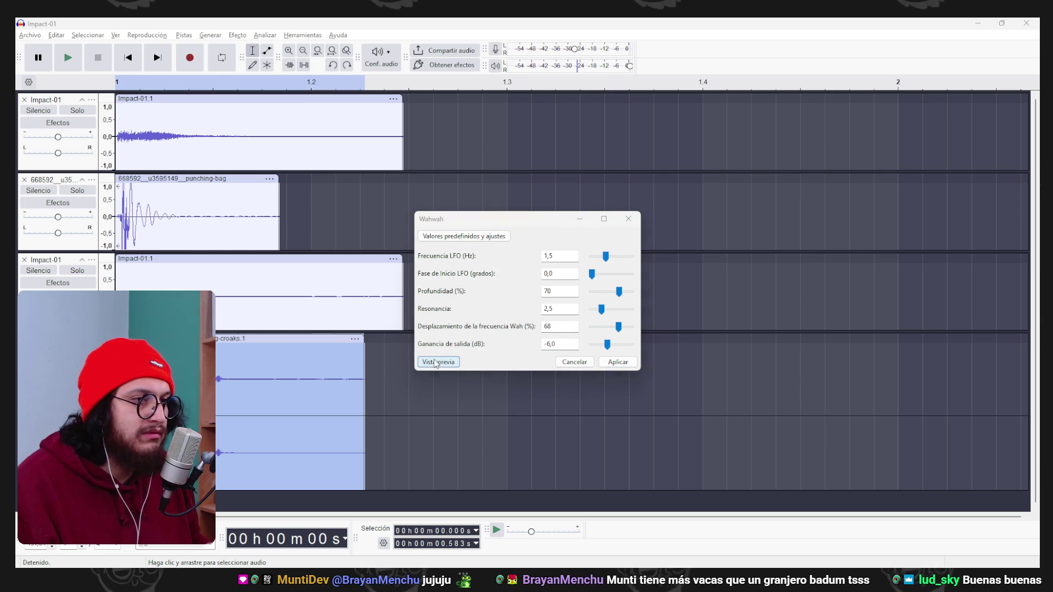
{"action": "left_click_drag", "start_coordinate": [618, 328], "coordinate": [609, 331]}
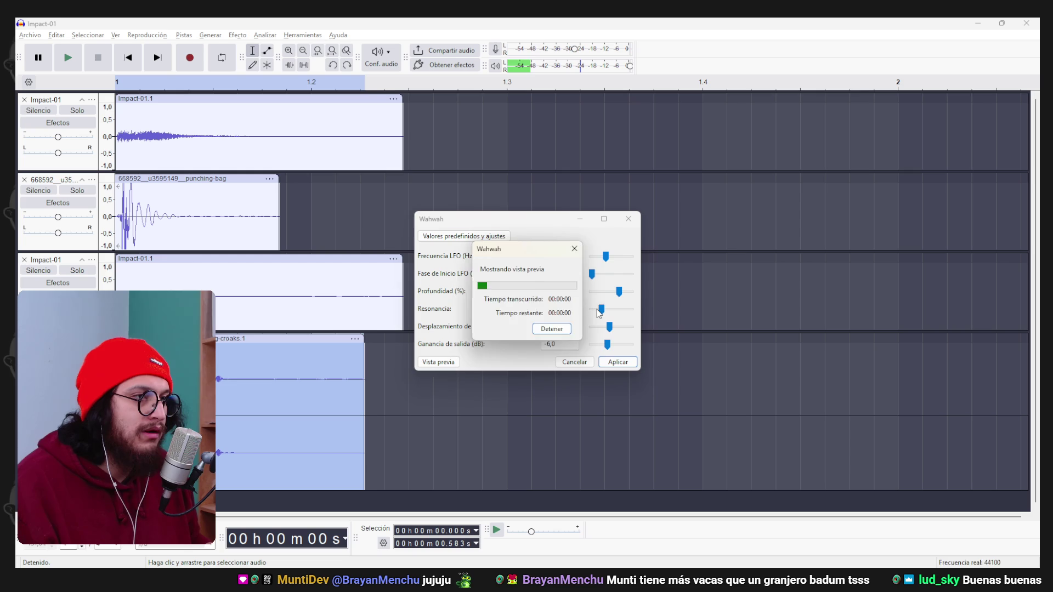
{"action": "left_click", "coordinate": [438, 362]}
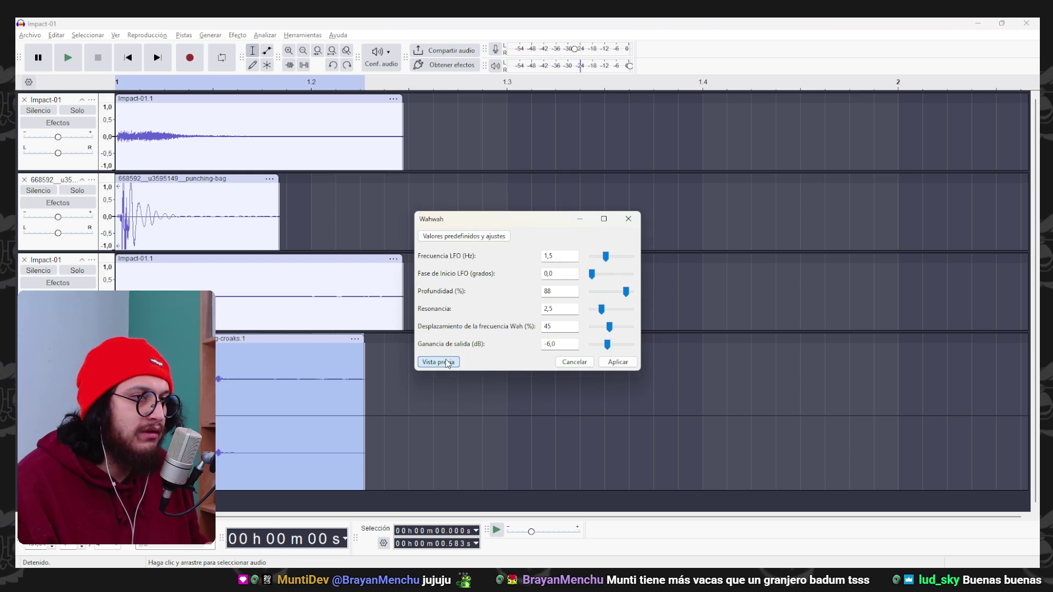
{"action": "left_click_drag", "start_coordinate": [591, 274], "coordinate": [596, 274]}
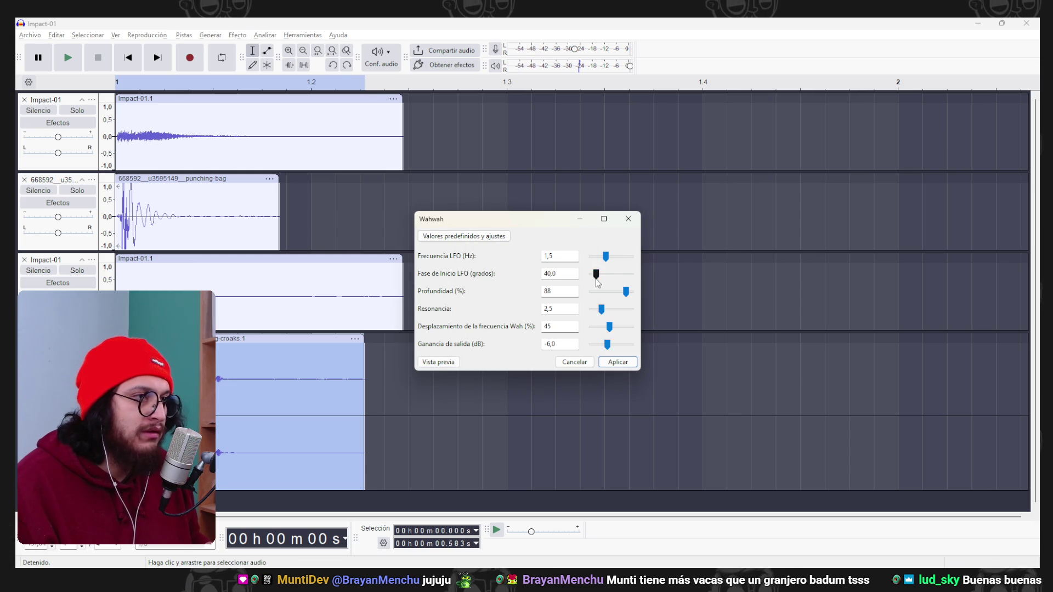
{"action": "left_click", "coordinate": [597, 274]}
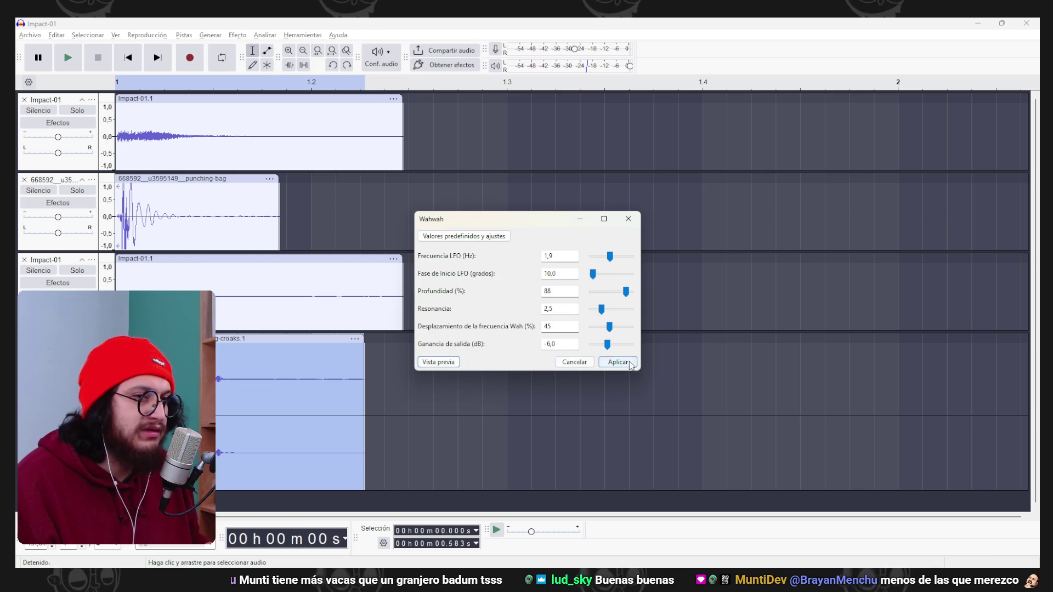
{"action": "left_click", "coordinate": [618, 362]}
Give the croaks +18 dB bass, −8 dB treble and −7 dB volume, then trim the Impact-01.1 clip end.
{"action": "left_click", "coordinate": [128, 57]}
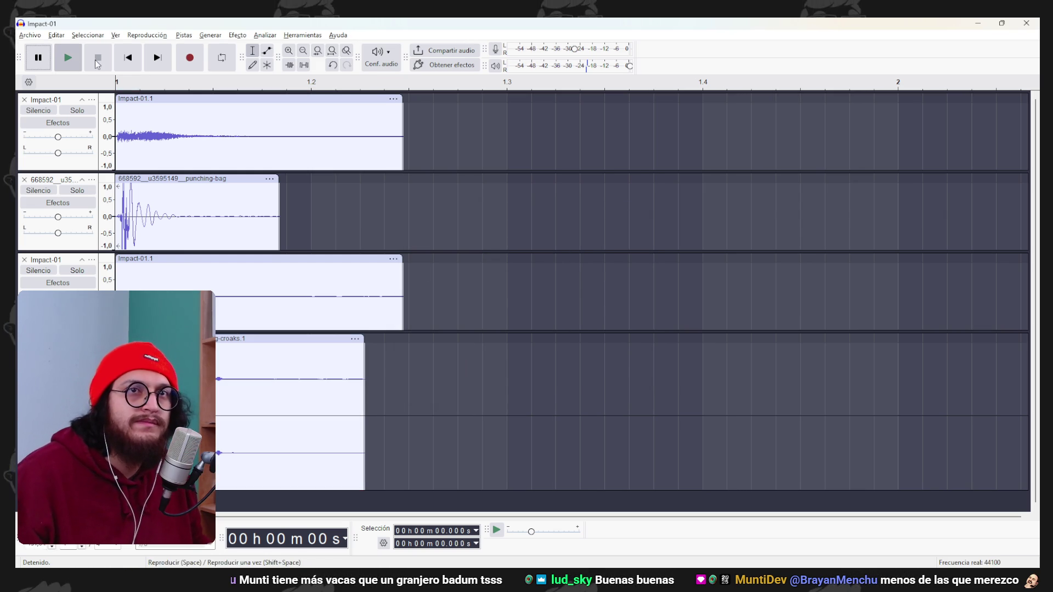
{"action": "left_click", "coordinate": [229, 334]}
{"action": "left_click", "coordinate": [231, 35]}
{"action": "mouse_move", "coordinate": [285, 156]}
{"action": "left_click", "coordinate": [464, 180]}
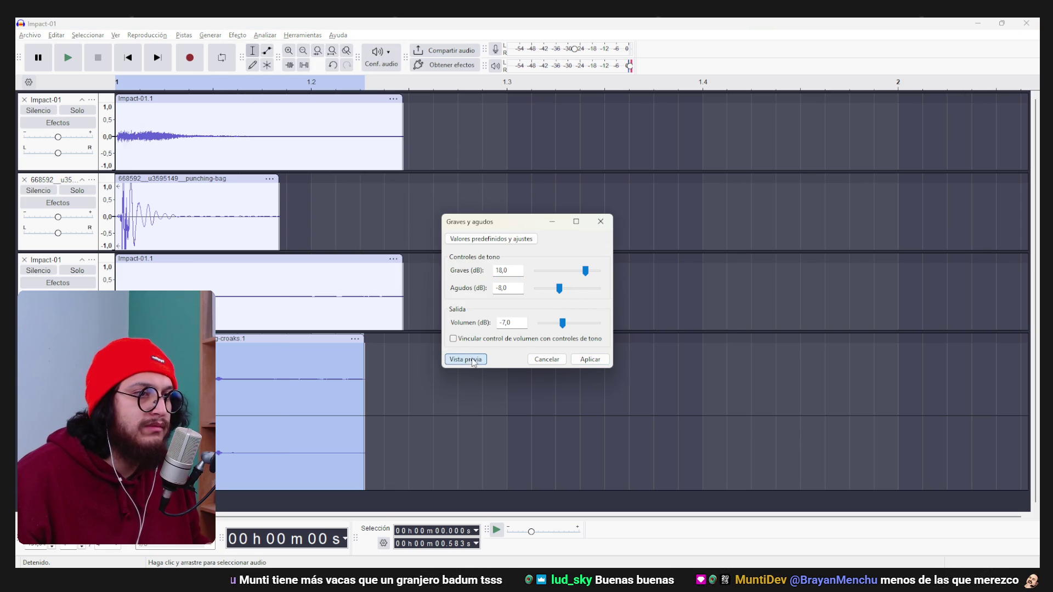
{"action": "left_click", "coordinate": [591, 360]}
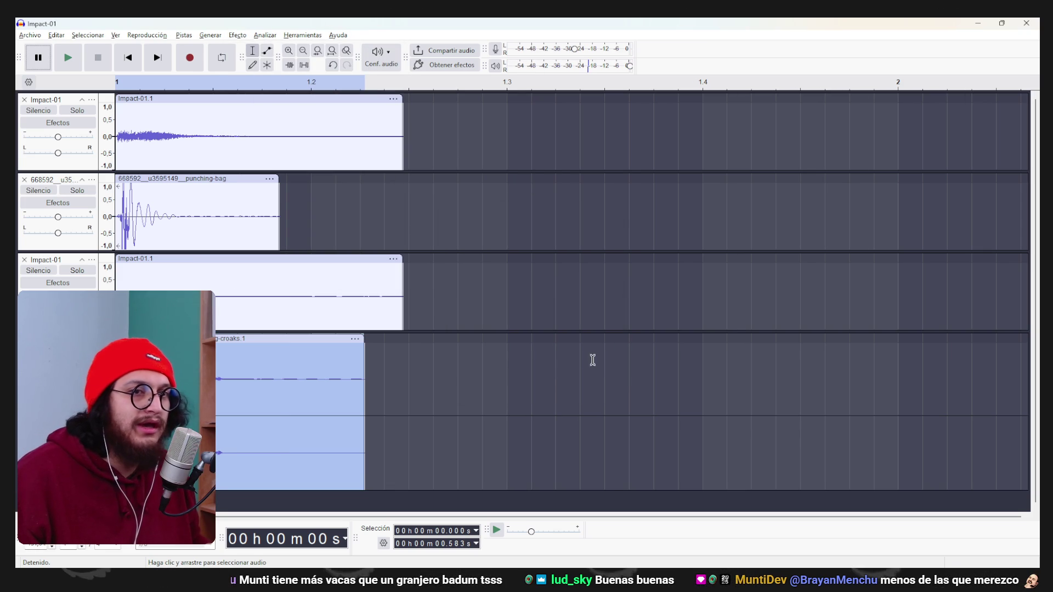
{"action": "left_click", "coordinate": [390, 280]}
{"action": "mouse_move", "coordinate": [397, 292]}
{"action": "left_mouse_down"}
{"action": "mouse_move", "coordinate": [393, 276]}
{"action": "mouse_move", "coordinate": [361, 285]}
{"action": "left_mouse_up"}
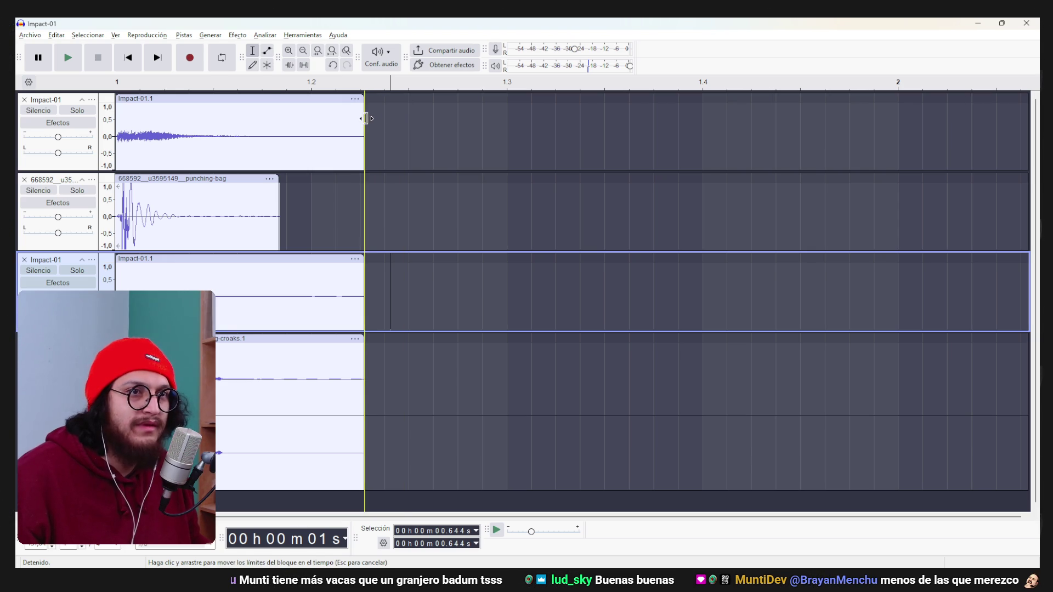
Apply a fade to the 0.402–0.645 s stretch across all four tracks.
{"action": "mouse_move", "coordinate": [390, 428]}
{"action": "left_mouse_down"}
{"action": "mouse_move", "coordinate": [326, 320]}
{"action": "mouse_move", "coordinate": [280, 177]}
{"action": "mouse_move", "coordinate": [279, 129]}
{"action": "left_mouse_up"}
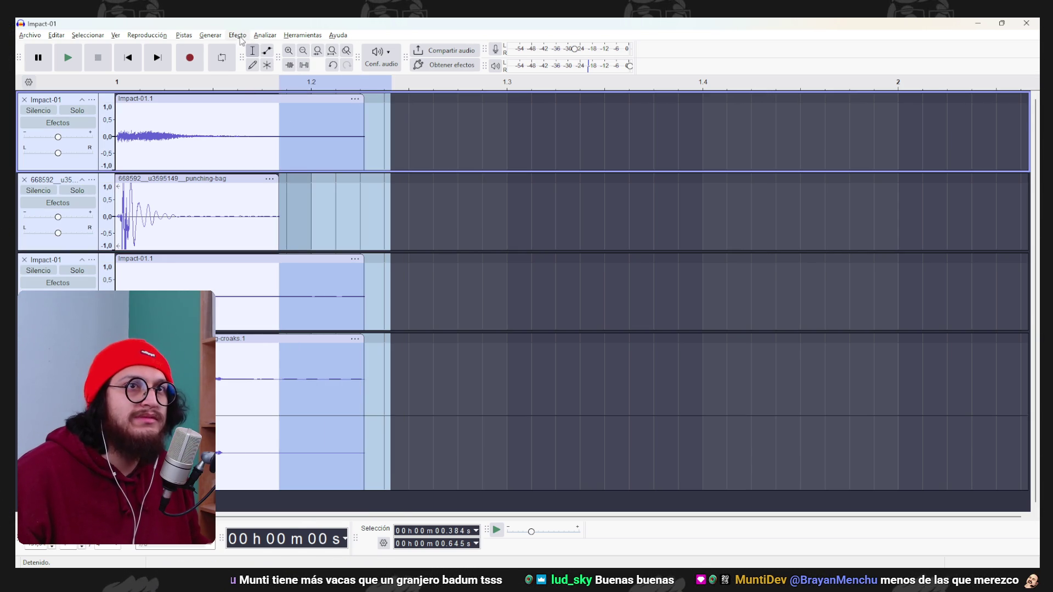
{"action": "left_click", "coordinate": [239, 36]}
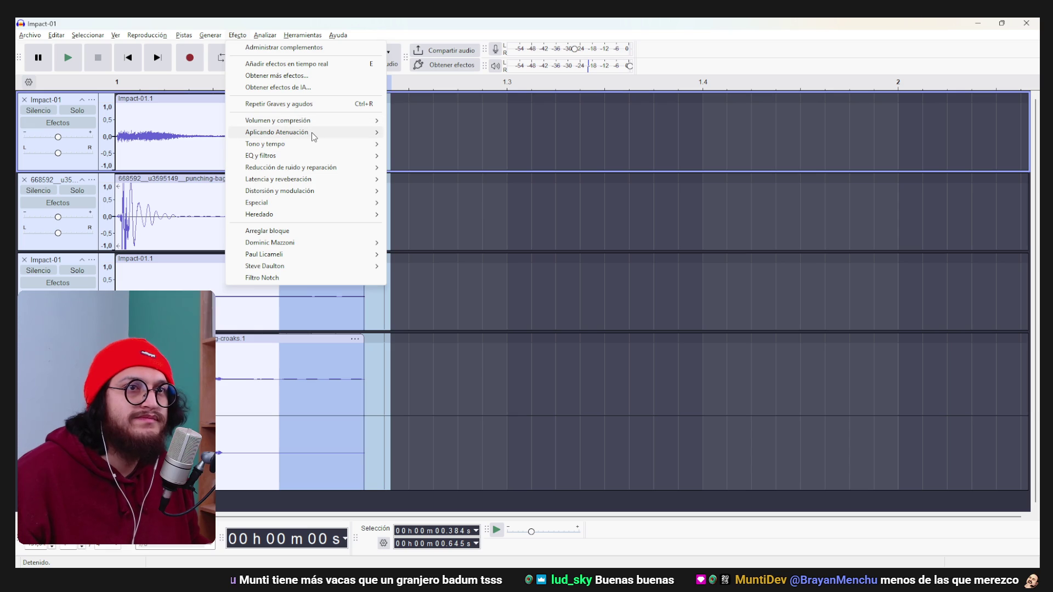
{"action": "mouse_move", "coordinate": [312, 133]}
{"action": "left_click", "coordinate": [439, 141]}
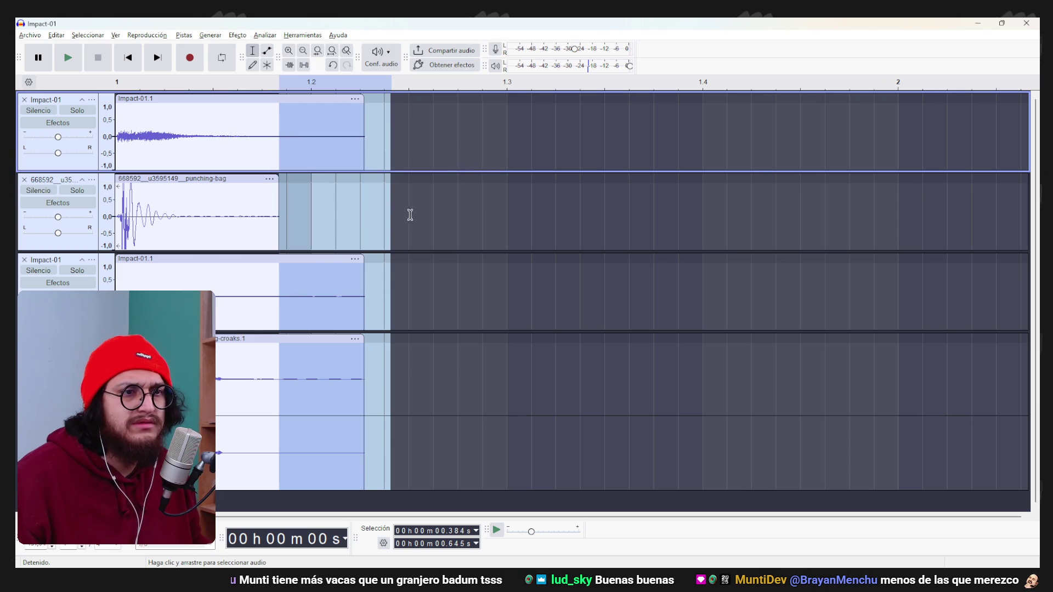
Fade out the punching-bag clip's tail with Desvanecer progresivamente and play back the result.
{"action": "left_click", "coordinate": [462, 217]}
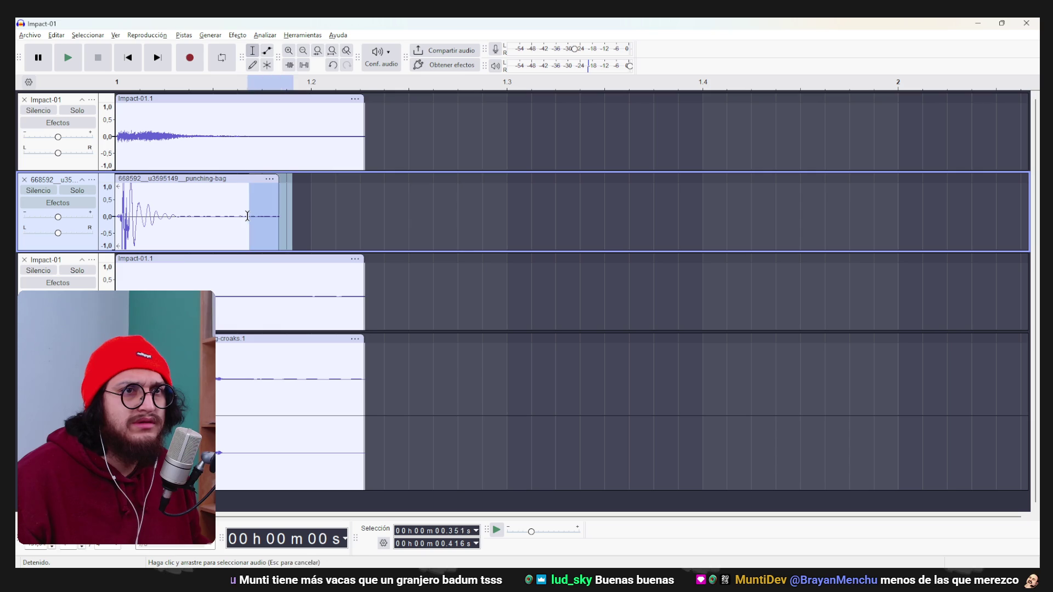
{"action": "left_click", "coordinate": [238, 35]}
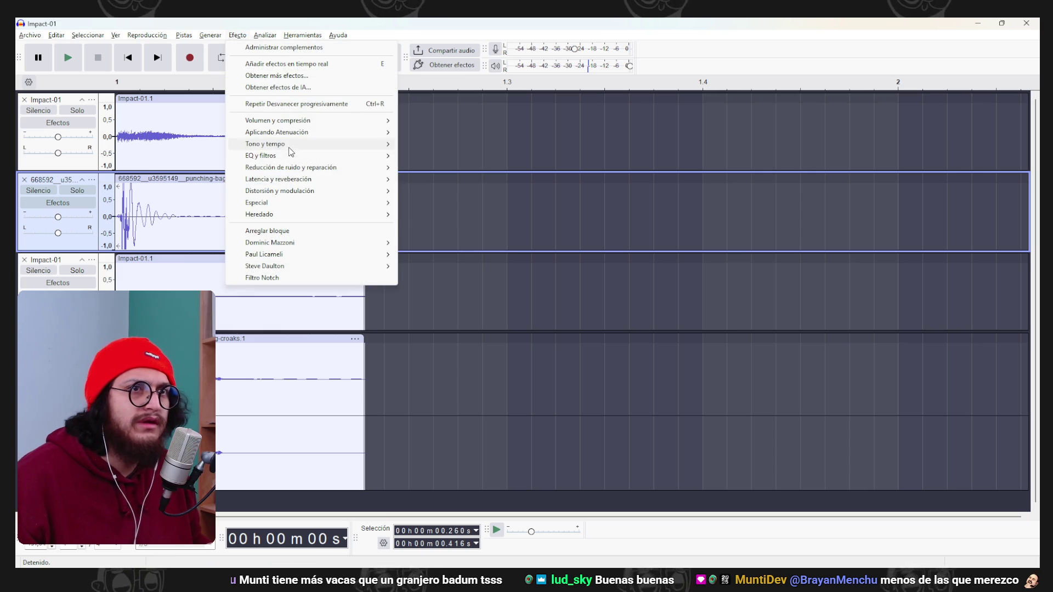
{"action": "mouse_move", "coordinate": [291, 134]}
{"action": "left_click", "coordinate": [456, 144]}
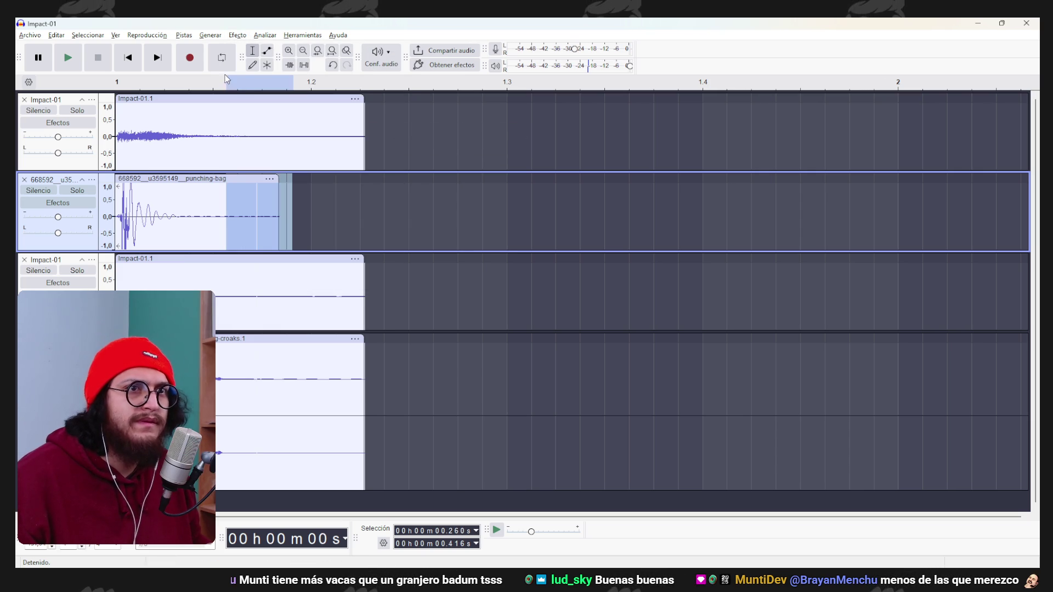
{"action": "left_click", "coordinate": [128, 58]}
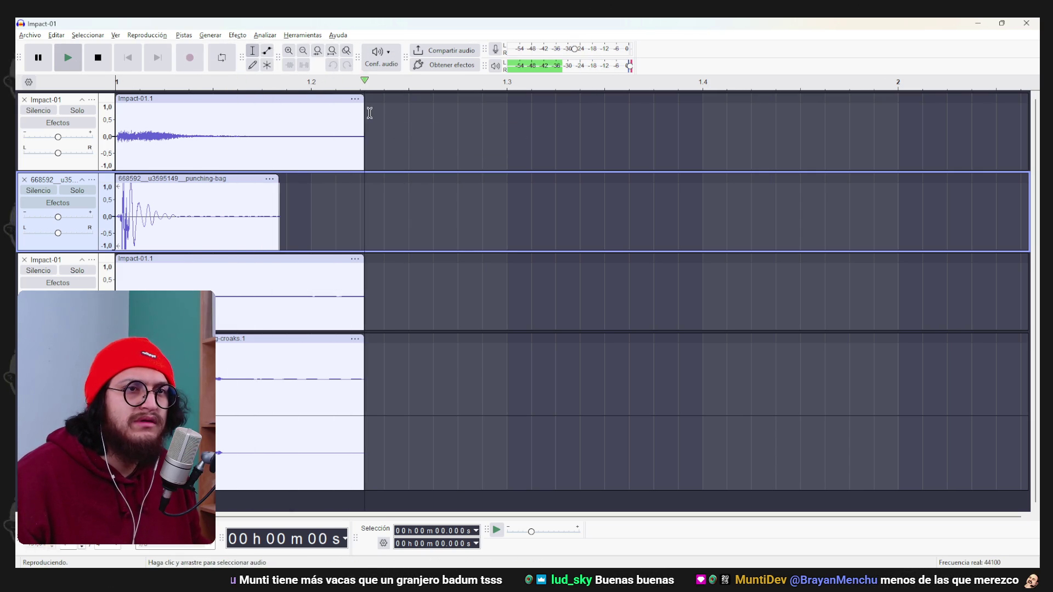
{"action": "left_click", "coordinate": [77, 62]}
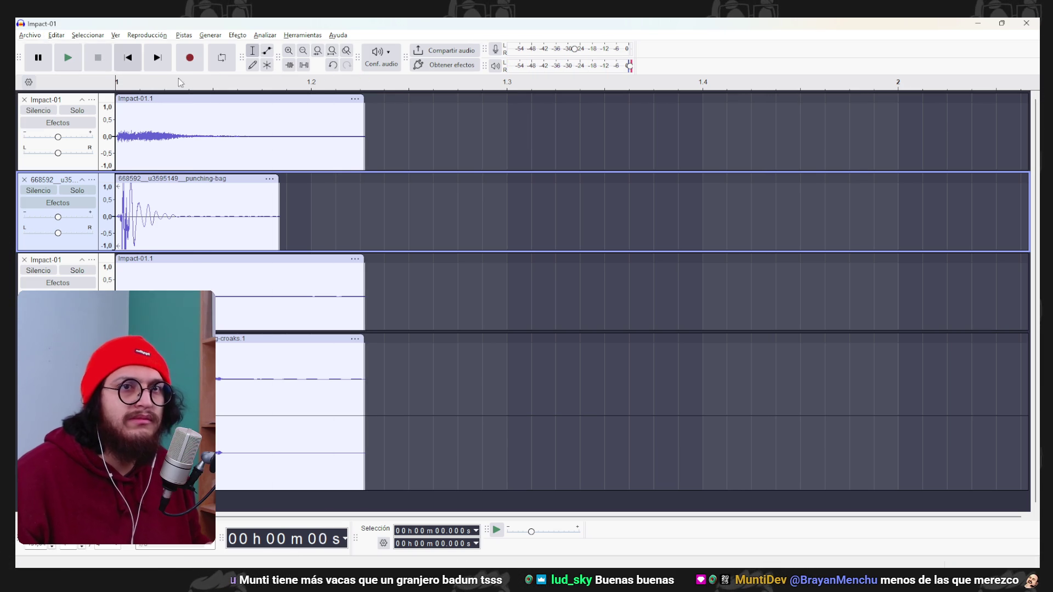
{"action": "key", "text": "ctrl+s"}
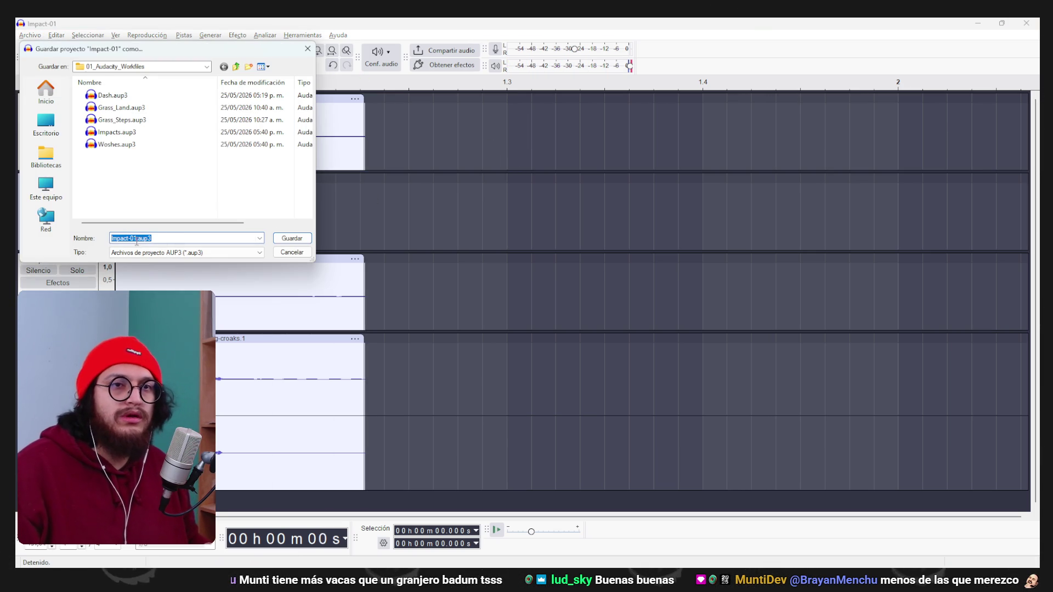
Save the project as Impact_Work and export the full mix as mono Impact_strong.ogg into 05_Metal.
{"action": "type", "text": "k"}
{"action": "key", "text": "Return"}
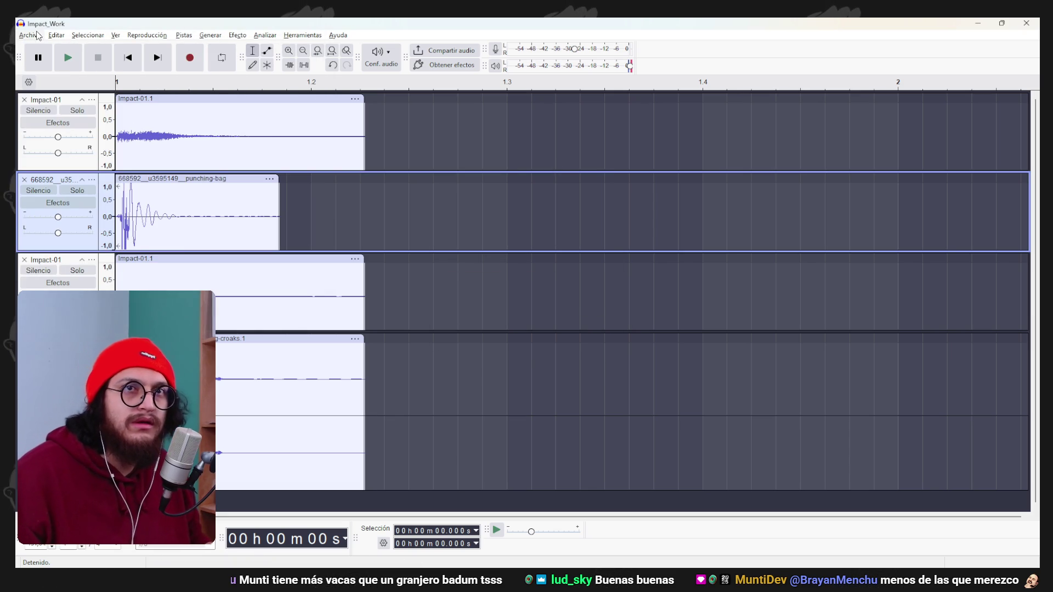
{"action": "left_click", "coordinate": [30, 35]}
{"action": "left_click", "coordinate": [75, 140]}
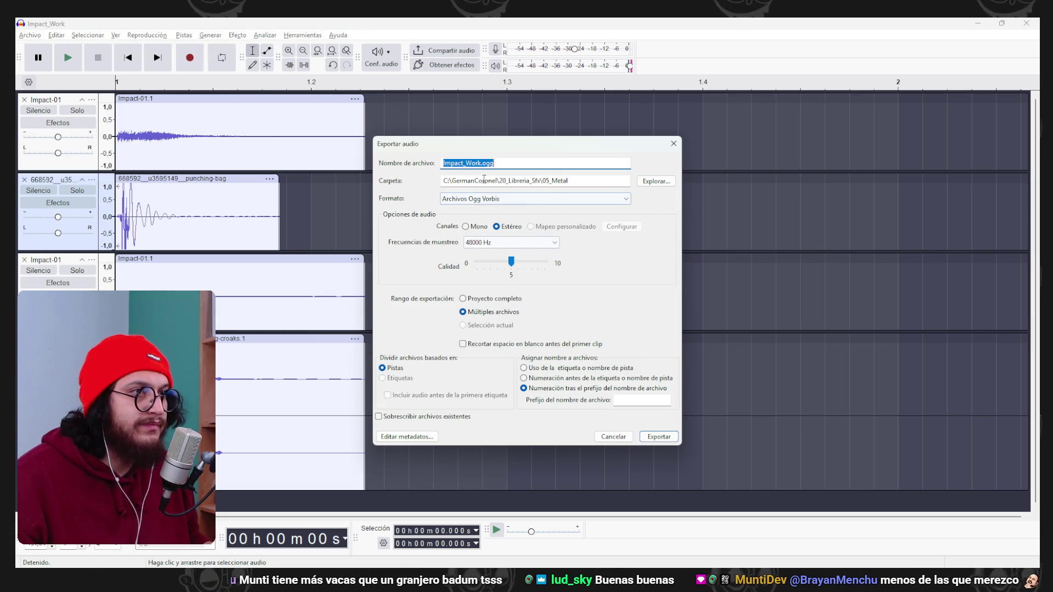
{"action": "left_click", "coordinate": [494, 298]}
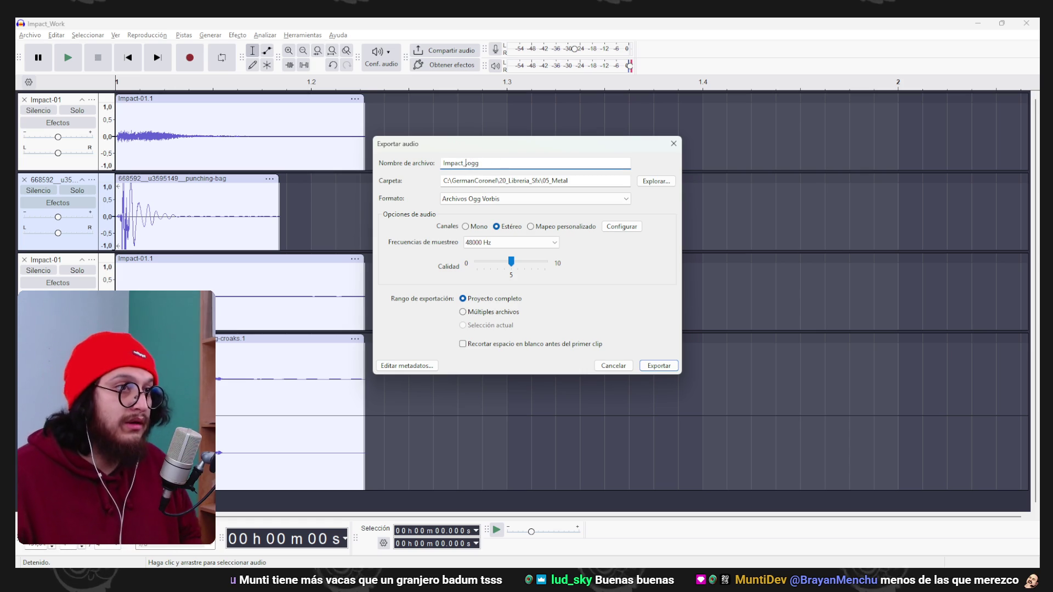
{"action": "type", "text": "strong"}
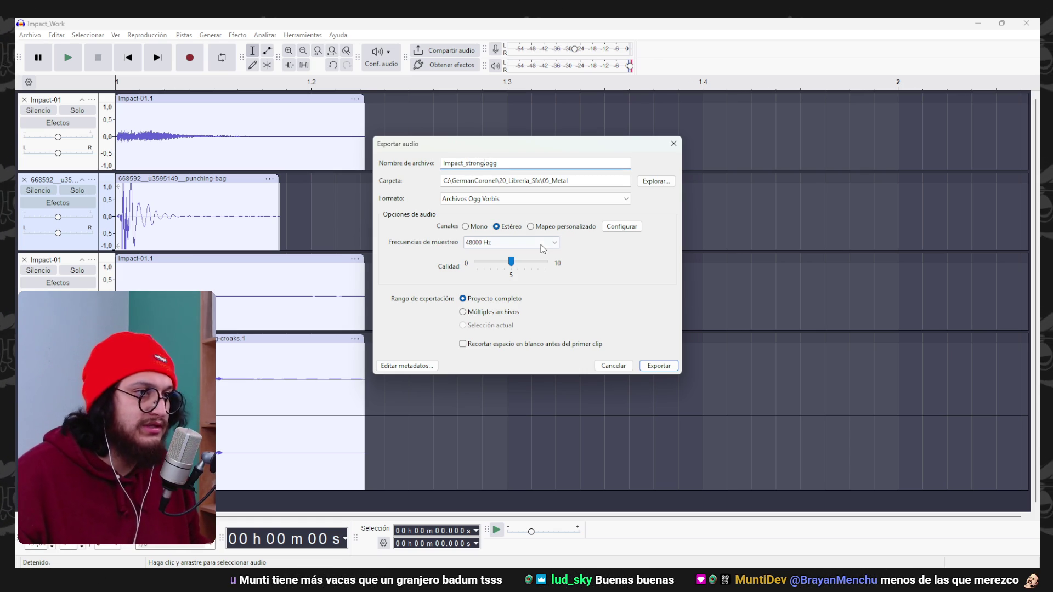
{"action": "left_click", "coordinate": [652, 367]}
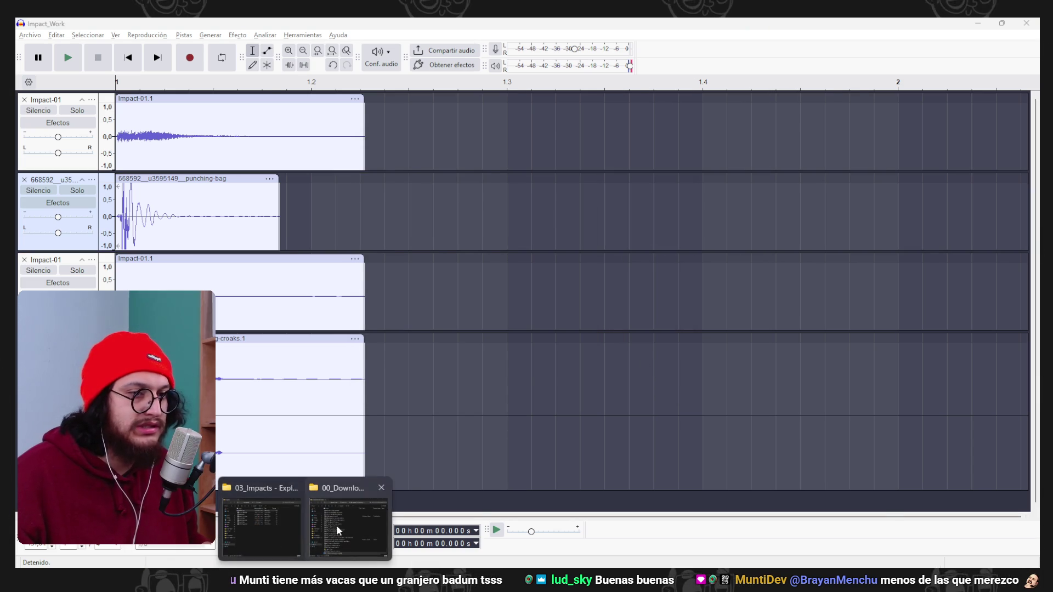
{"action": "left_click", "coordinate": [336, 525]}
In File Explorer, copy the new Impact_strong.ogg from 20_Libreria_Sfx > 05_Metal.
{"action": "left_click", "coordinate": [545, 112]}
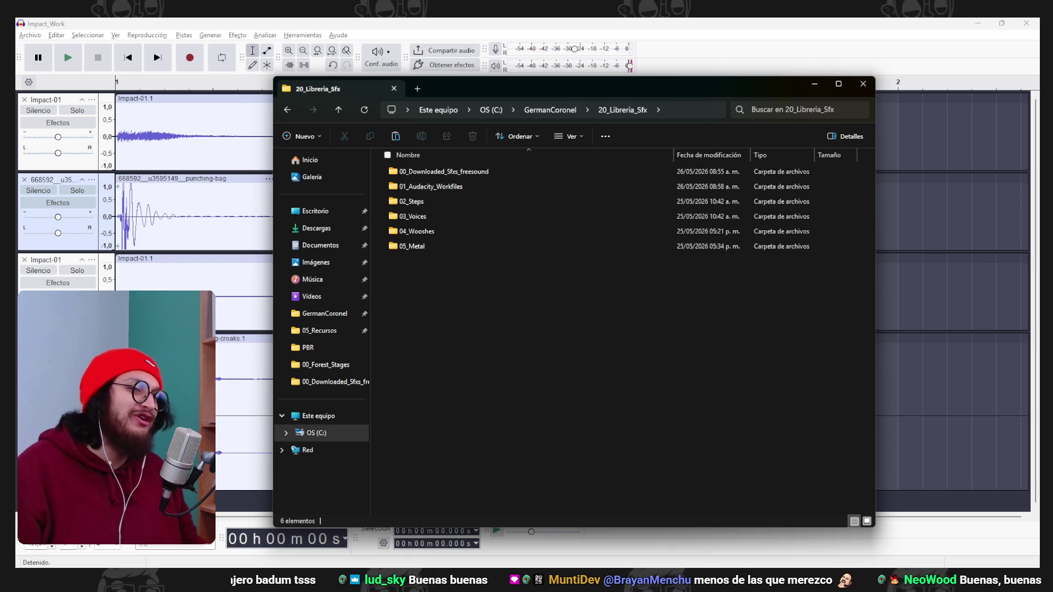
{"action": "left_click_drag", "start_coordinate": [682, 99], "coordinate": [727, 86]}
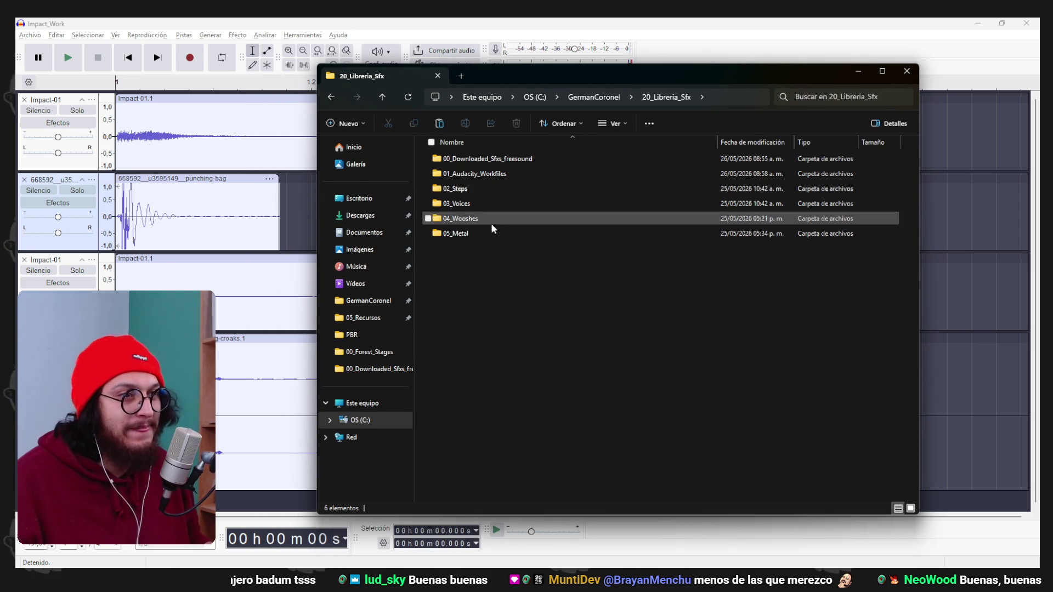
{"action": "double_click", "coordinate": [475, 234]}
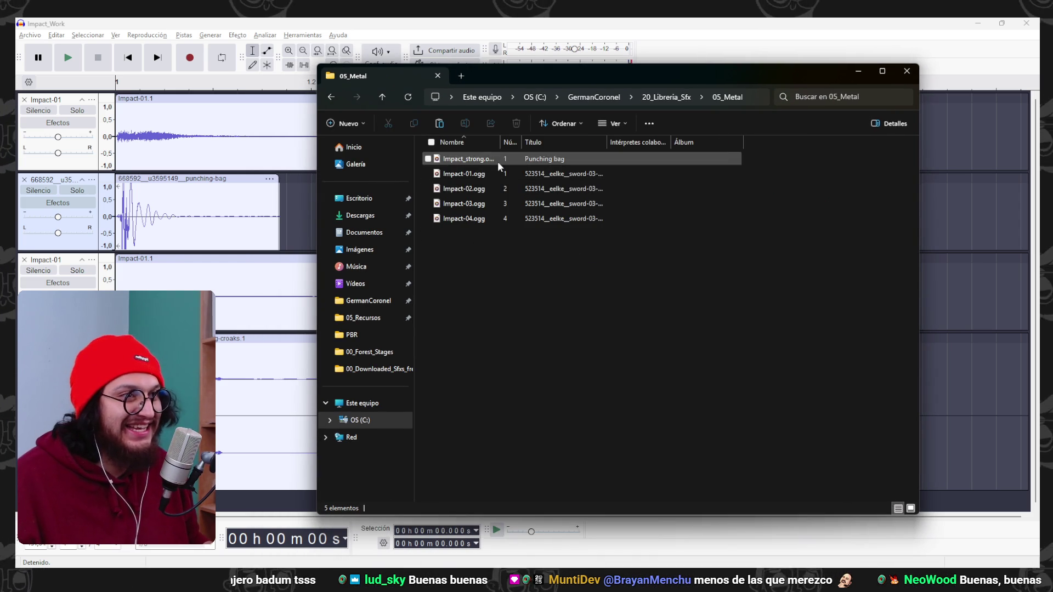
{"action": "left_click", "coordinate": [498, 159]}
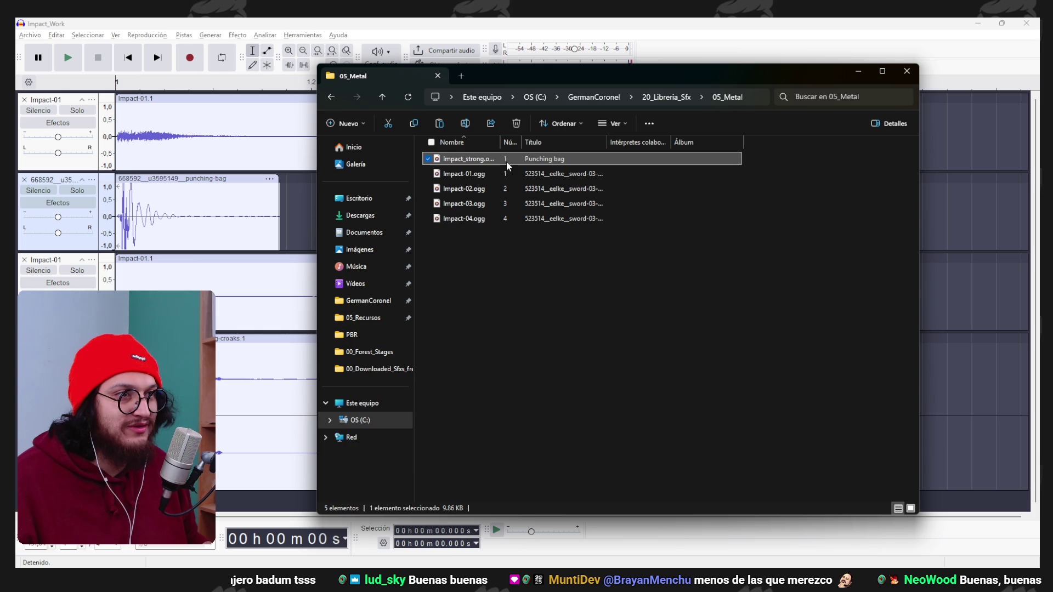
{"action": "key", "text": "alt+Tab"}
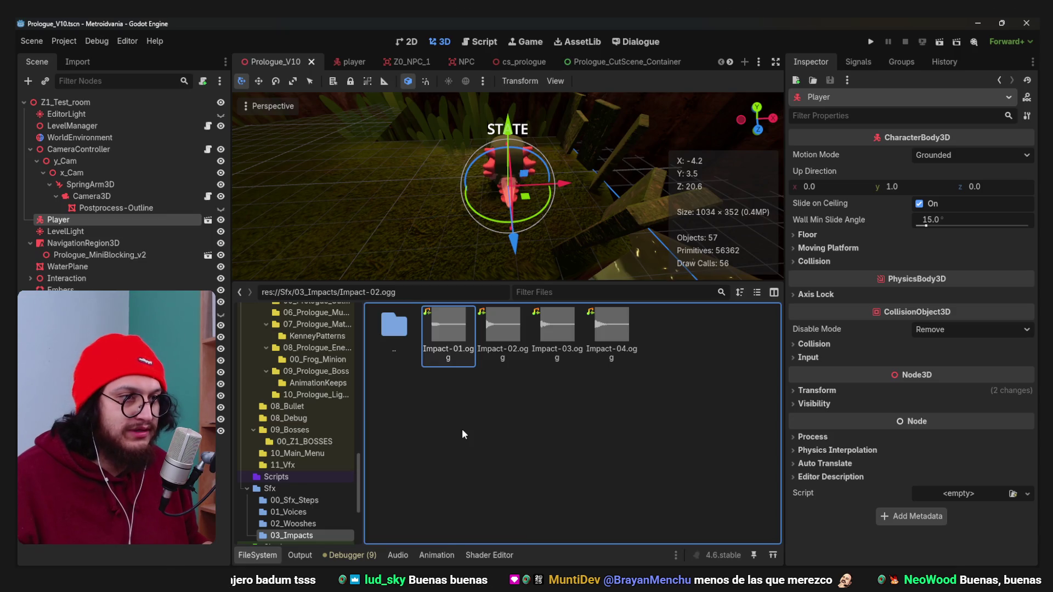
Paste Impact_strong.ogg into the Godot project's Sfx/03_Impacts folder and select it.
{"action": "right_click", "coordinate": [462, 428]}
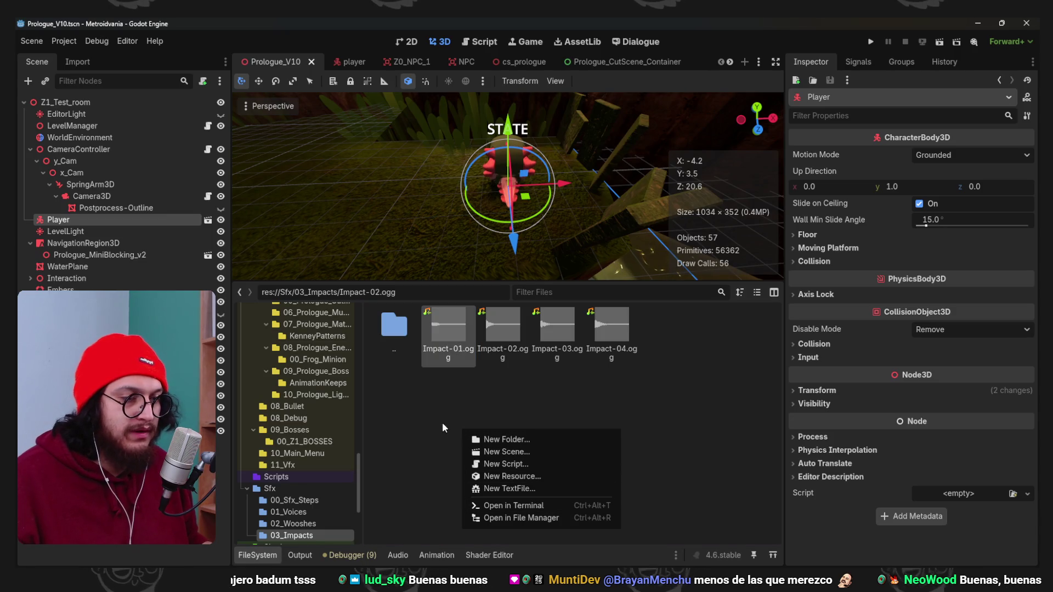
{"action": "left_click", "coordinate": [517, 518]}
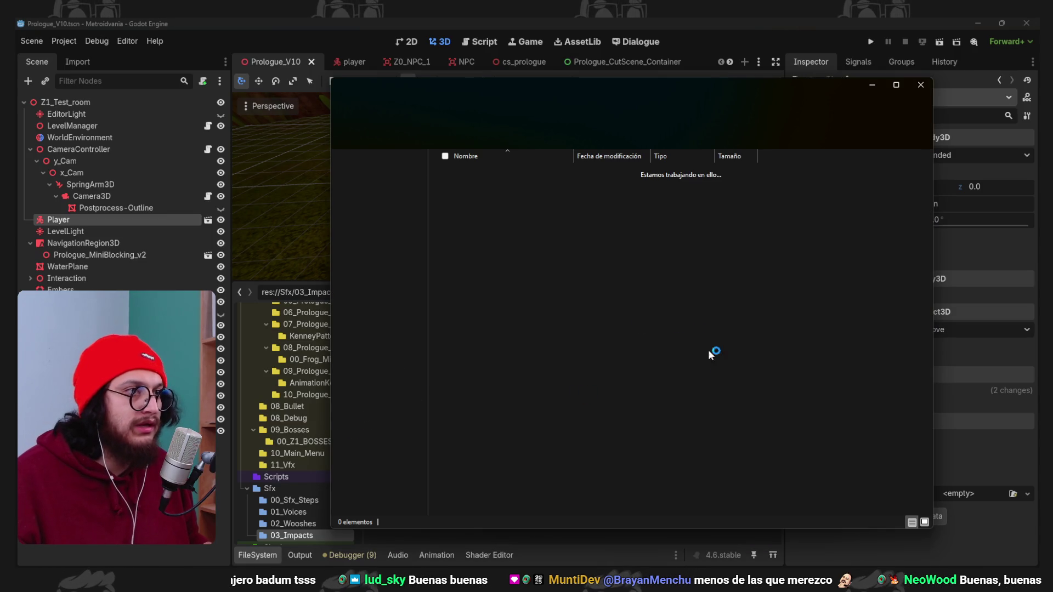
{"action": "left_click", "coordinate": [688, 373]}
{"action": "key", "text": "ctrl+v"}
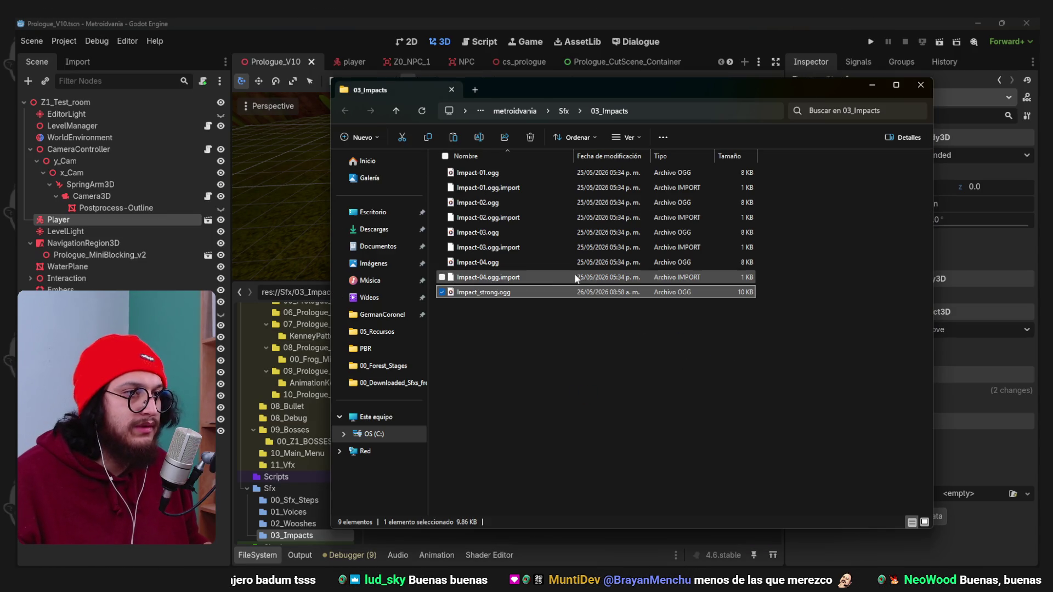
{"action": "key", "text": "alt+Tab"}
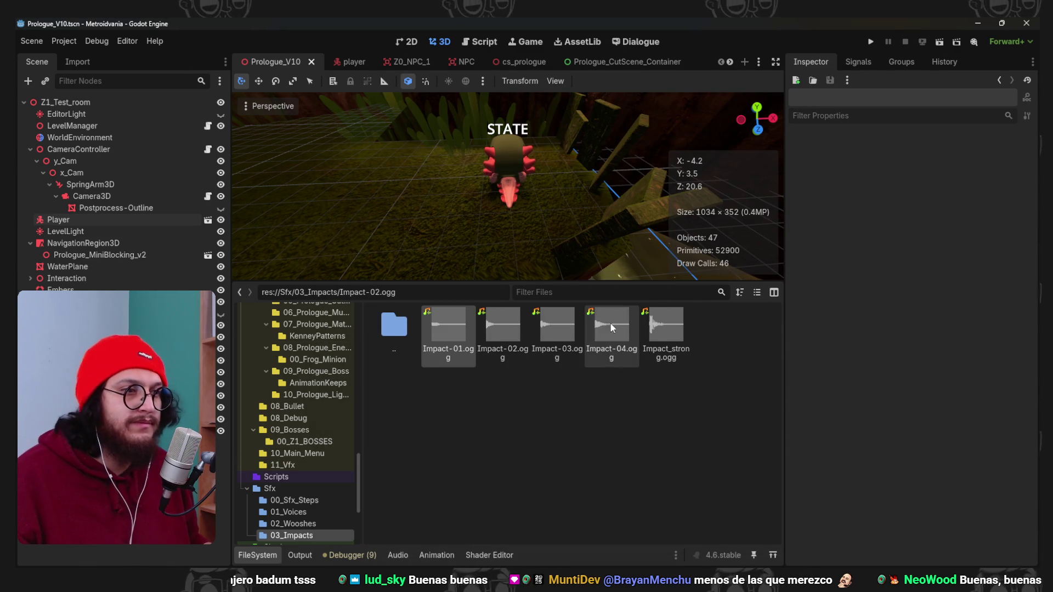
{"action": "left_click", "coordinate": [649, 330]}
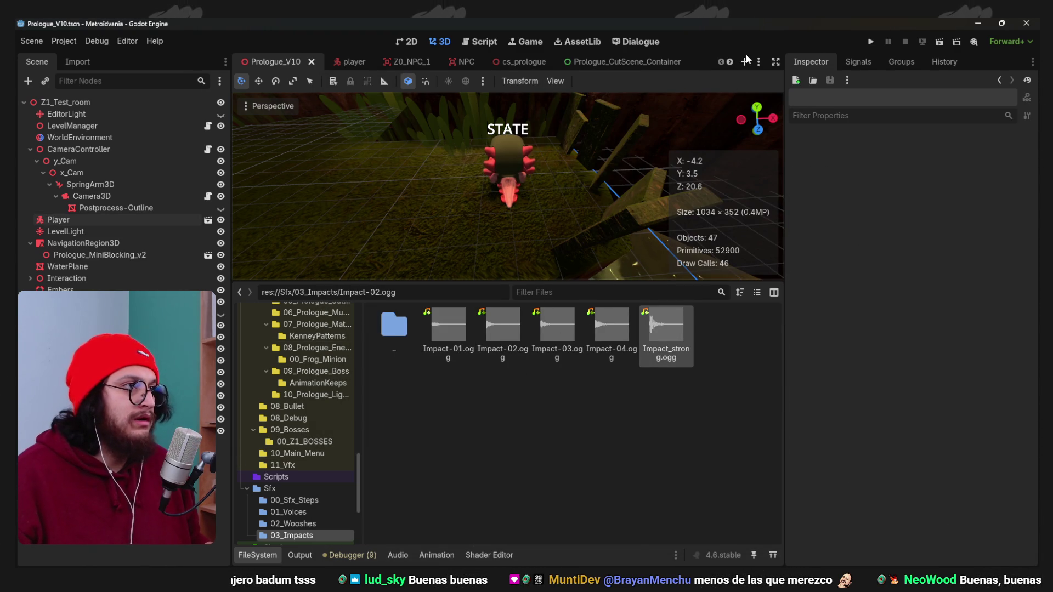
{"action": "left_click", "coordinate": [744, 62]}
Replace Impact-01 with Impact_strong.ogg as Frog_Minion's first Damage_Sfx stream, then run the game.
{"action": "left_click", "coordinate": [663, 63]}
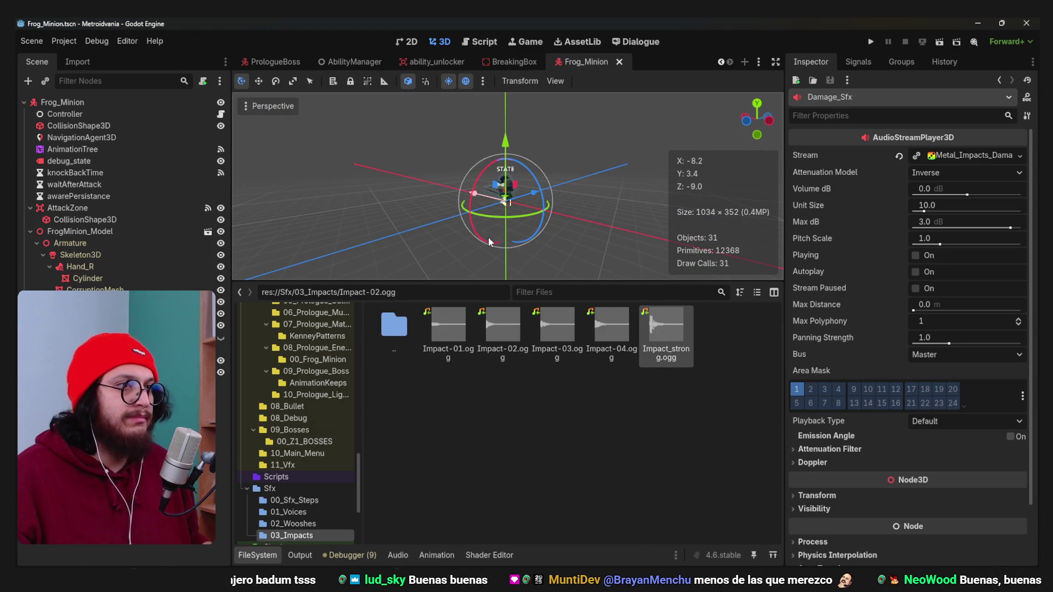
{"action": "left_click", "coordinate": [990, 150]}
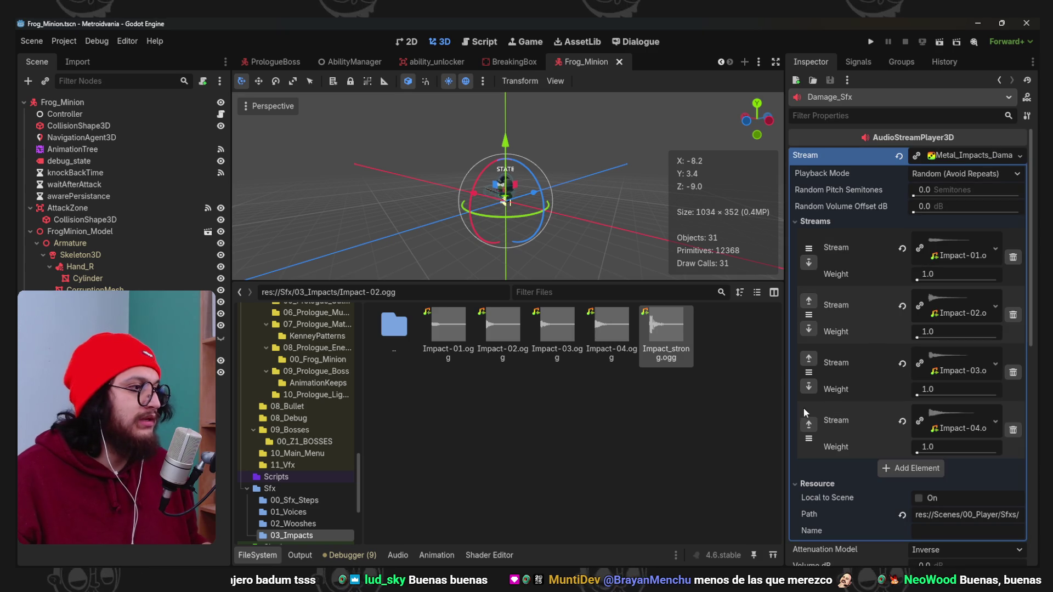
{"action": "mouse_move", "coordinate": [665, 335]}
{"action": "left_mouse_down"}
{"action": "mouse_move", "coordinate": [860, 302]}
{"action": "mouse_move", "coordinate": [961, 254]}
{"action": "left_mouse_up"}
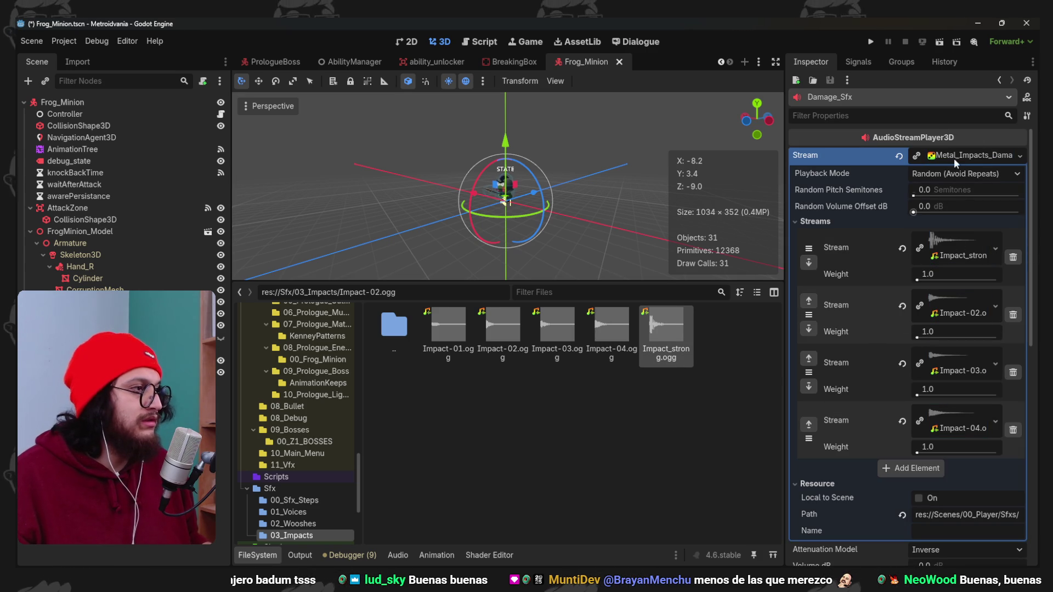
{"action": "left_click", "coordinate": [871, 42]}
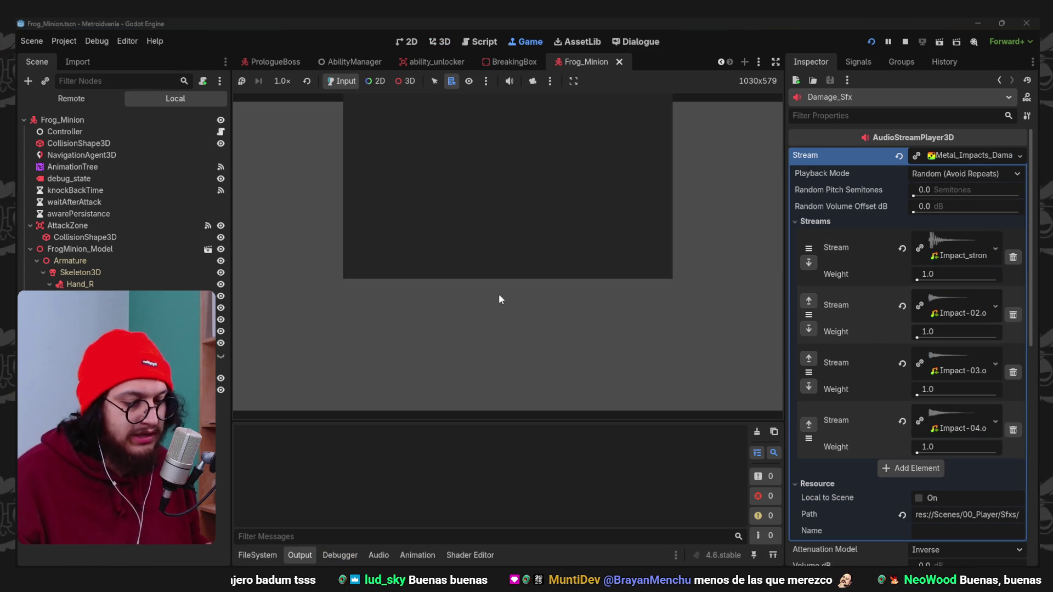
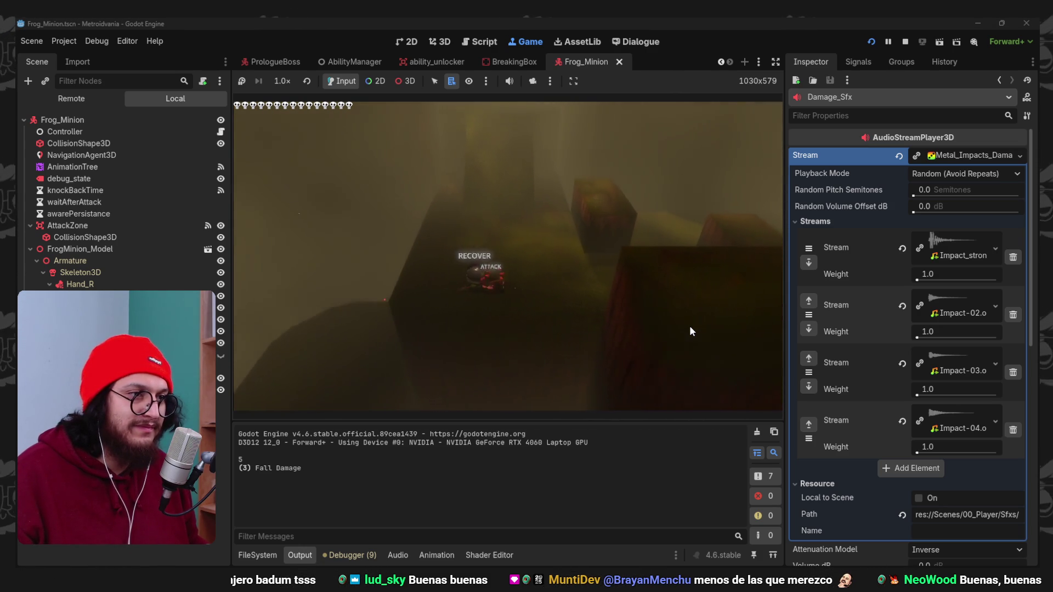
Stop the running Godot test scene from the toolbar's Stop button.
{"action": "left_click", "coordinate": [905, 42]}
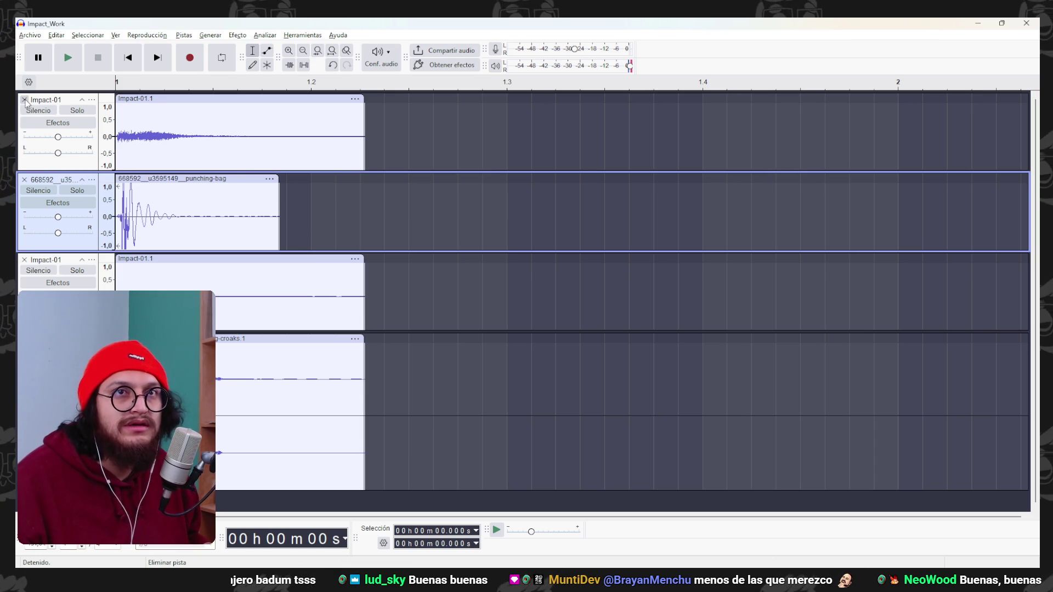
Remove the top Impact-01 track and import Impact-02.ogg from 03_Impacts as a new bottom track.
{"action": "left_click", "coordinate": [24, 100]}
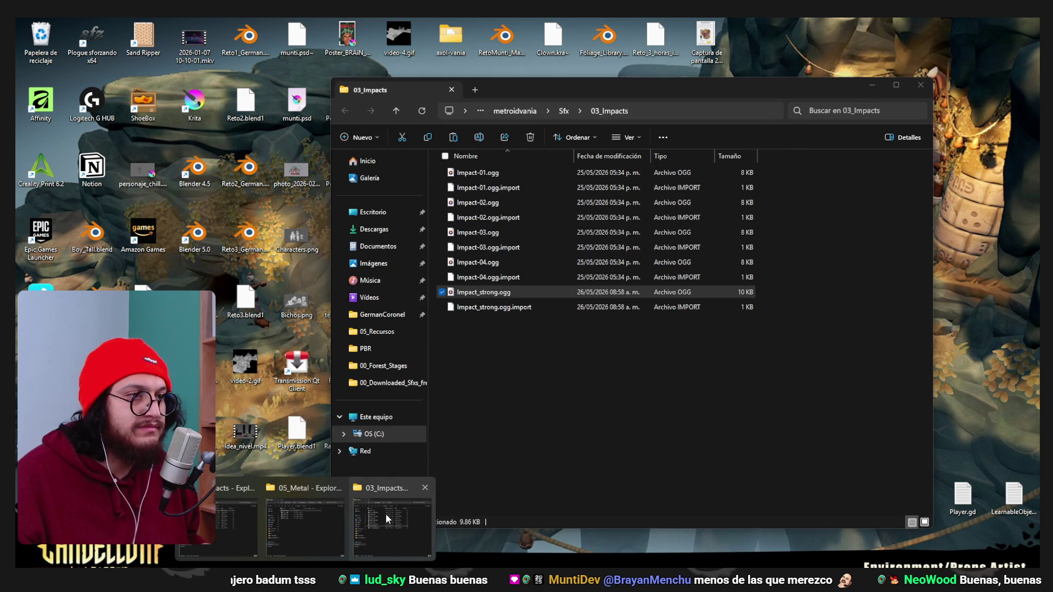
{"action": "left_click", "coordinate": [387, 515]}
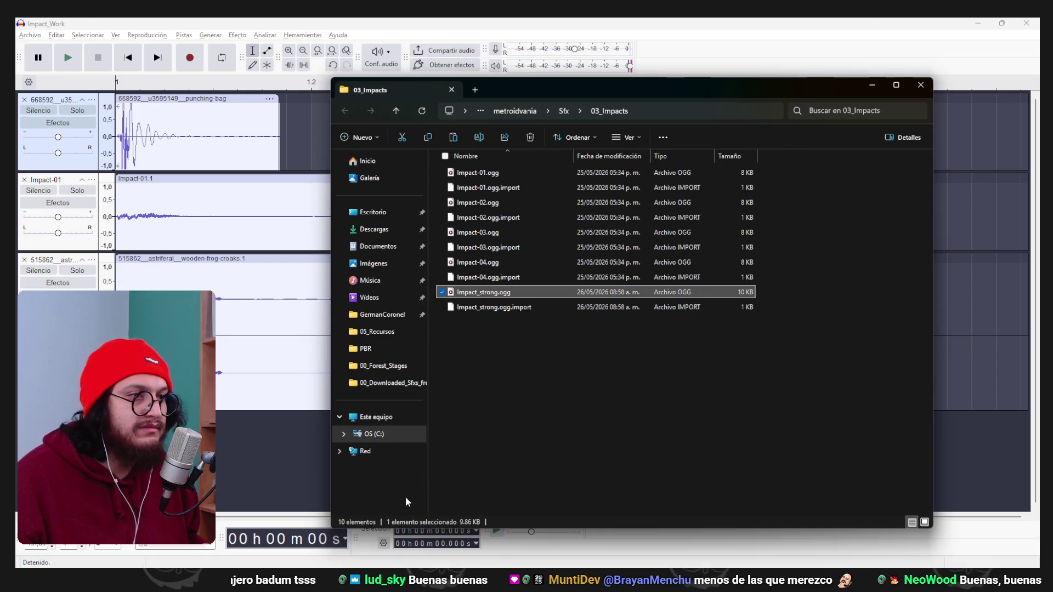
{"action": "left_click", "coordinate": [508, 202], "text": "shift"}
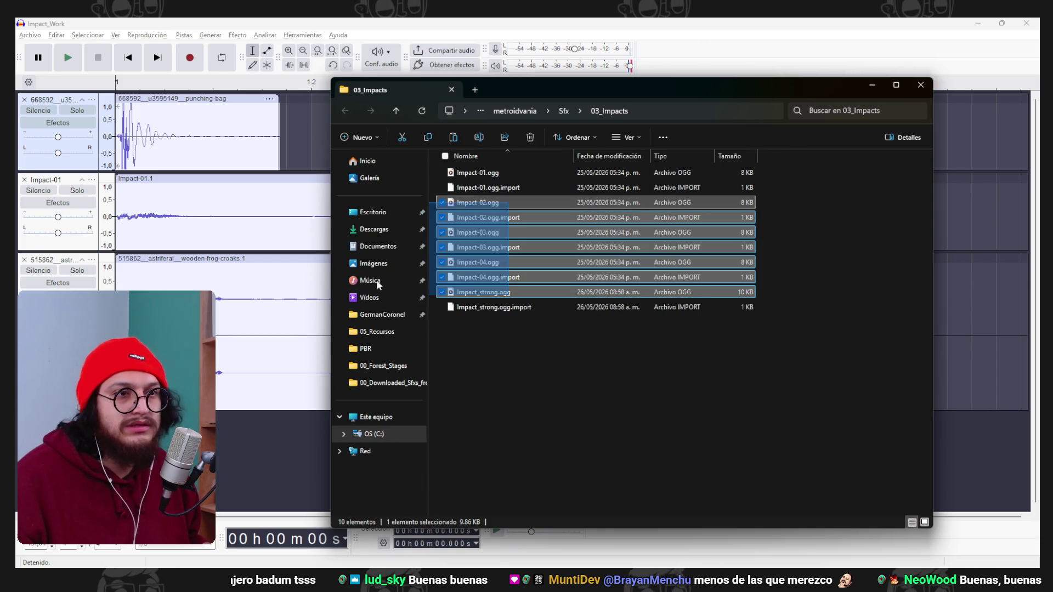
{"action": "left_click", "coordinate": [508, 202]}
{"action": "mouse_move", "coordinate": [508, 202]}
{"action": "left_mouse_down"}
{"action": "mouse_move", "coordinate": [231, 384]}
{"action": "mouse_move", "coordinate": [236, 416]}
{"action": "left_mouse_up"}
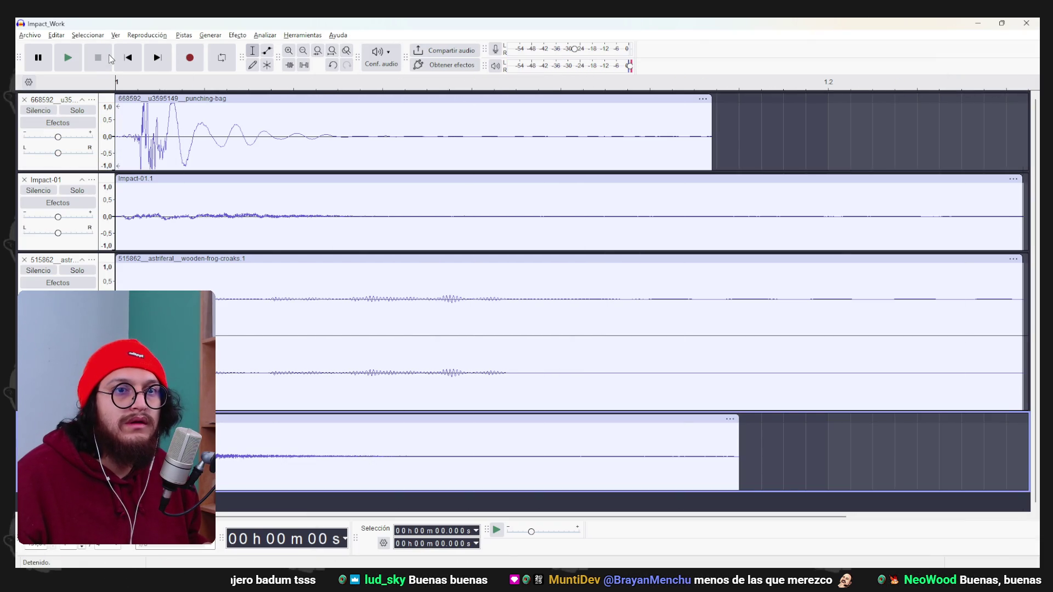
Pitch the wooden frog croaks clip down about 11 semitones with Change Pitch.
{"action": "scroll", "coordinate": [428, 327], "scroll_direction": "down", "scroll_amount": 1, "text": "ctrl"}
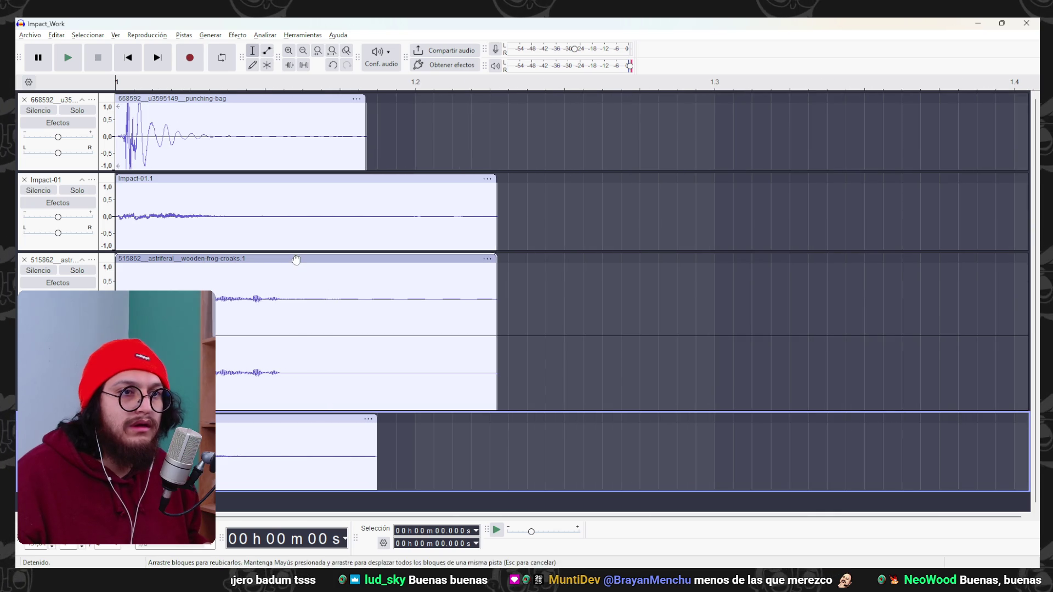
{"action": "left_click", "coordinate": [331, 259]}
{"action": "left_click", "coordinate": [237, 35]}
{"action": "mouse_move", "coordinate": [297, 145]}
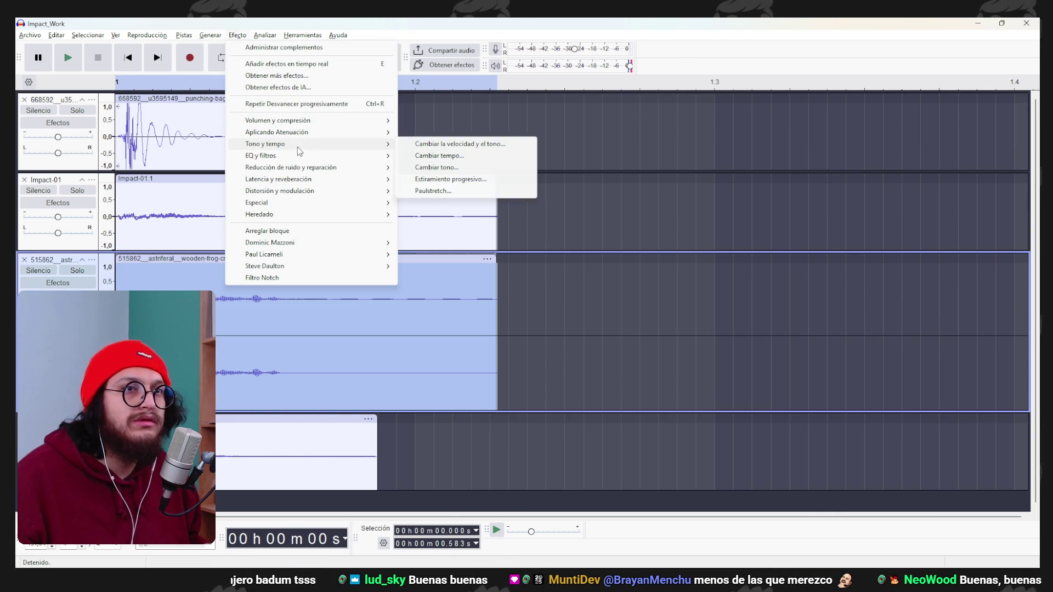
{"action": "left_click", "coordinate": [433, 158]}
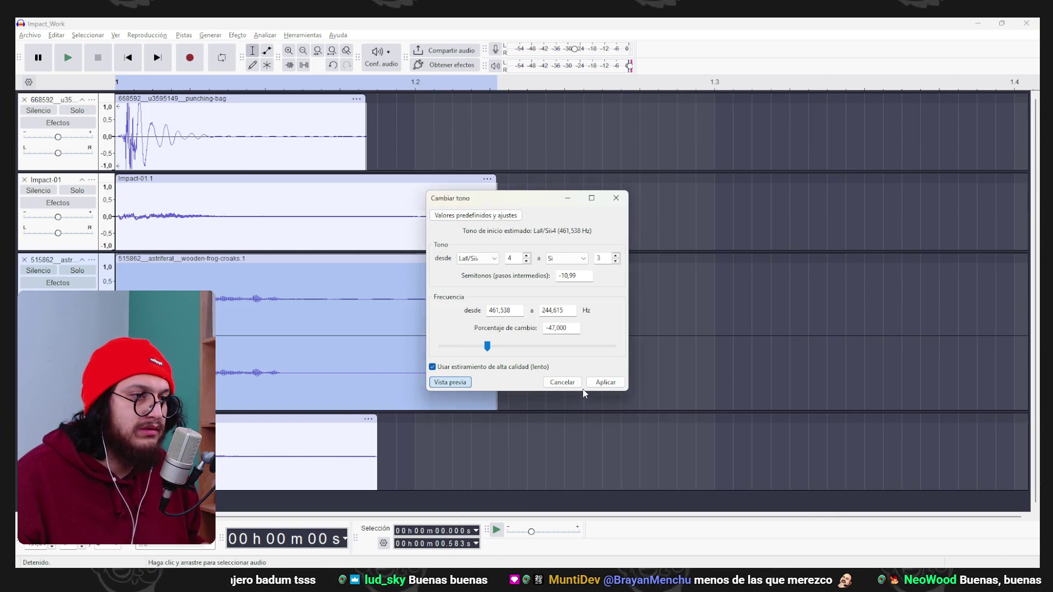
{"action": "left_click", "coordinate": [605, 383]}
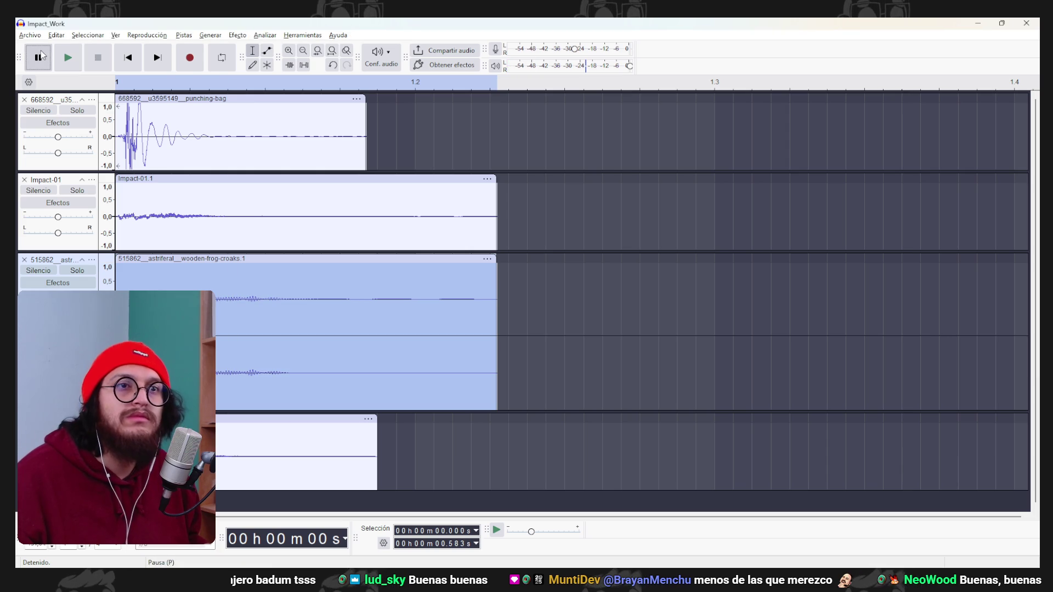
{"action": "left_click", "coordinate": [30, 35]}
{"action": "left_click", "coordinate": [92, 140]}
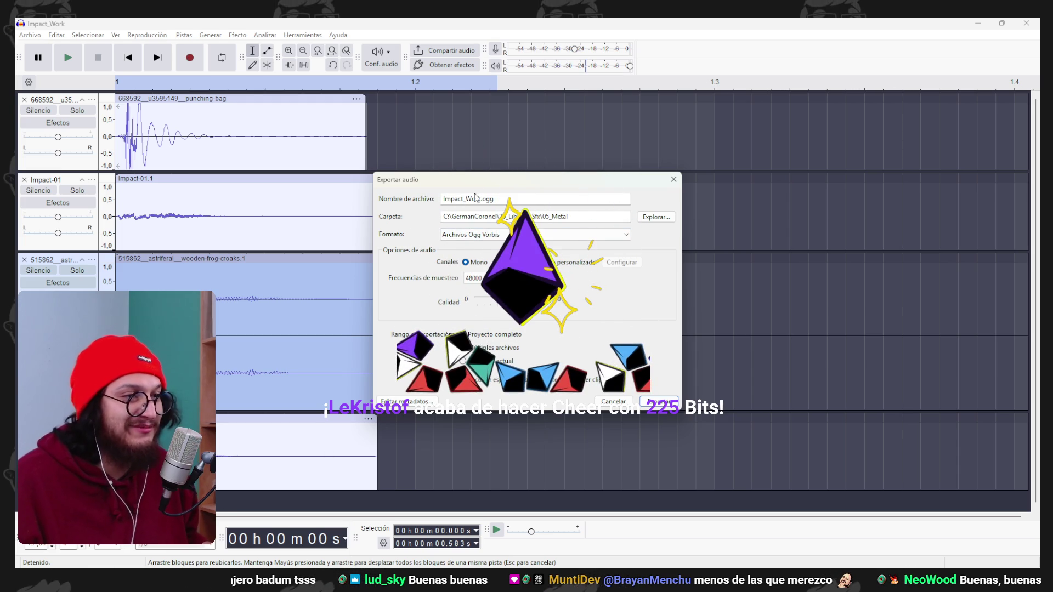
Export the mix as mono Ogg Vorbis Impact_Strong_V2 into the 05_Metal folder.
{"action": "key", "text": "BackSpace"}
{"action": "key", "text": "BackSpace"}
{"action": "key", "text": "BackSpace"}
{"action": "type", "text": "Strong"}
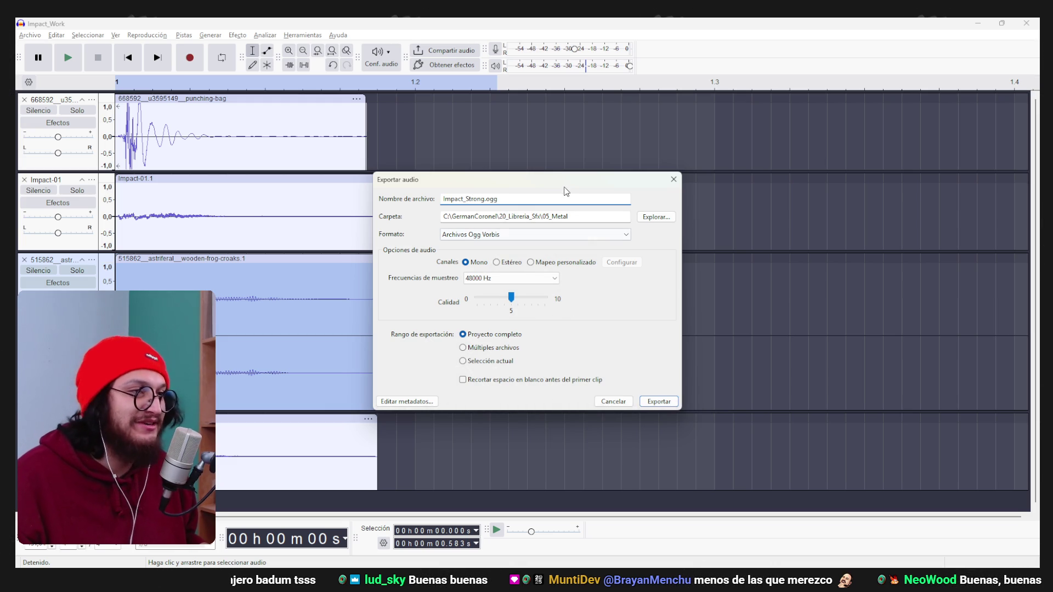
{"action": "mouse_move", "coordinate": [570, 179]}
{"action": "left_mouse_down"}
{"action": "mouse_move", "coordinate": [617, 169]}
{"action": "mouse_move", "coordinate": [718, 180]}
{"action": "mouse_move", "coordinate": [703, 178]}
{"action": "left_mouse_up"}
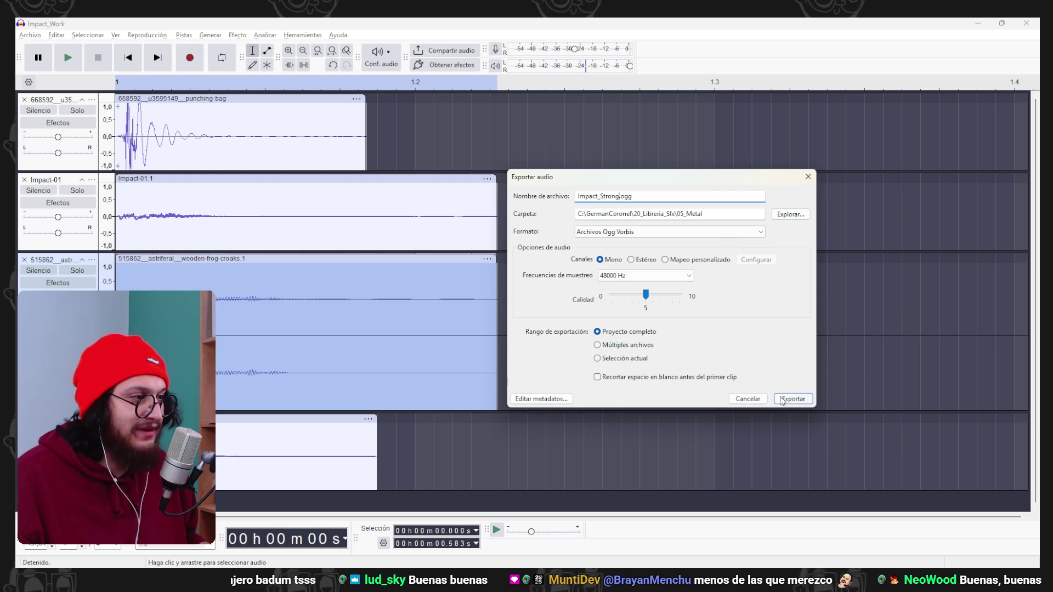
{"action": "type", "text": "_V2"}
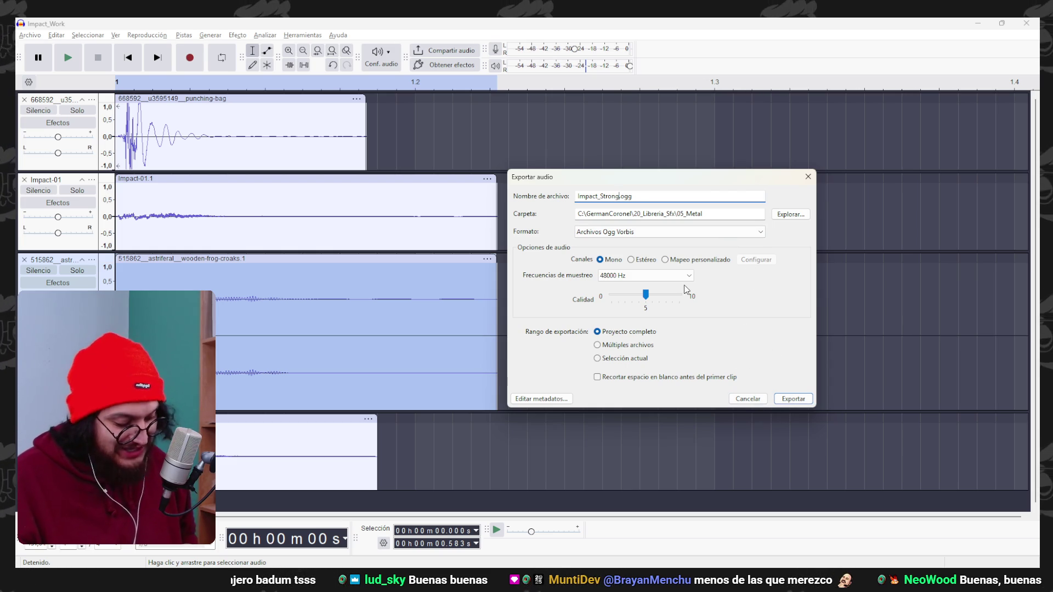
{"action": "left_click", "coordinate": [799, 400]}
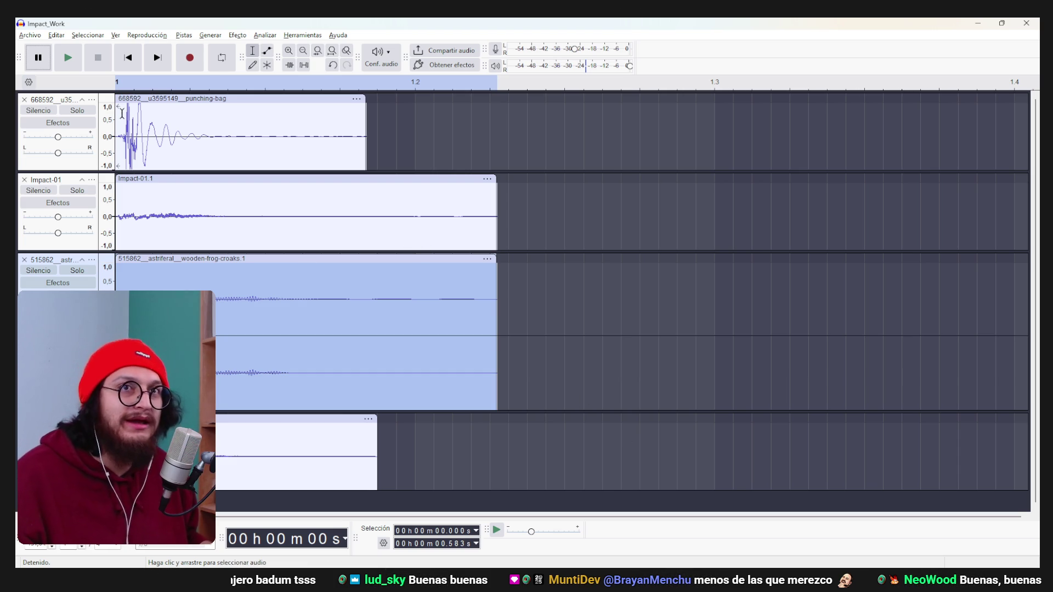
{"action": "left_click", "coordinate": [613, 295]}
Undo the Impact-02 import and bring in Impact-03.ogg as the new bottom track.
{"action": "key", "text": "ctrl+z"}
{"action": "key", "text": "ctrl+z"}
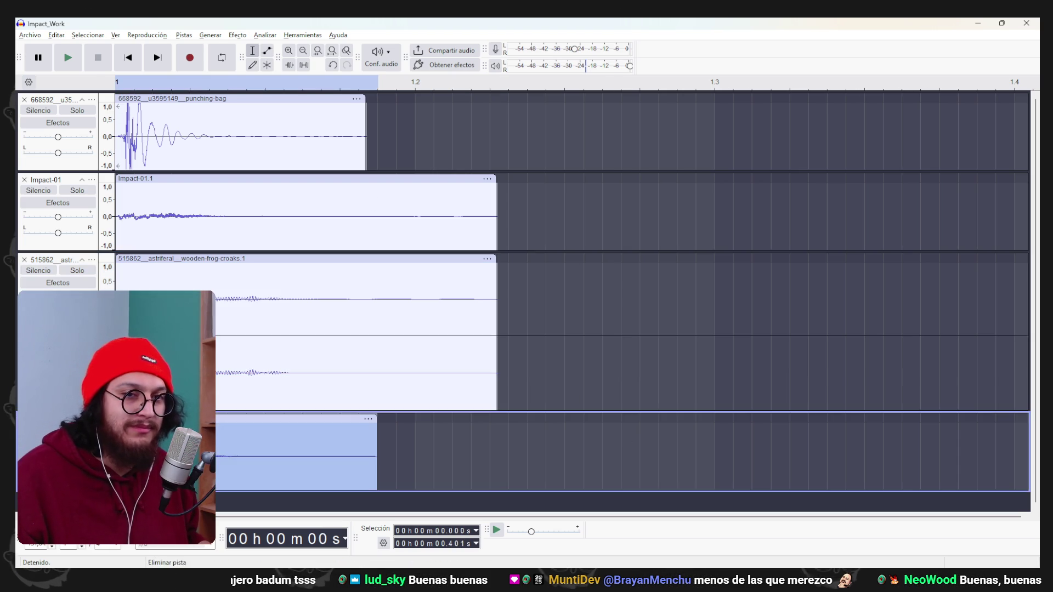
{"action": "left_click", "coordinate": [363, 536]}
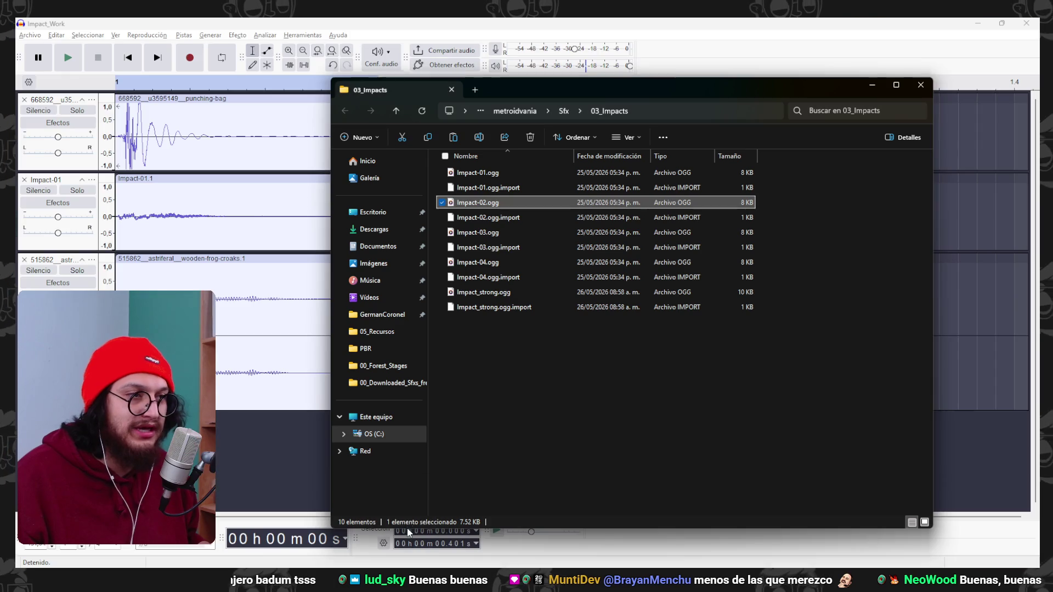
{"action": "left_click", "coordinate": [486, 234]}
{"action": "left_click_drag", "start_coordinate": [487, 234], "coordinate": [230, 444]}
{"action": "left_click", "coordinate": [130, 60]}
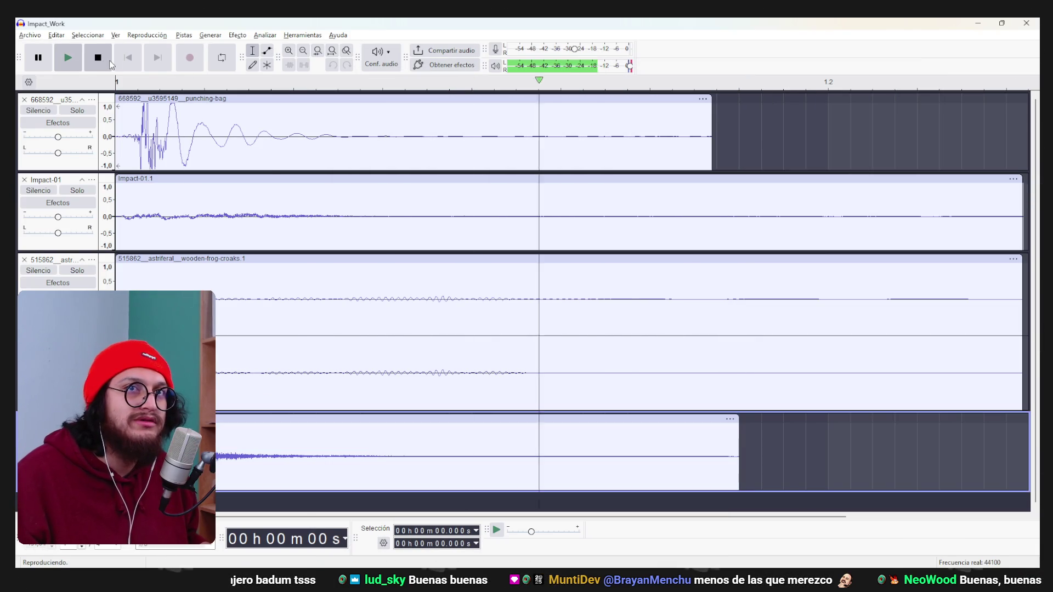
Export the mix again as the mono Ogg file Impact_Strong-3.
{"action": "left_click", "coordinate": [31, 35]}
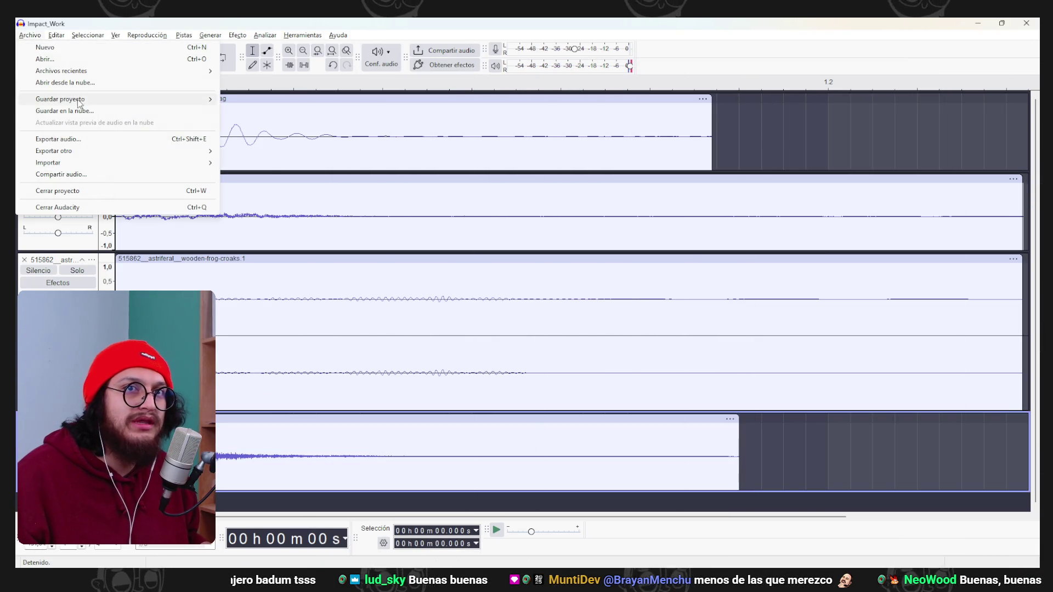
{"action": "left_click", "coordinate": [103, 136]}
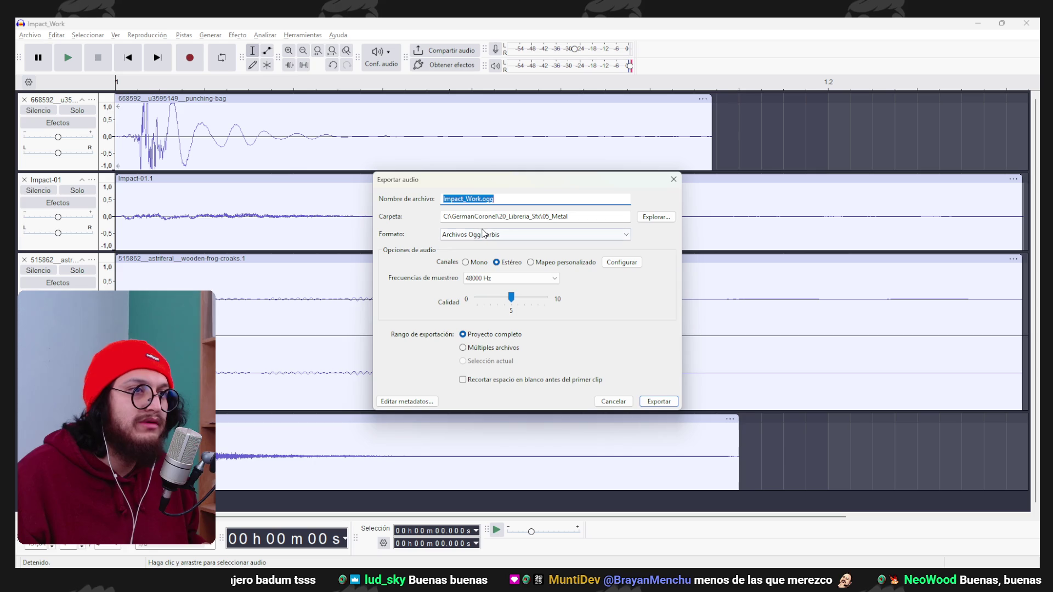
{"action": "left_click", "coordinate": [474, 199]}
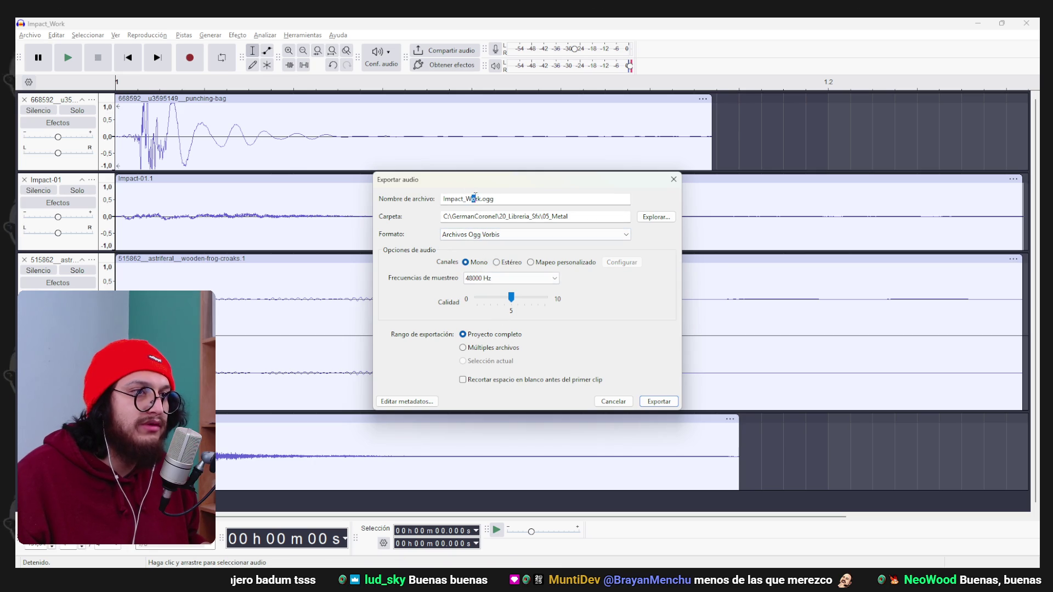
{"action": "type", "text": "Strong_"}
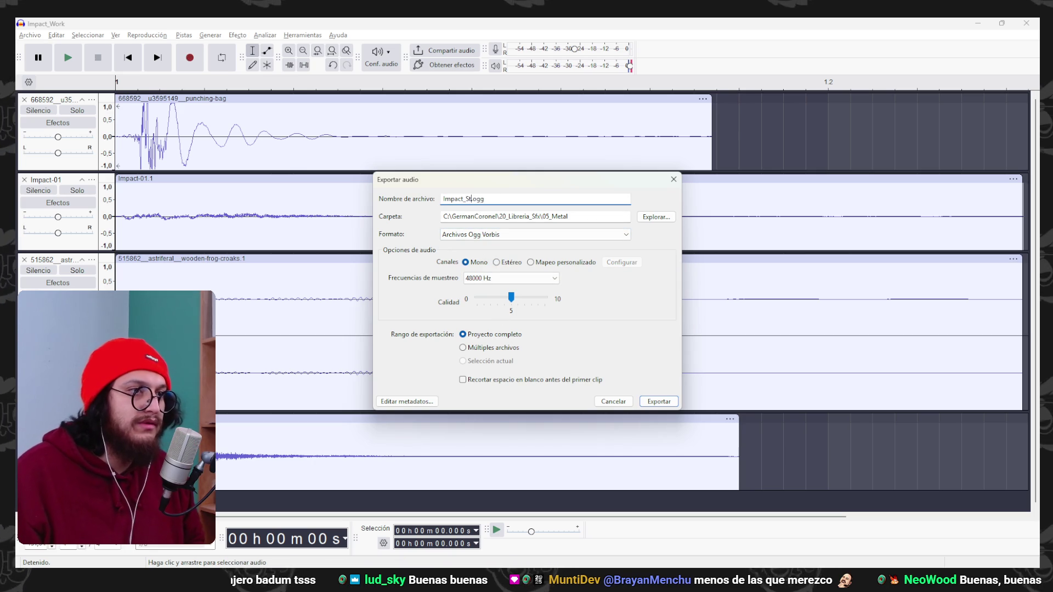
{"action": "type", "text": "3"}
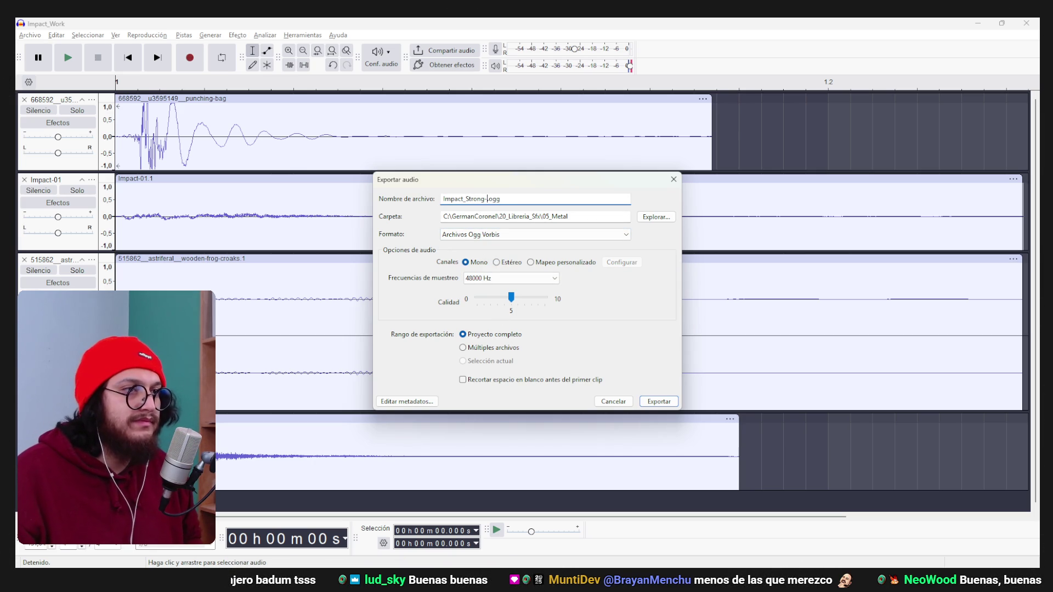
{"action": "key", "text": "Return"}
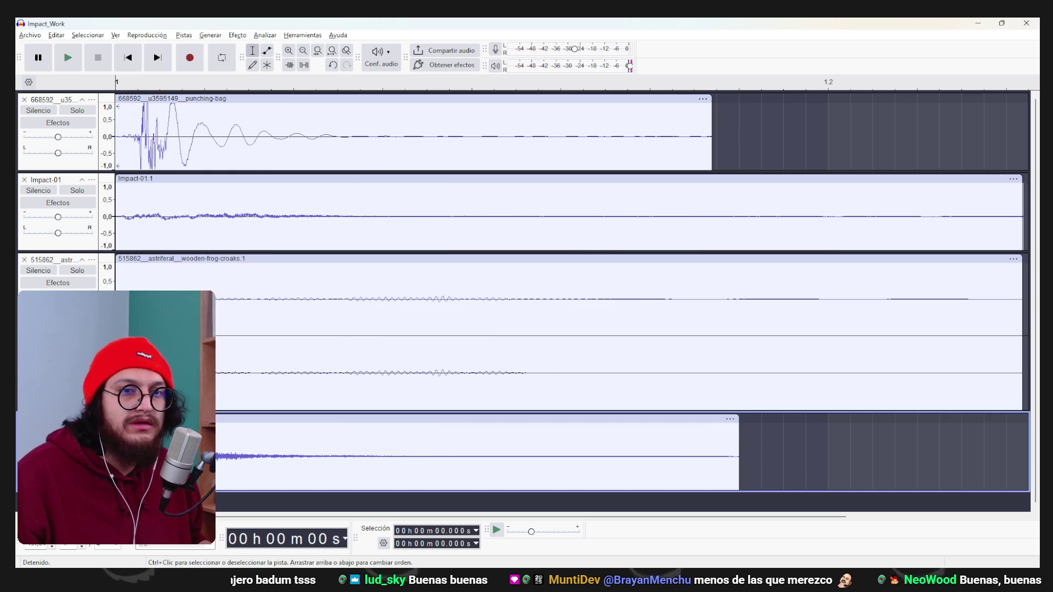
{"action": "left_click", "coordinate": [55, 450]}
{"action": "key", "text": "alt+Tab"}
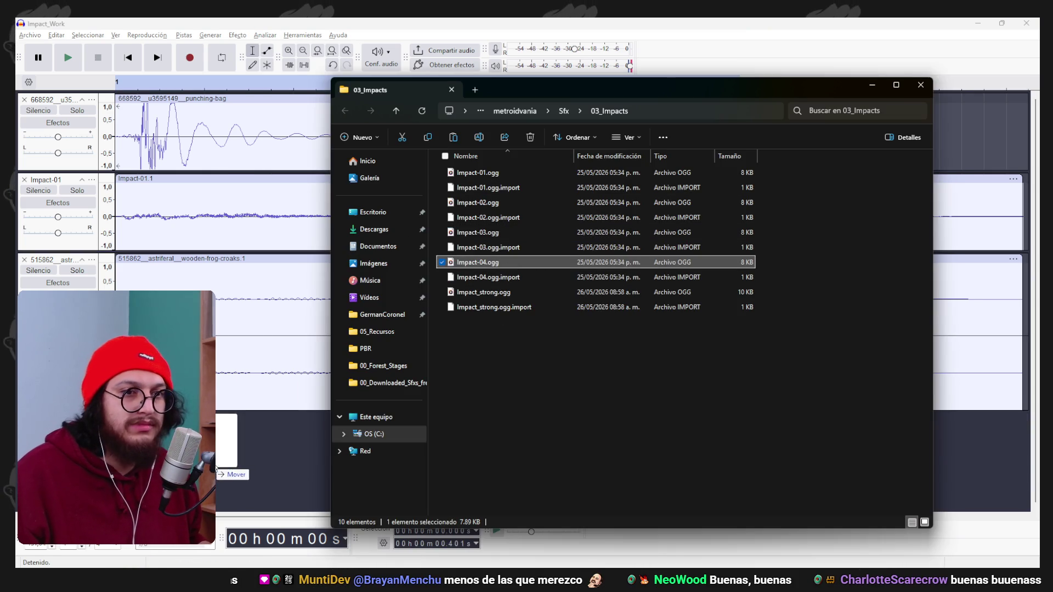
Pitch the wooden frog croaks clip down by -7%.
{"action": "key", "text": "alt+Tab"}
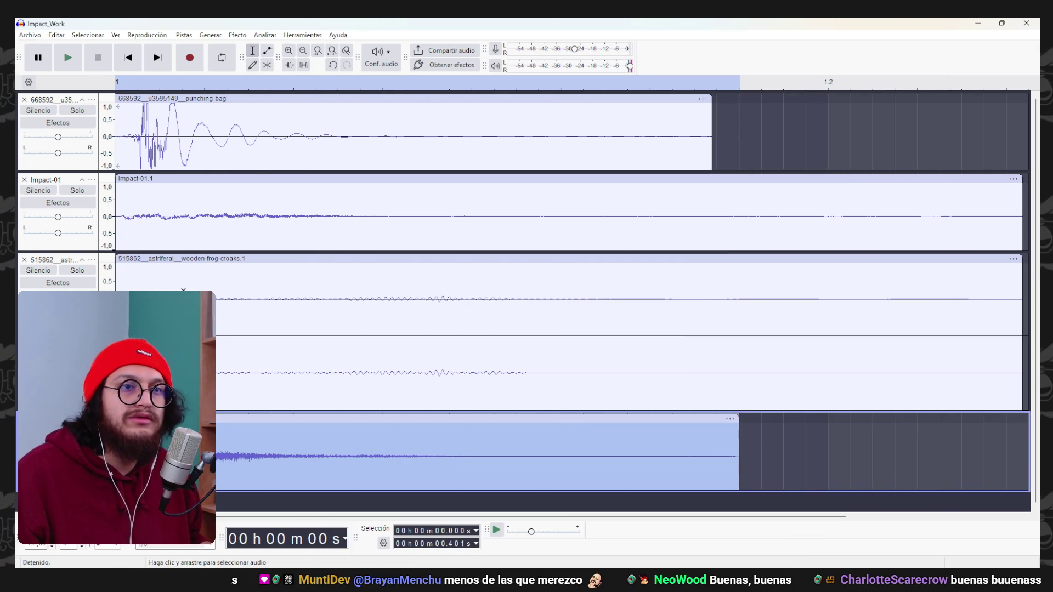
{"action": "left_click", "coordinate": [183, 258]}
{"action": "key", "text": "alt+c"}
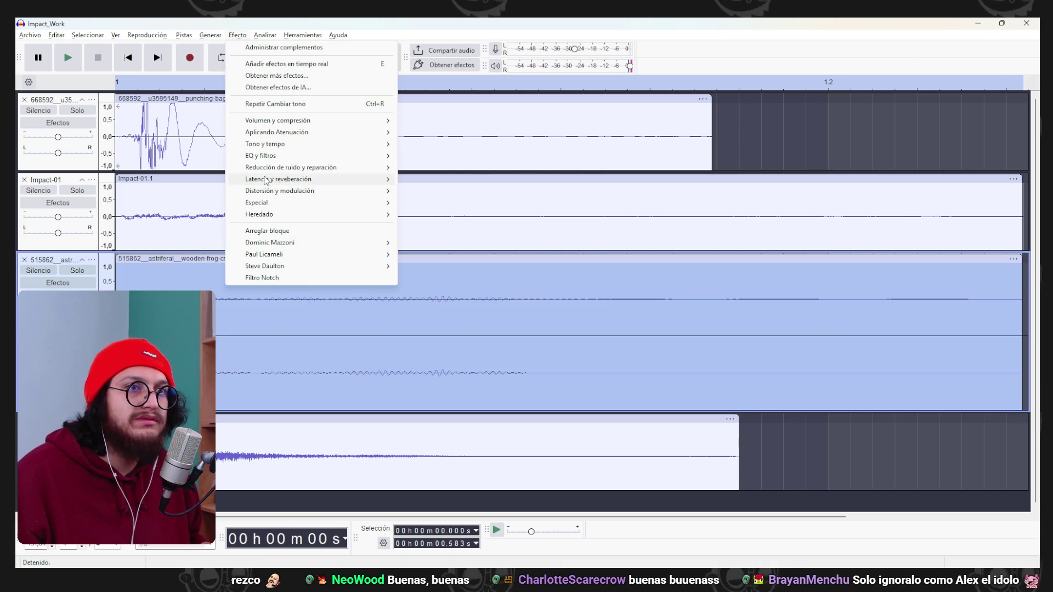
{"action": "mouse_move", "coordinate": [307, 144]}
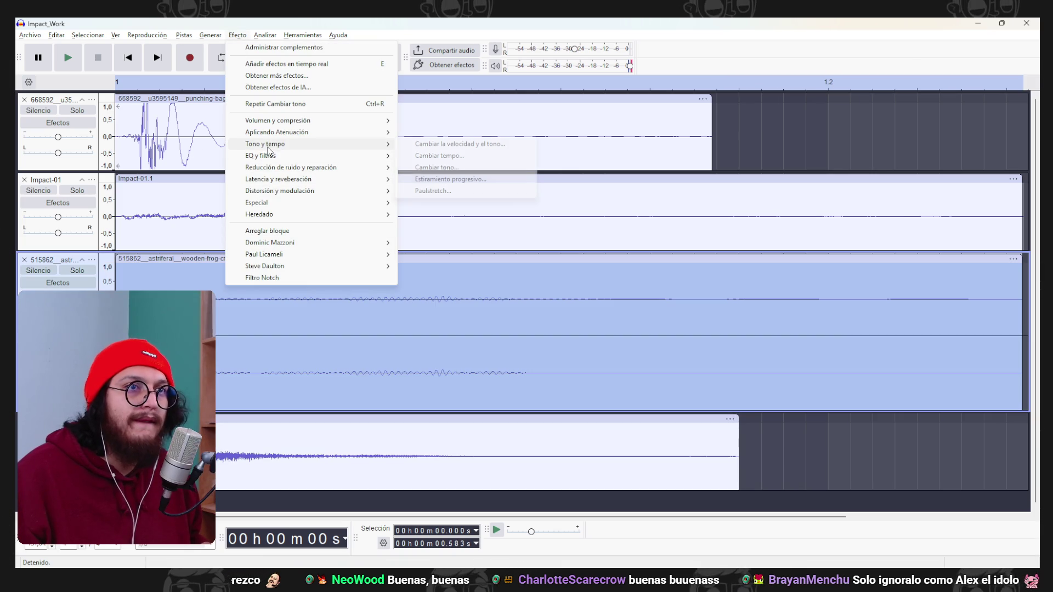
{"action": "left_click", "coordinate": [433, 167]}
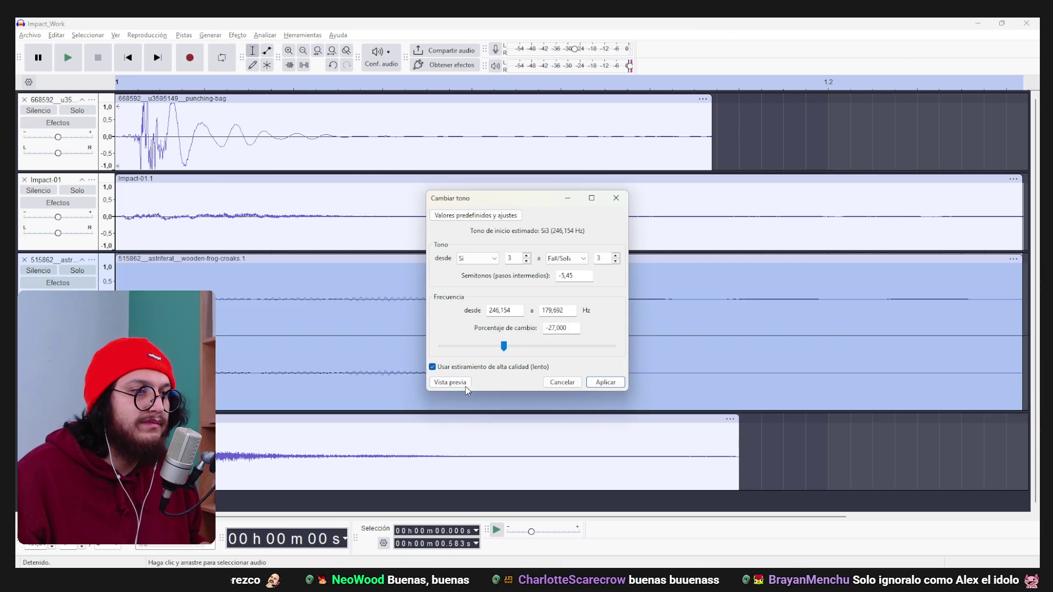
{"action": "left_click", "coordinate": [532, 350]}
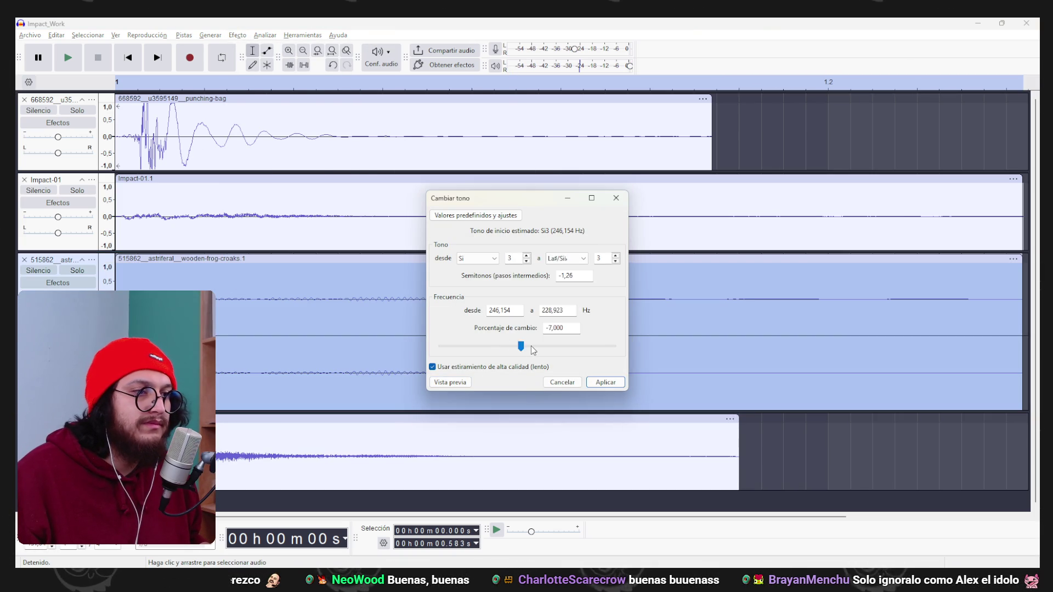
{"action": "left_click", "coordinate": [606, 382]}
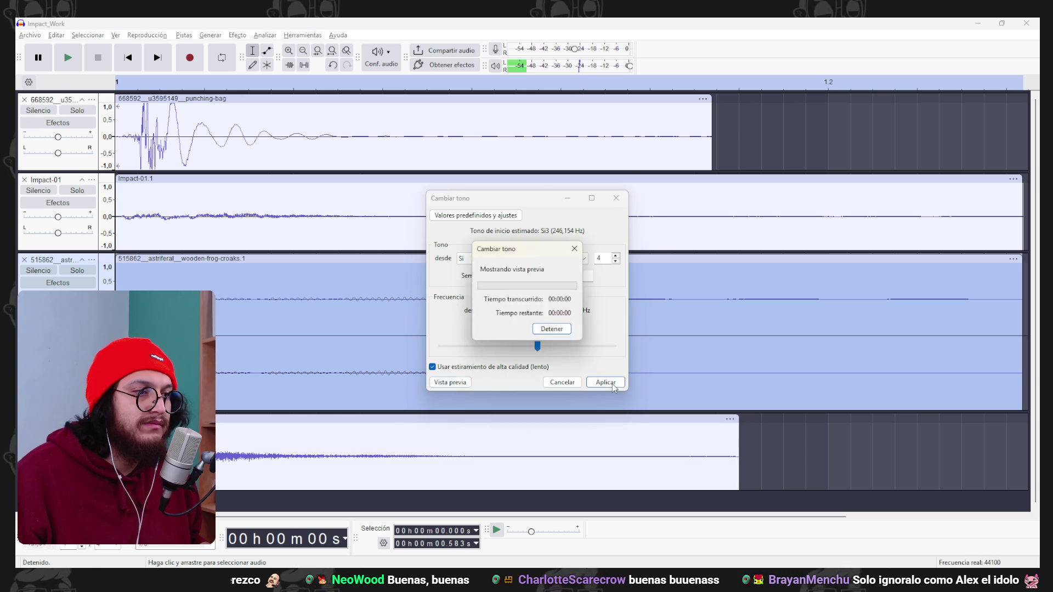
Export the project as mono Ogg Vorbis Impact_Strong-4.ogg into 05_Metal.
{"action": "left_click", "coordinate": [29, 34]}
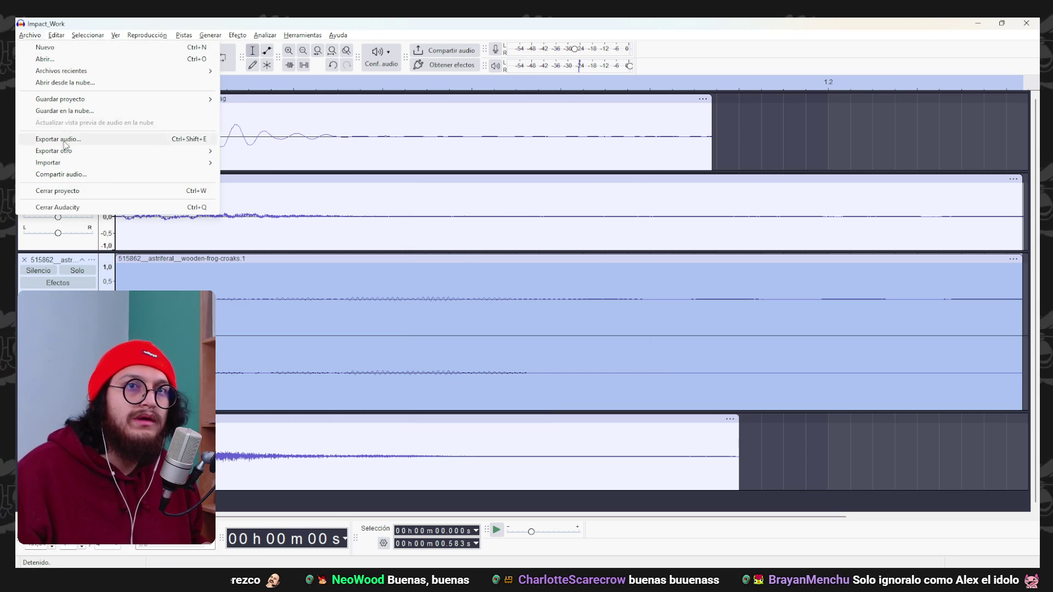
{"action": "left_click", "coordinate": [72, 142]}
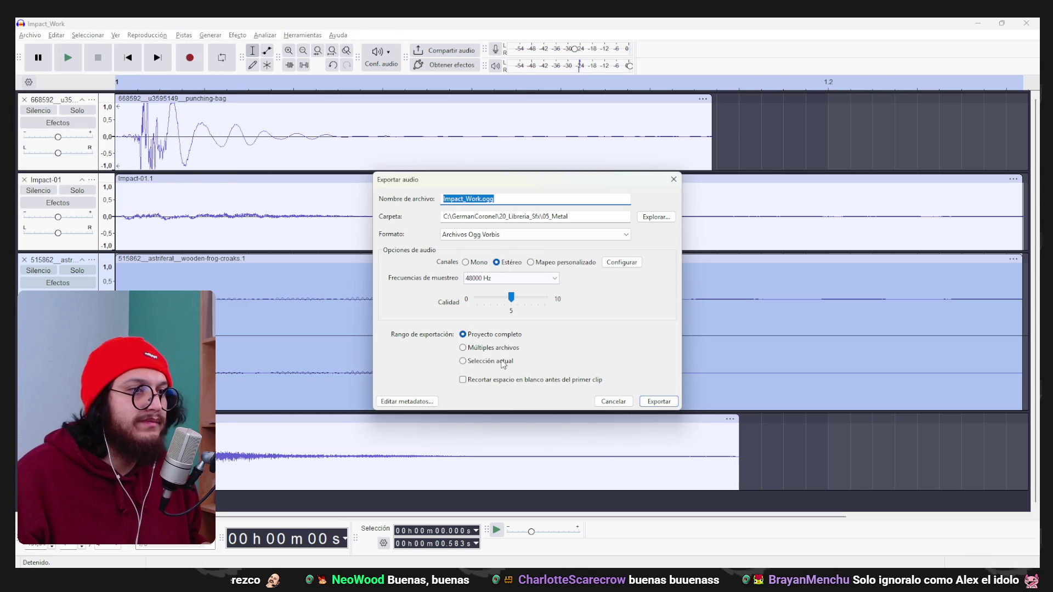
{"action": "left_click", "coordinate": [477, 262]}
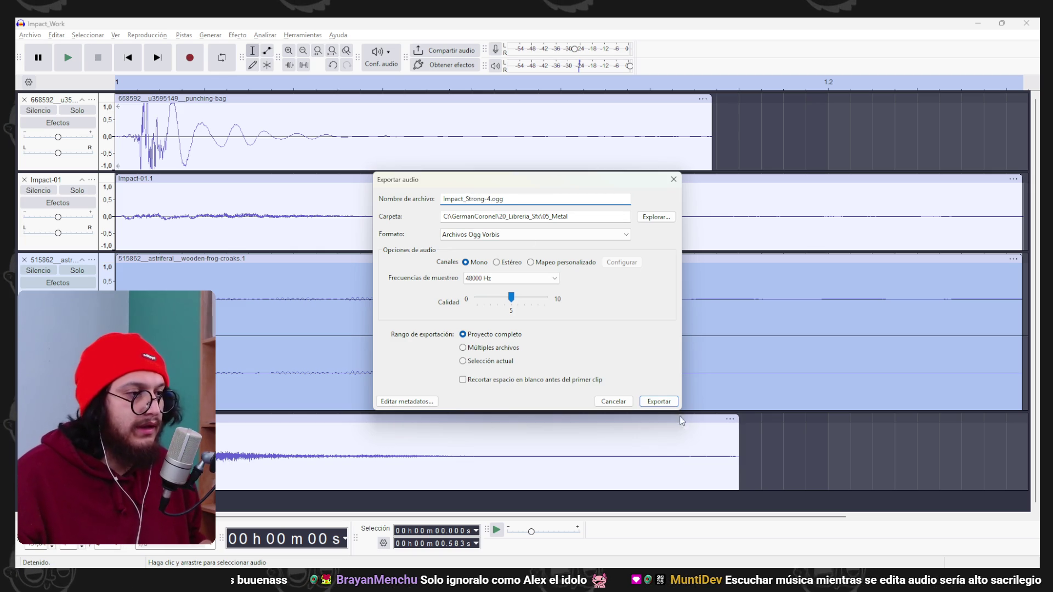
{"action": "left_click", "coordinate": [661, 402]}
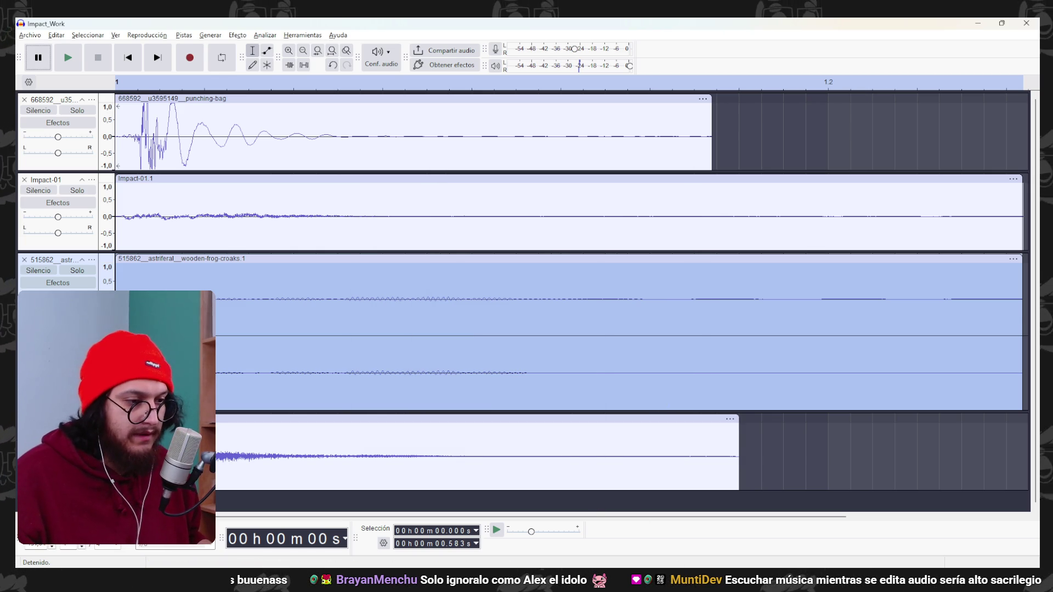
{"action": "key", "text": "alt+Tab"}
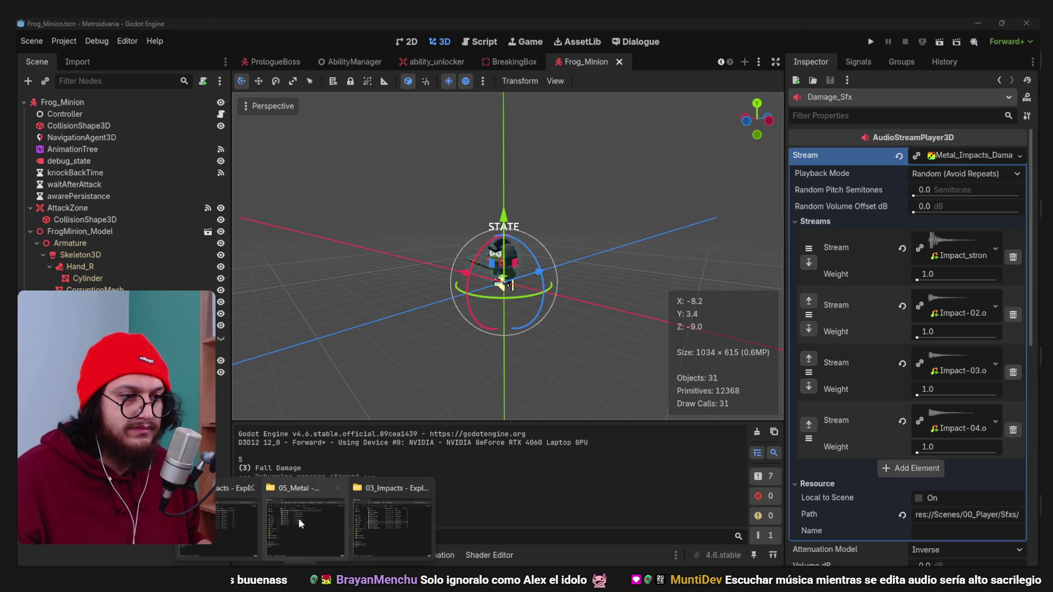
Copy Impact_Strong_V2, Impact_Strong-3 and Impact_Strong-4.ogg from 05_Metal into 03_Impacts.
{"action": "left_click", "coordinate": [391, 524]}
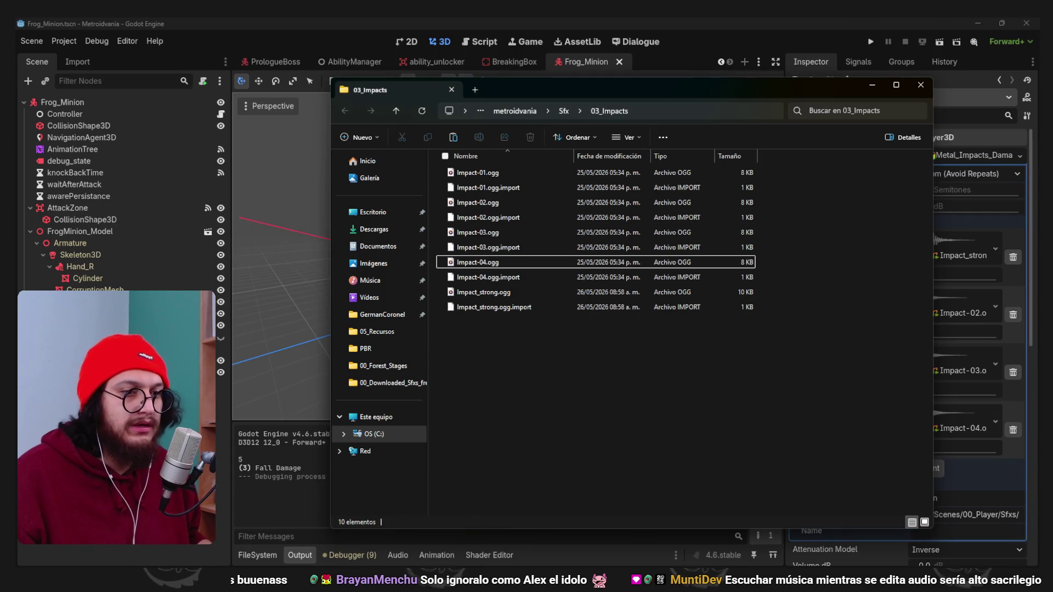
{"action": "mouse_move", "coordinate": [294, 553]}
{"action": "mouse_move", "coordinate": [268, 526]}
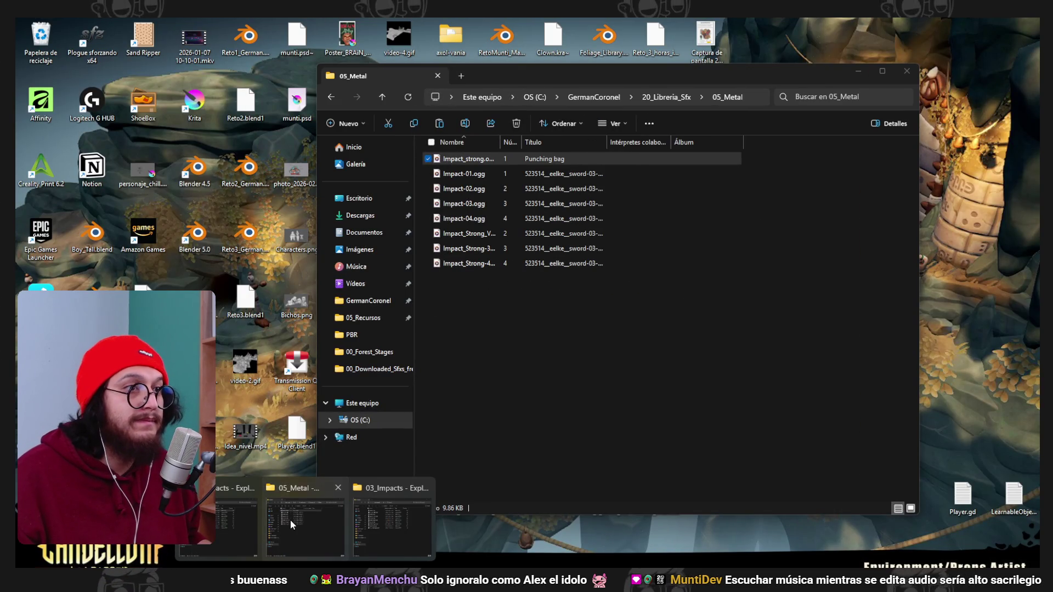
{"action": "left_click", "coordinate": [291, 520]}
{"action": "left_click_drag", "start_coordinate": [498, 321], "coordinate": [475, 256]}
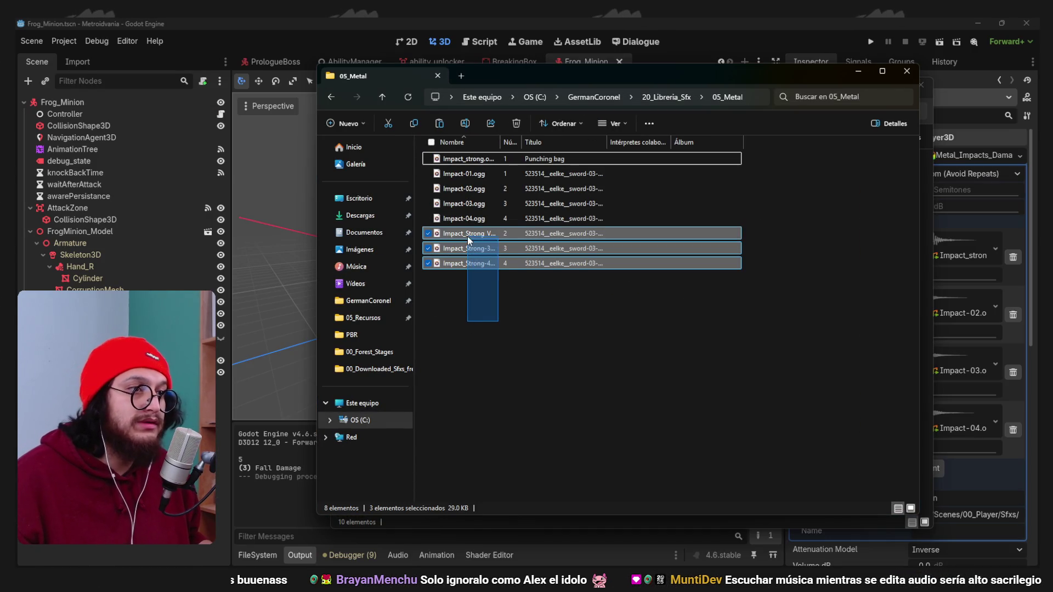
{"action": "left_click", "coordinate": [858, 72]}
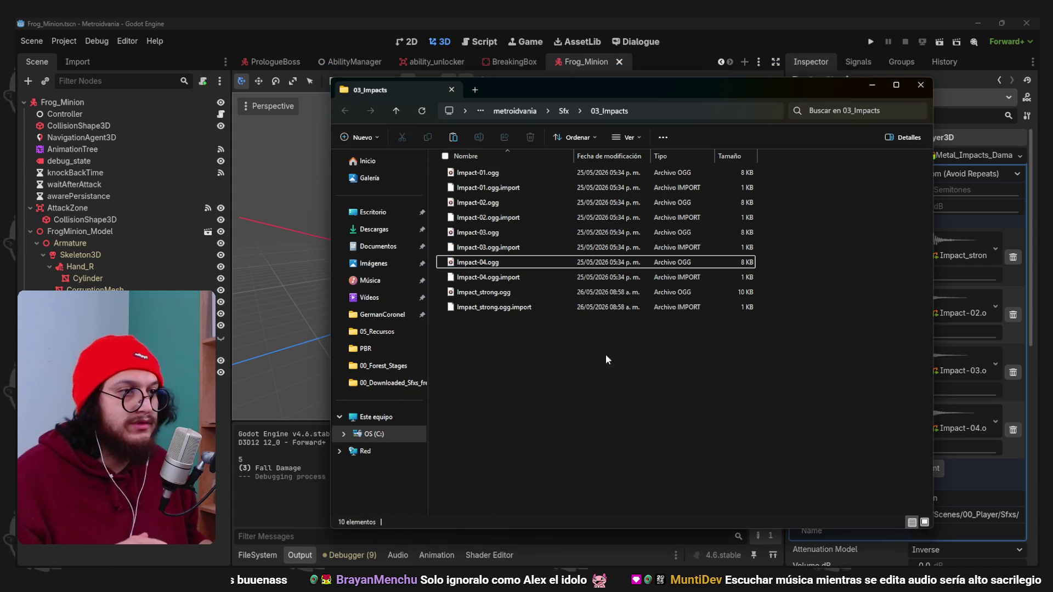
{"action": "key", "text": "ctrl+v"}
{"action": "key", "text": "alt+Tab"}
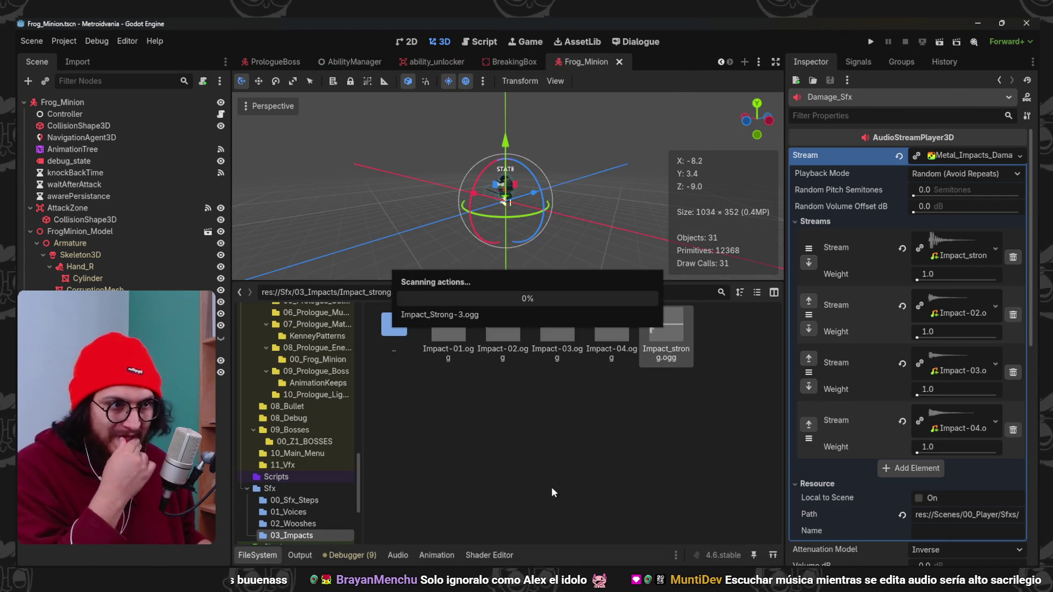
Delete the Impact-02/03/04 stream entries and add a slot holding Impact_Strong_V2.ogg.
{"action": "left_click", "coordinate": [1012, 315]}
{"action": "left_click", "coordinate": [1013, 315]}
{"action": "left_click", "coordinate": [1012, 314]}
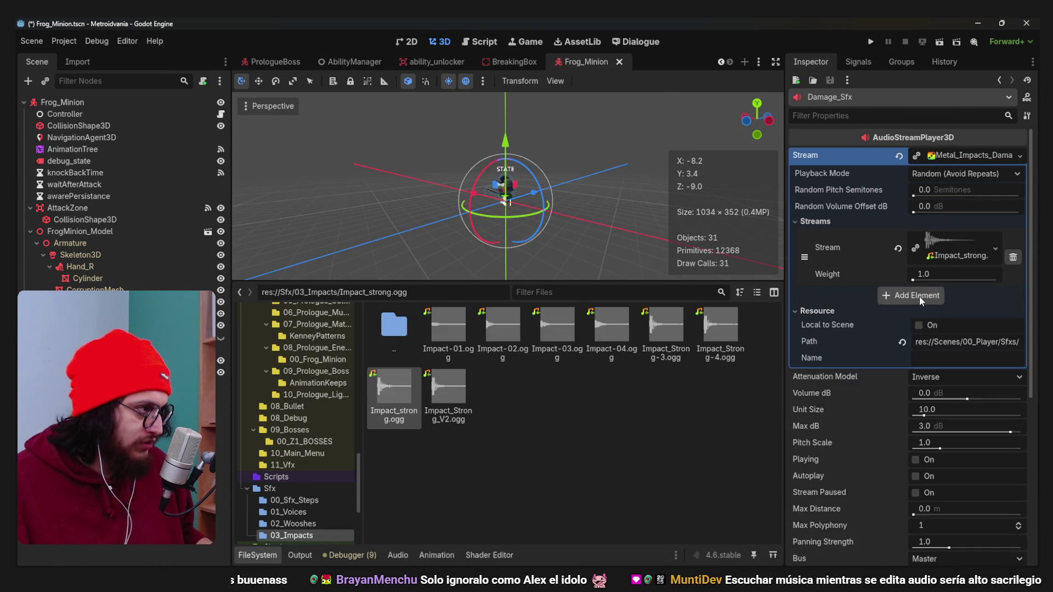
{"action": "left_click", "coordinate": [919, 296]}
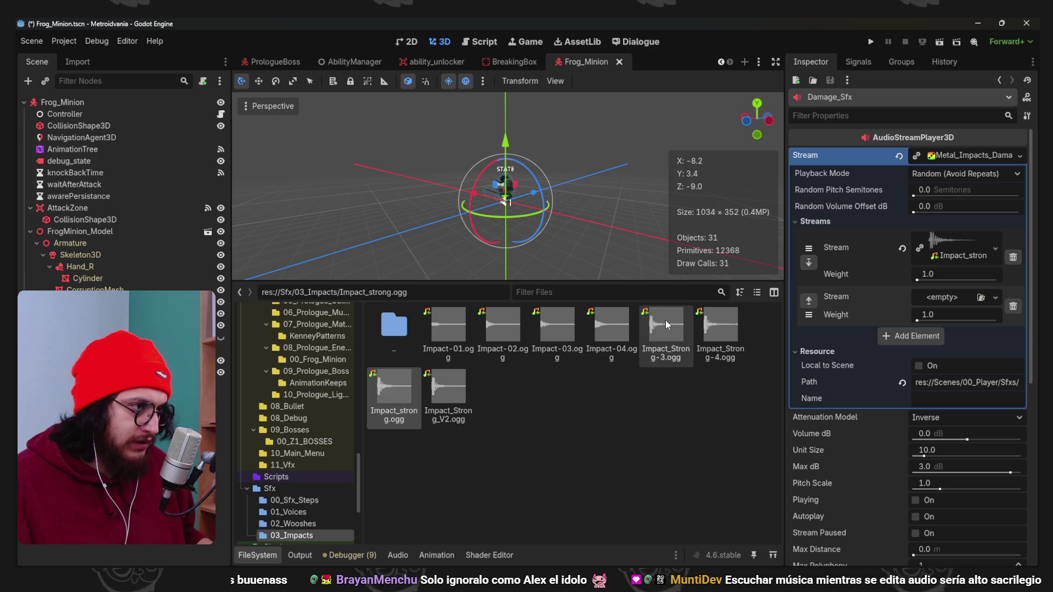
{"action": "left_click", "coordinate": [447, 382]}
{"action": "left_click_drag", "start_coordinate": [900, 302], "coordinate": [944, 297]}
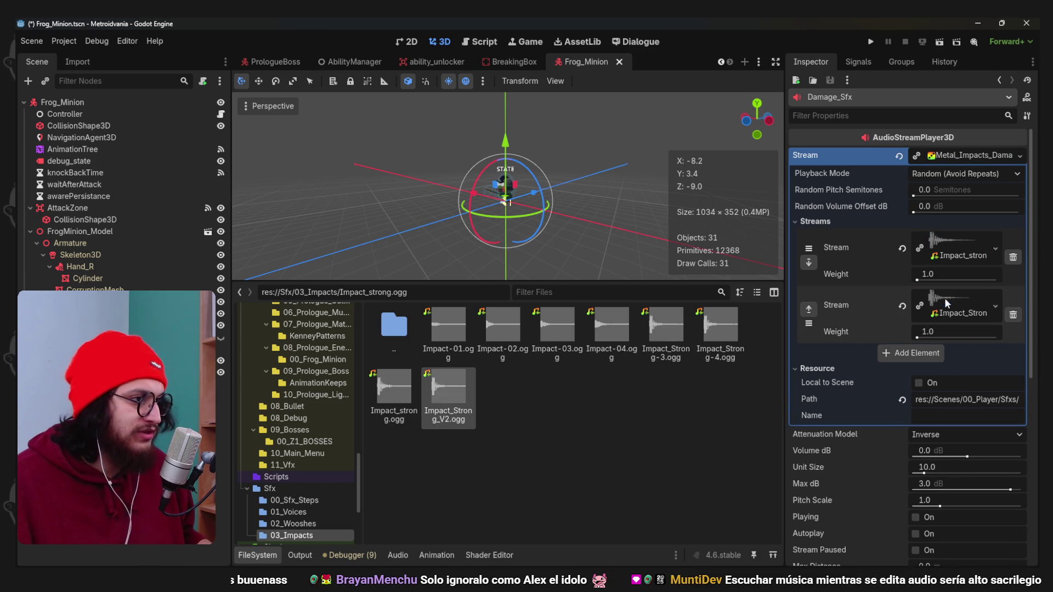
Add two more stream slots filled with Impact_Strong sounds, including Impact_Strong-4.ogg.
{"action": "left_click", "coordinate": [900, 353]}
{"action": "left_click_drag", "start_coordinate": [666, 329], "coordinate": [961, 367]}
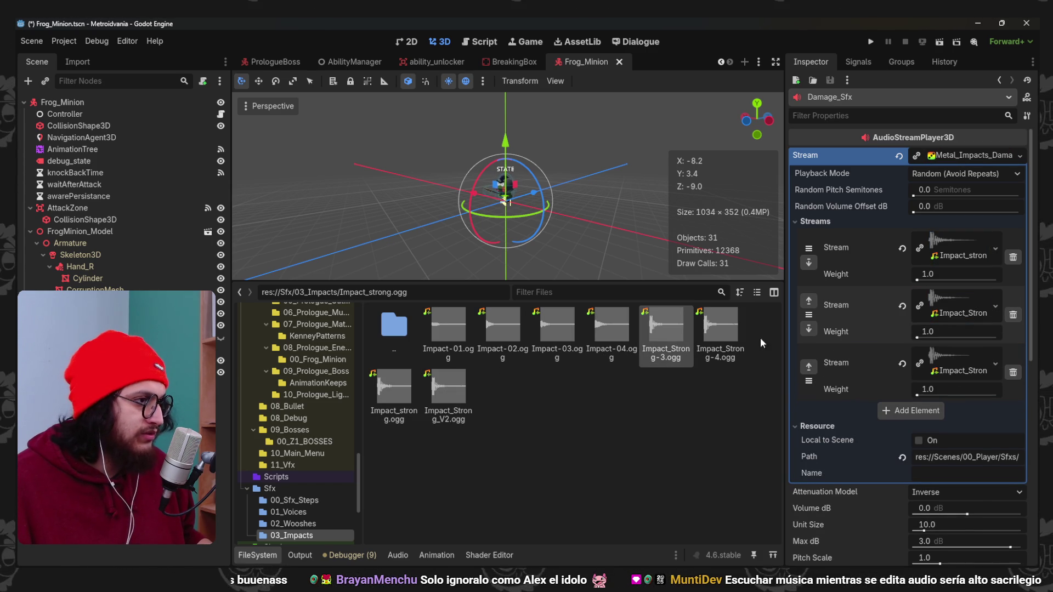
{"action": "left_click", "coordinate": [910, 411]}
{"action": "left_click_drag", "start_coordinate": [719, 329], "coordinate": [932, 417]}
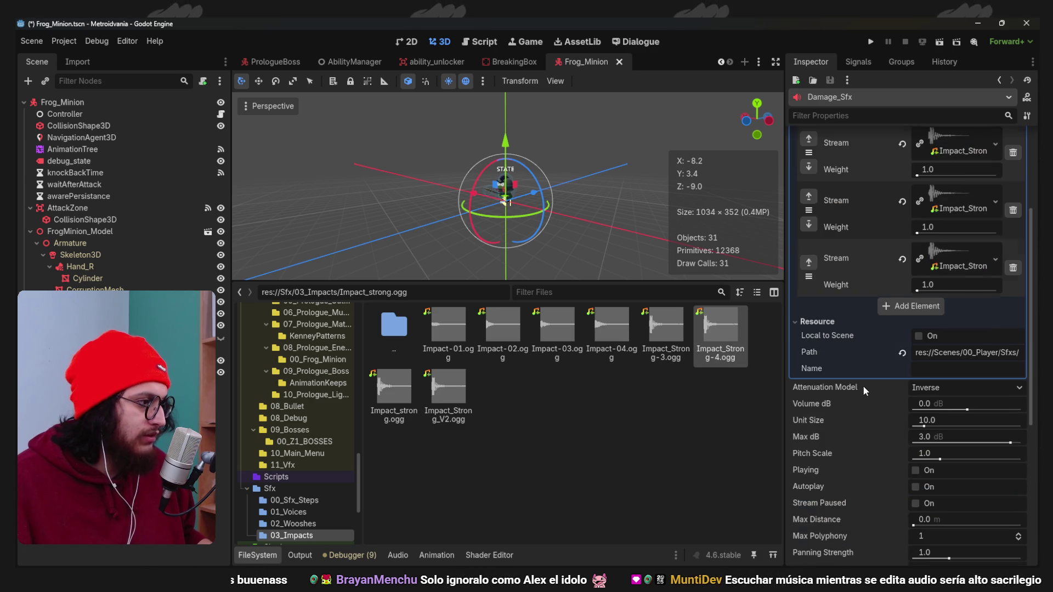
{"action": "left_click", "coordinate": [965, 158]}
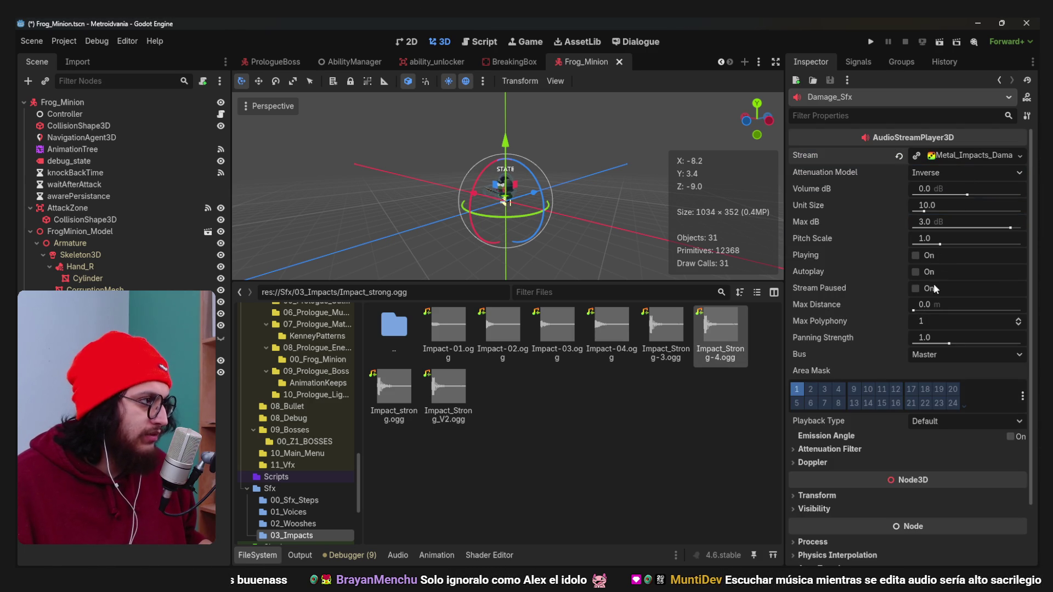
Set Damage_Sfx Pitch Scale to 1.2.
{"action": "left_click", "coordinate": [962, 237]}
{"action": "type", "text": "1.2"}
{"action": "key", "text": "Return"}
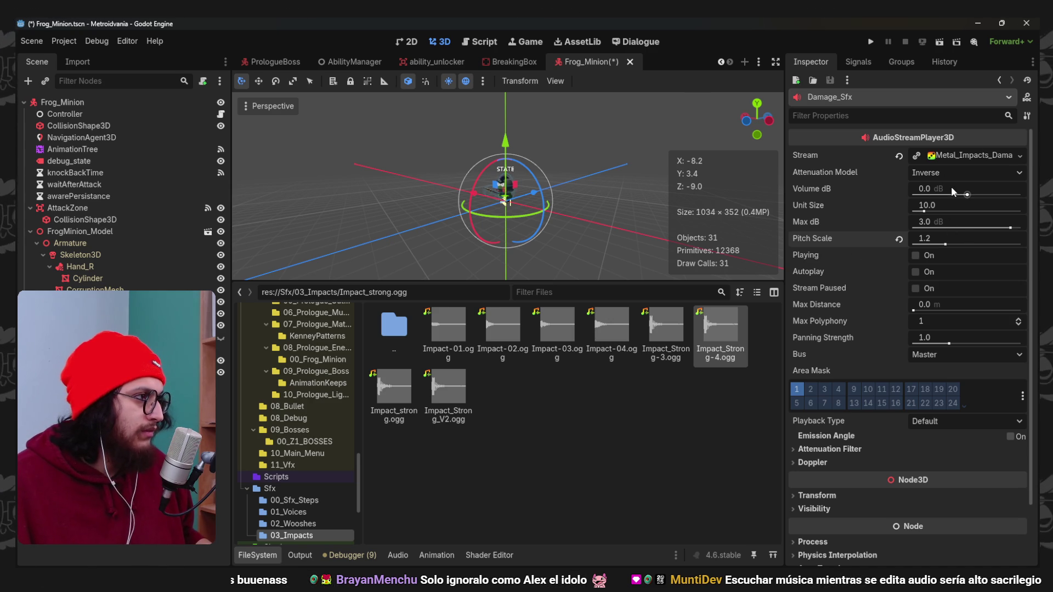
Set Random Pitch Semitones to 8 and Random Volume Offset to 3 dB, save Frog_Minion, and run the game.
{"action": "mouse_move", "coordinate": [870, 188]}
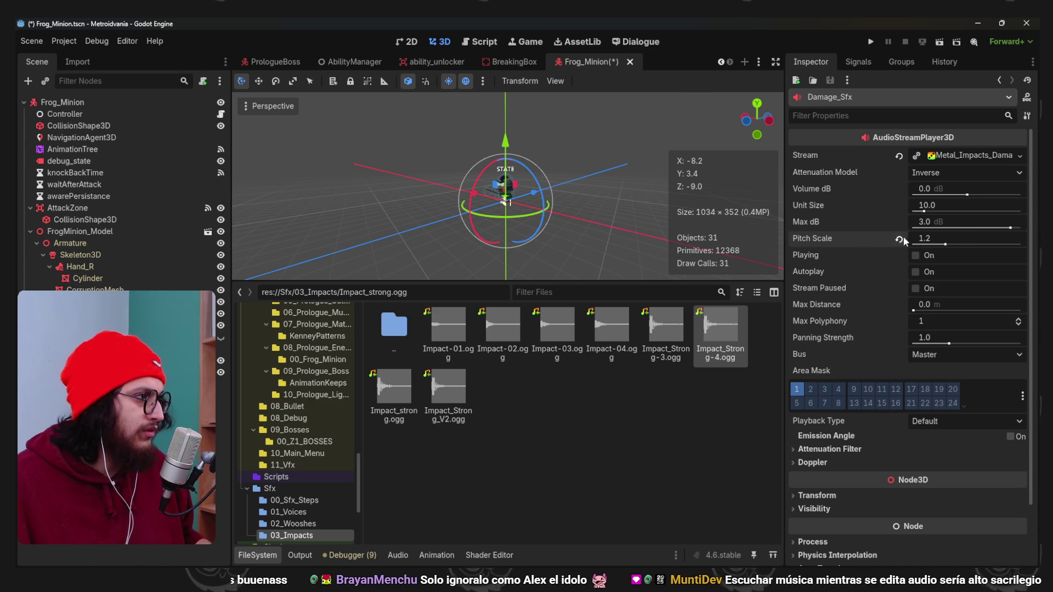
{"action": "left_click", "coordinate": [935, 158]}
{"action": "left_click", "coordinate": [943, 192]}
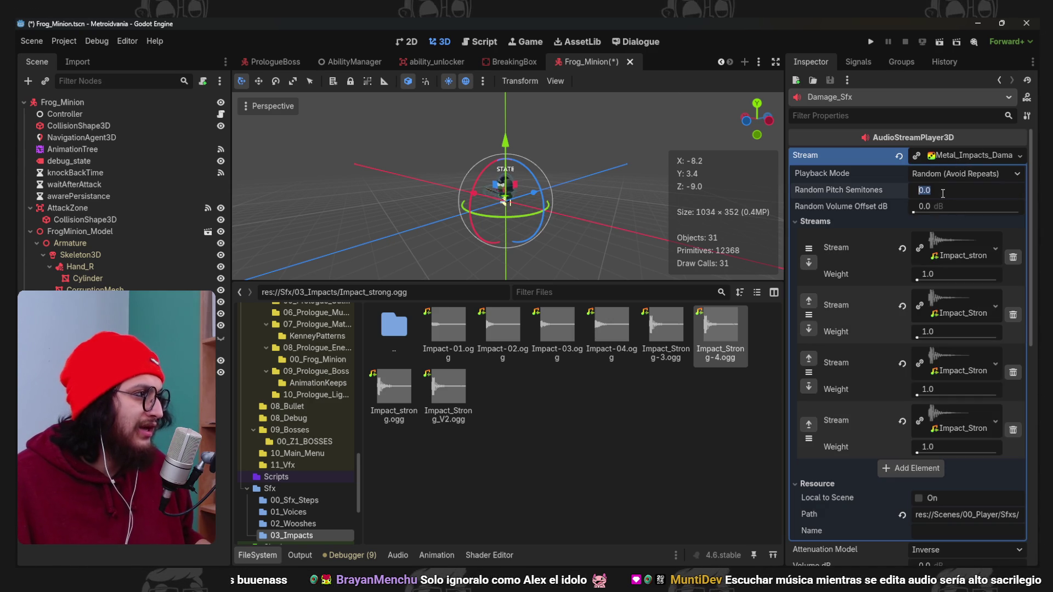
{"action": "type", "text": "8"}
{"action": "left_click", "coordinate": [949, 207]}
{"action": "type", "text": "3"}
{"action": "key", "text": "Return"}
{"action": "key", "text": "ctrl+s"}
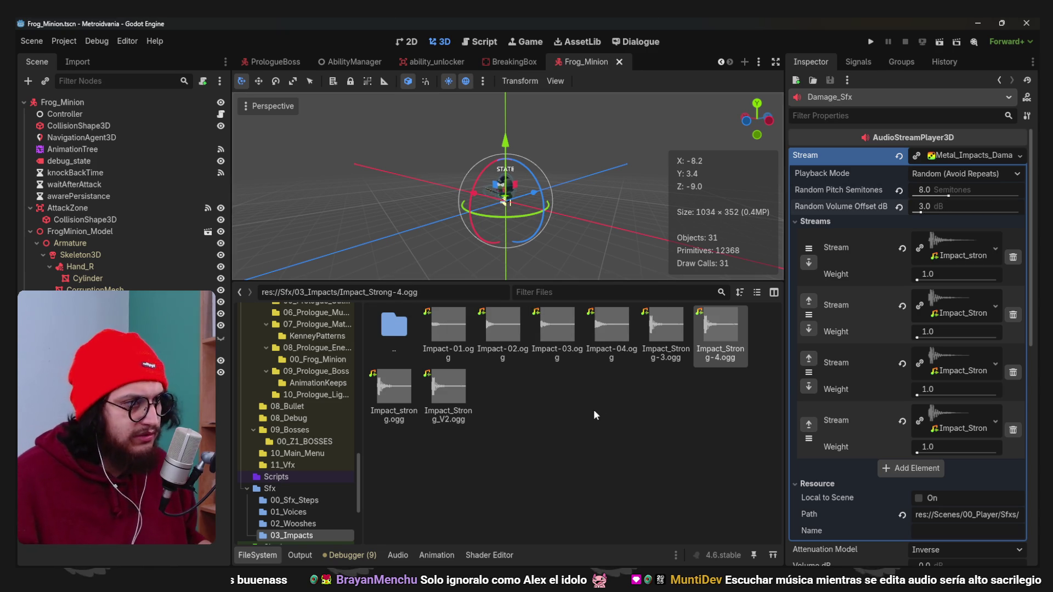
{"action": "key", "text": "F5"}
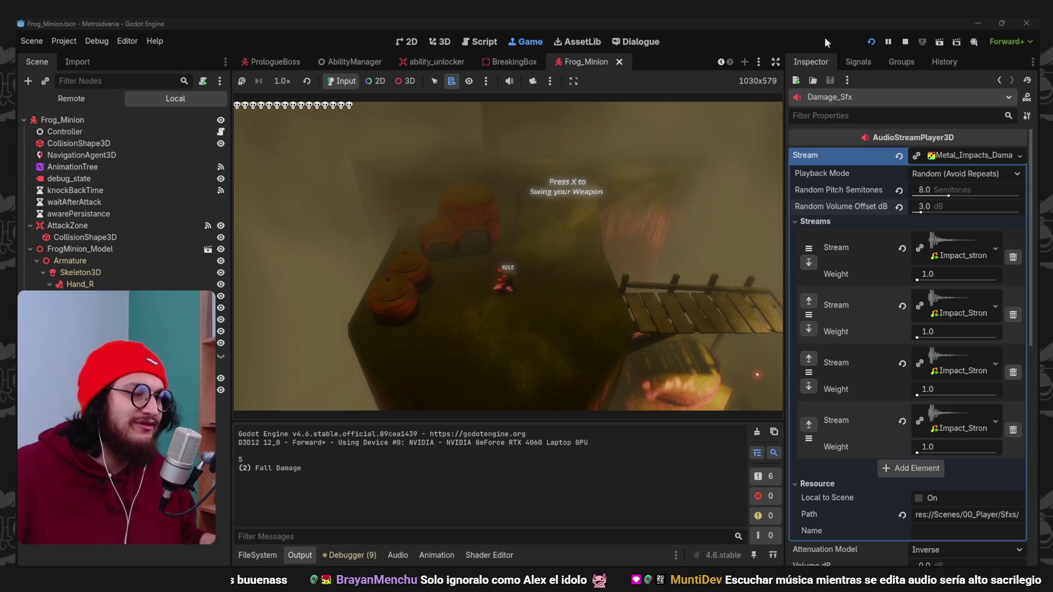
{"action": "left_click", "coordinate": [905, 42]}
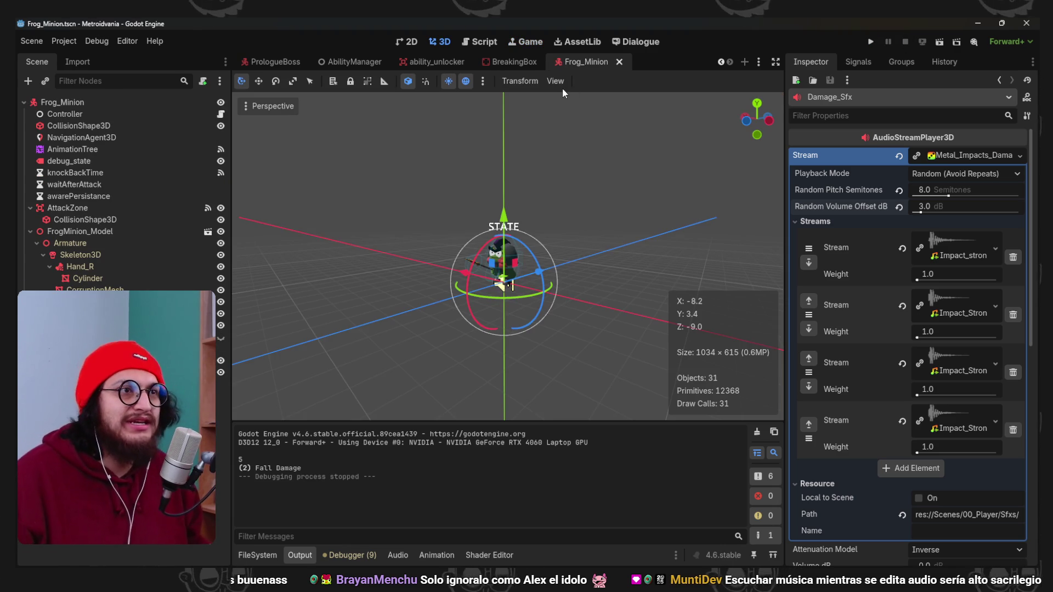
Place the player scene's AudioListener3D at Y 25 and Z 9, save, and run the game.
{"action": "left_click", "coordinate": [758, 62]}
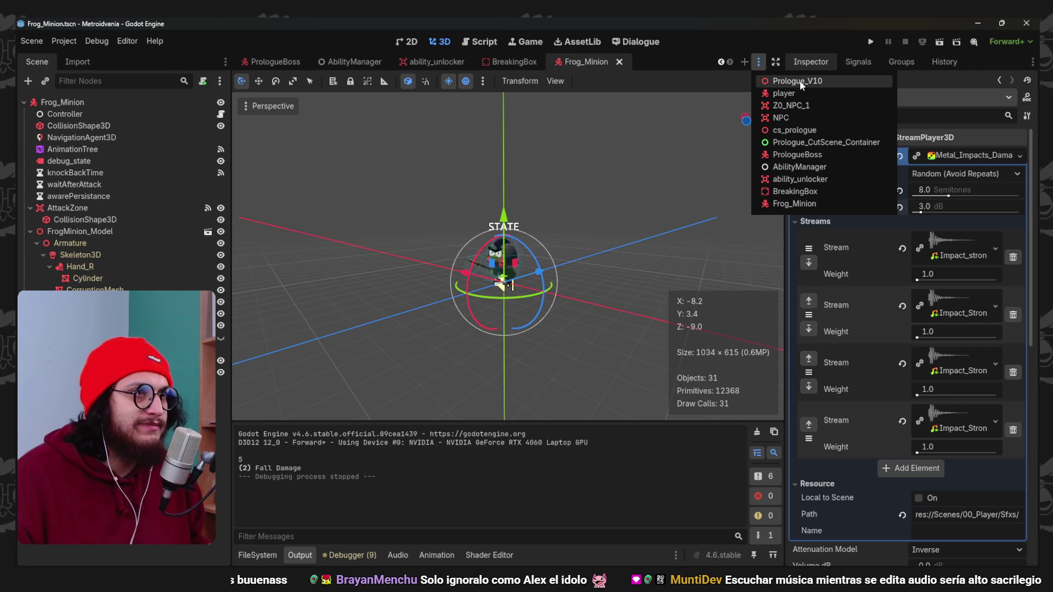
{"action": "left_click", "coordinate": [794, 95]}
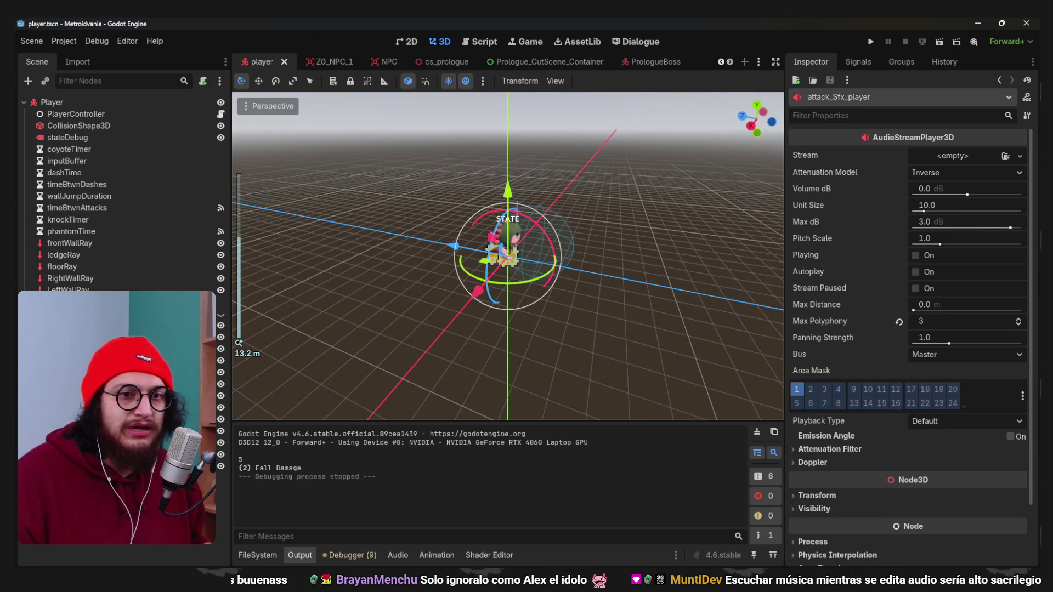
{"action": "scroll", "coordinate": [518, 201], "scroll_direction": "down", "scroll_amount": 5}
{"action": "key", "text": "w"}
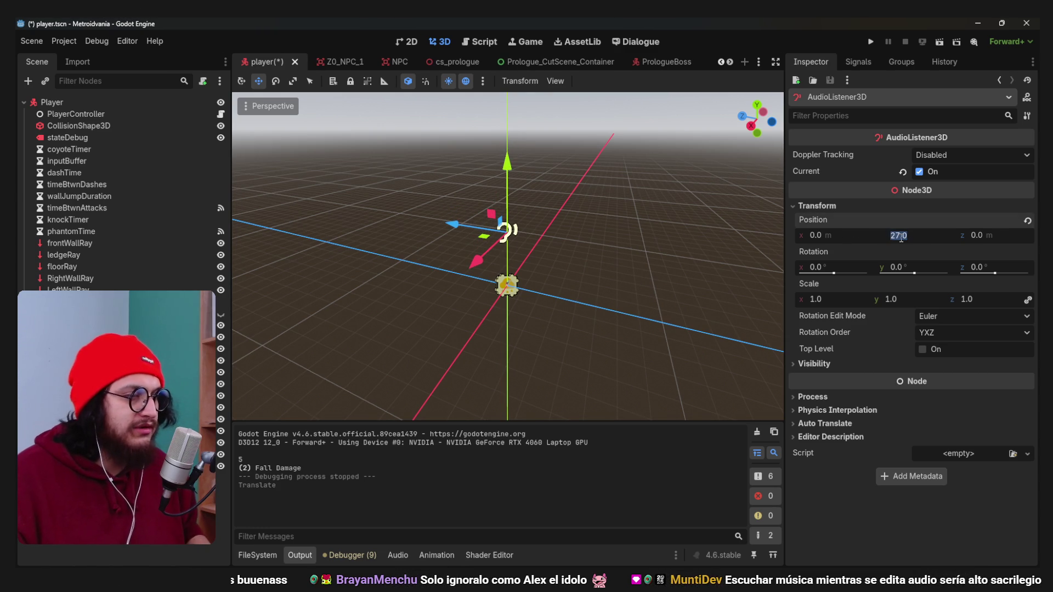
{"action": "scroll", "coordinate": [592, 265], "scroll_direction": "up", "scroll_amount": 2}
{"action": "mouse_move", "coordinate": [592, 265]}
{"action": "left_mouse_down"}
{"action": "mouse_move", "coordinate": [469, 224]}
{"action": "mouse_move", "coordinate": [428, 231]}
{"action": "mouse_move", "coordinate": [539, 278]}
{"action": "mouse_move", "coordinate": [644, 255]}
{"action": "left_mouse_up"}
{"action": "key", "text": "ctrl+s"}
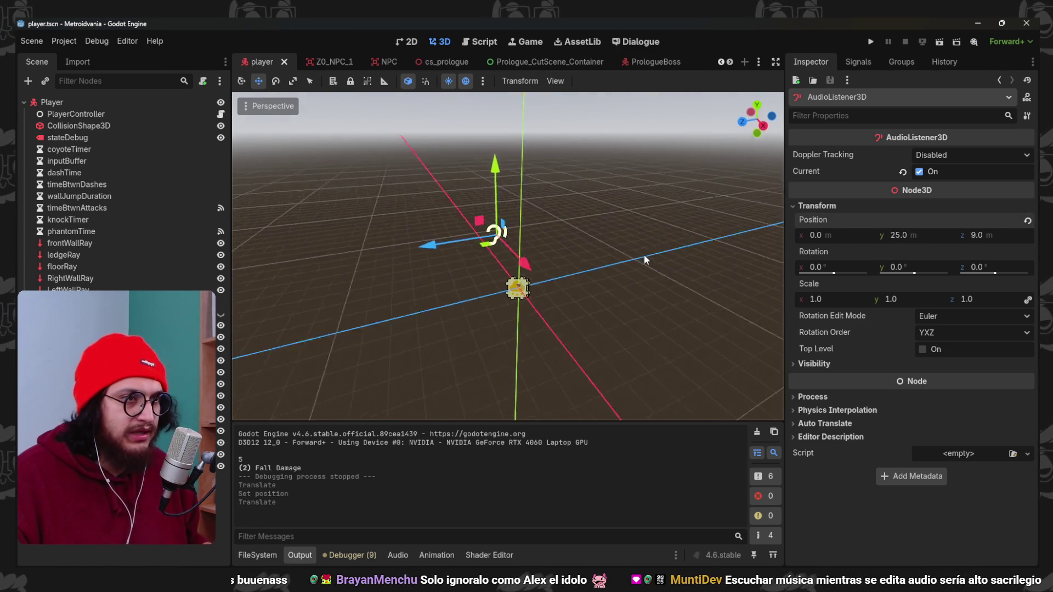
{"action": "key", "text": "F5"}
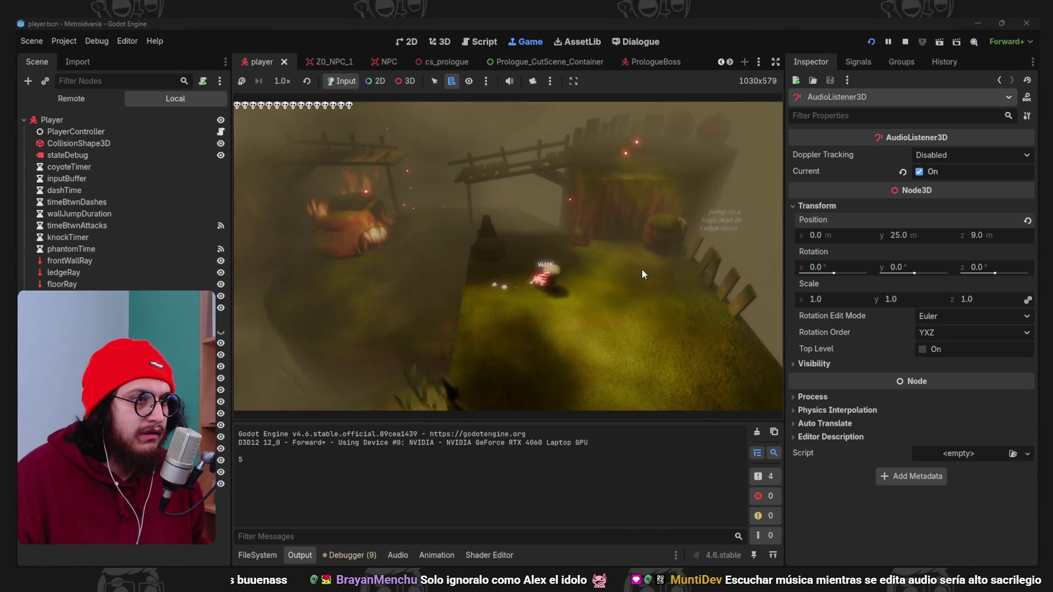
Jump, attack the enemy and walk right through the level, then stop the playtest.
{"action": "key", "text": "space"}
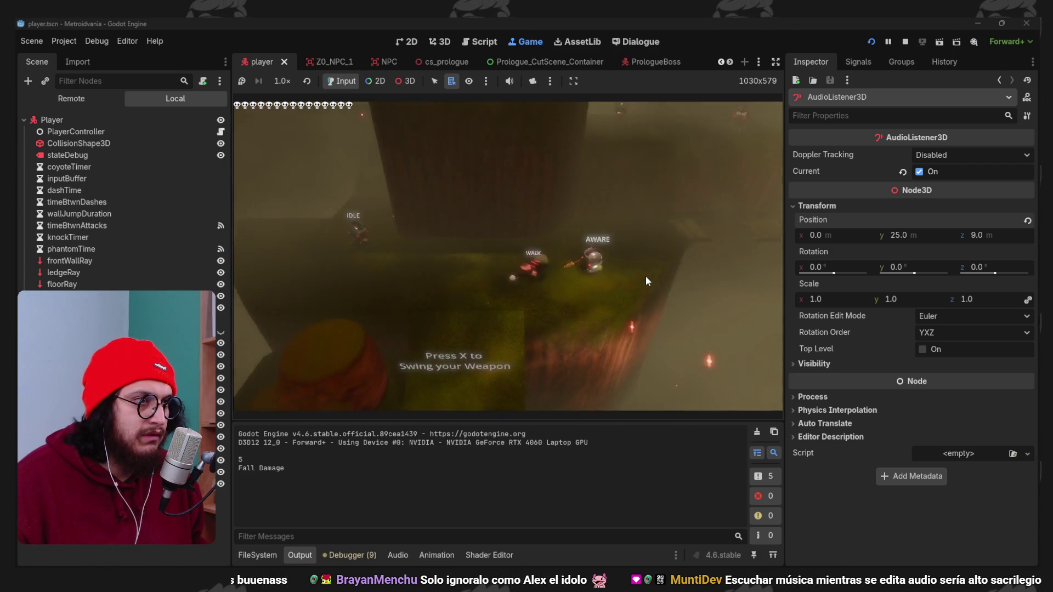
{"action": "key", "text": "x"}
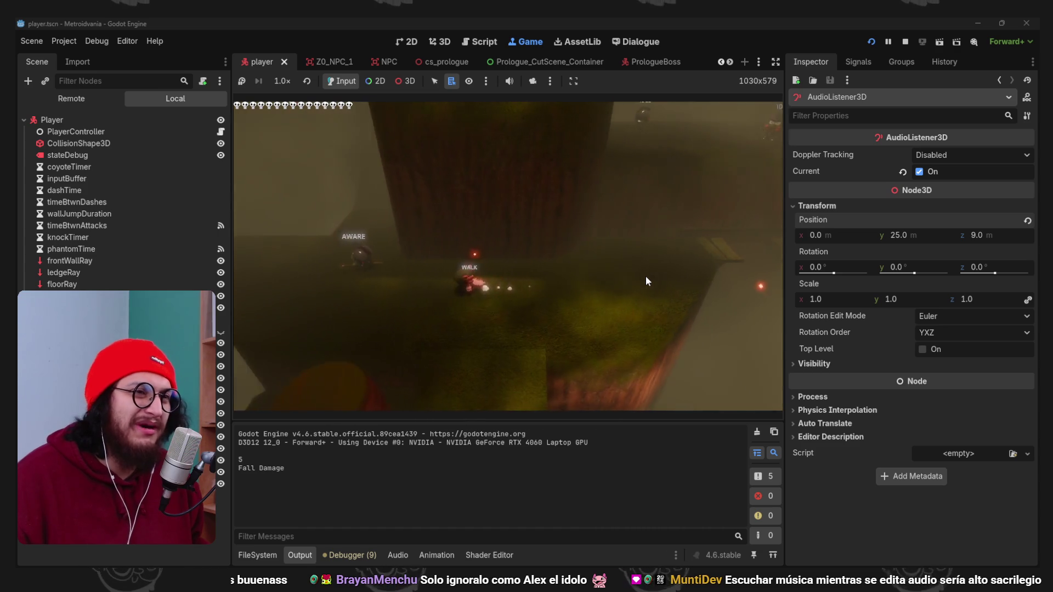
{"action": "key", "text": "x"}
{"action": "key", "text": "Right"}
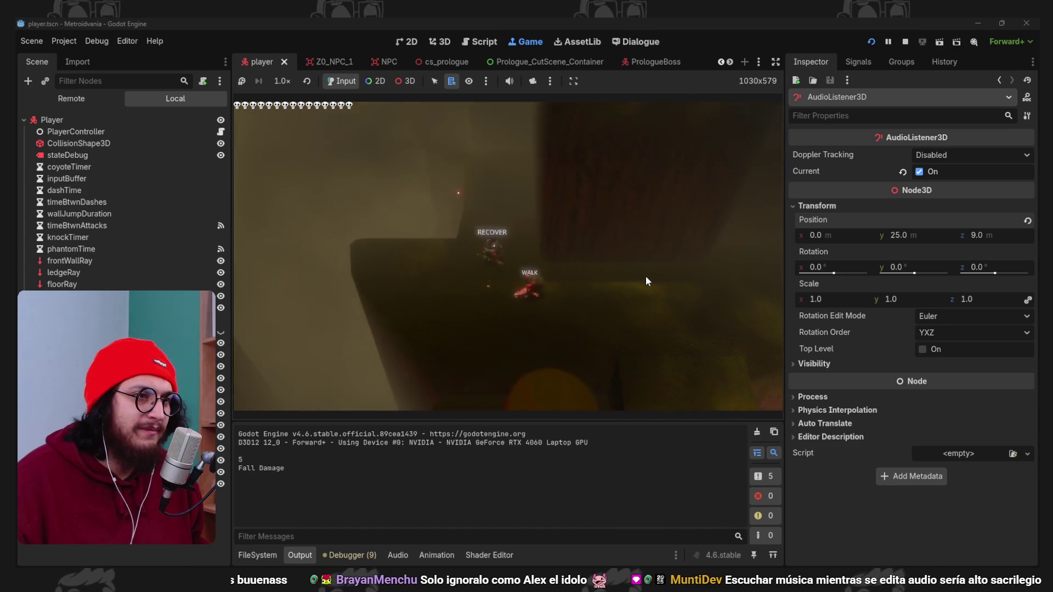
{"action": "key", "text": "Right"}
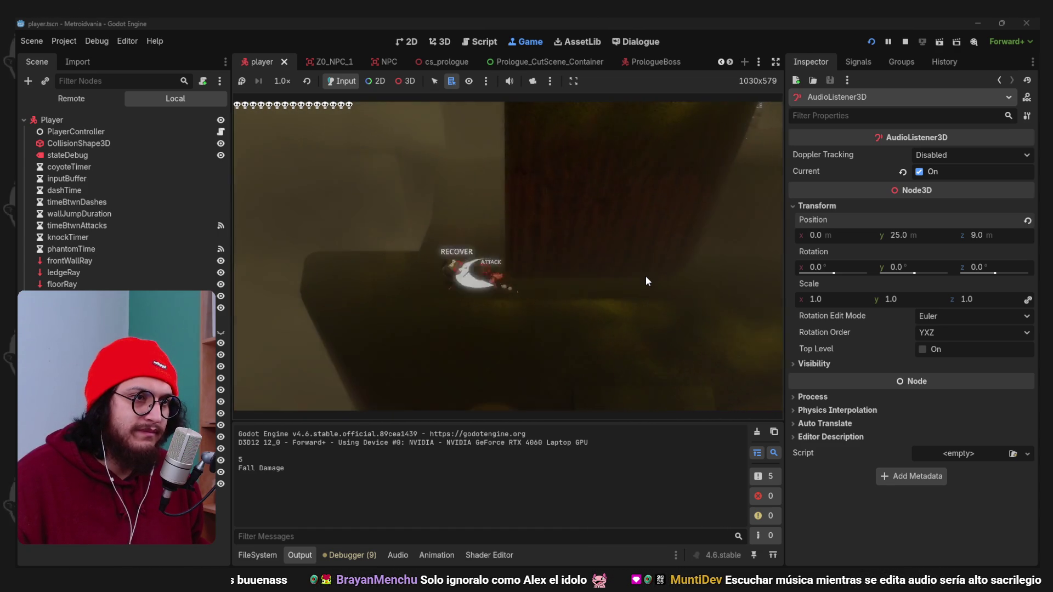
{"action": "key", "text": "Right"}
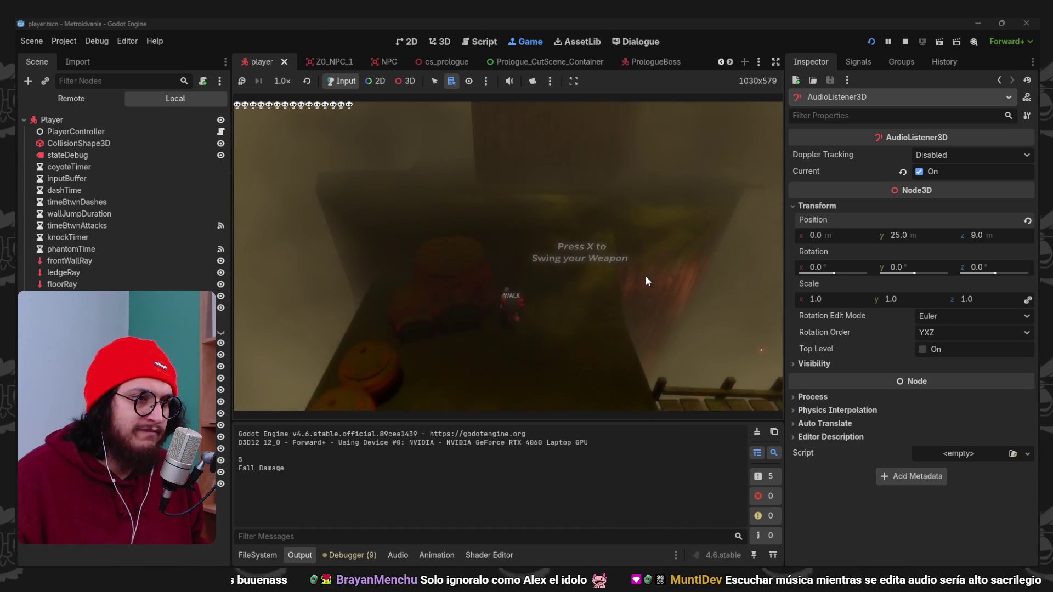
{"action": "key", "text": "Right"}
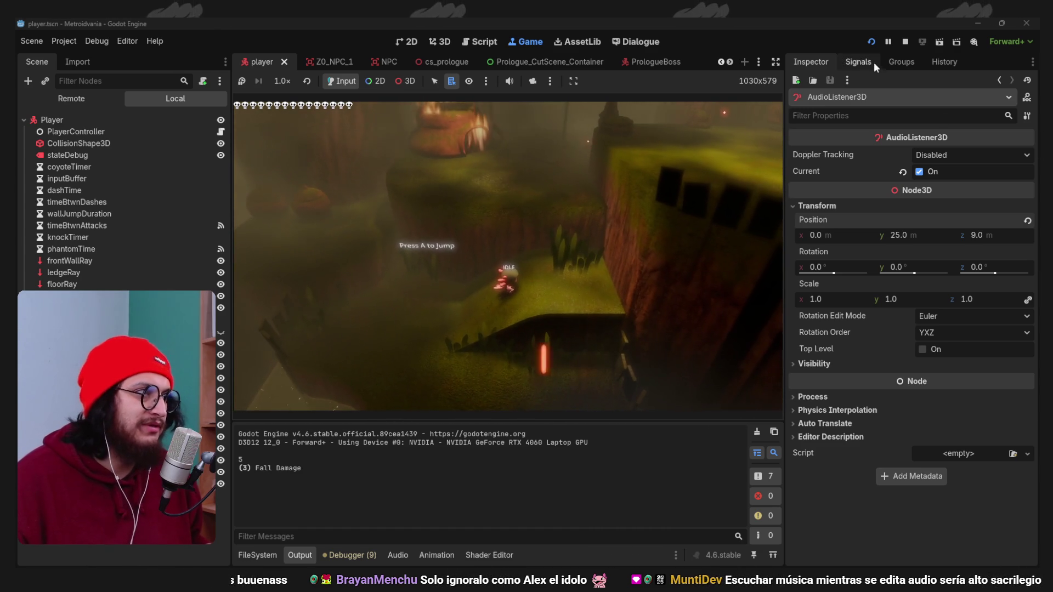
{"action": "left_click", "coordinate": [903, 44]}
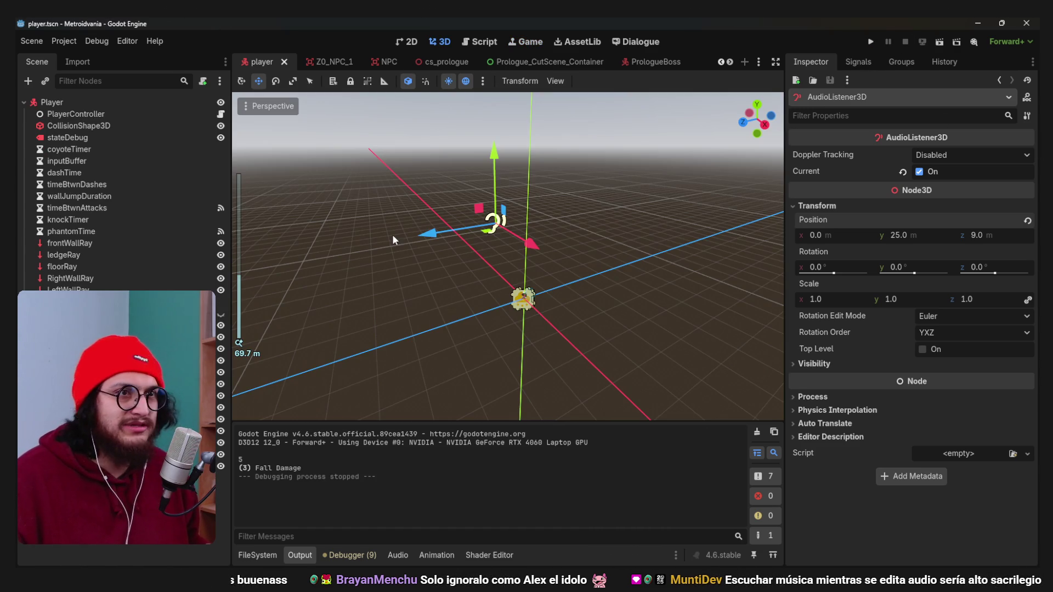
Switch the editor to the Prologue_V10 scene from the open-scenes list.
{"action": "left_click", "coordinate": [758, 61]}
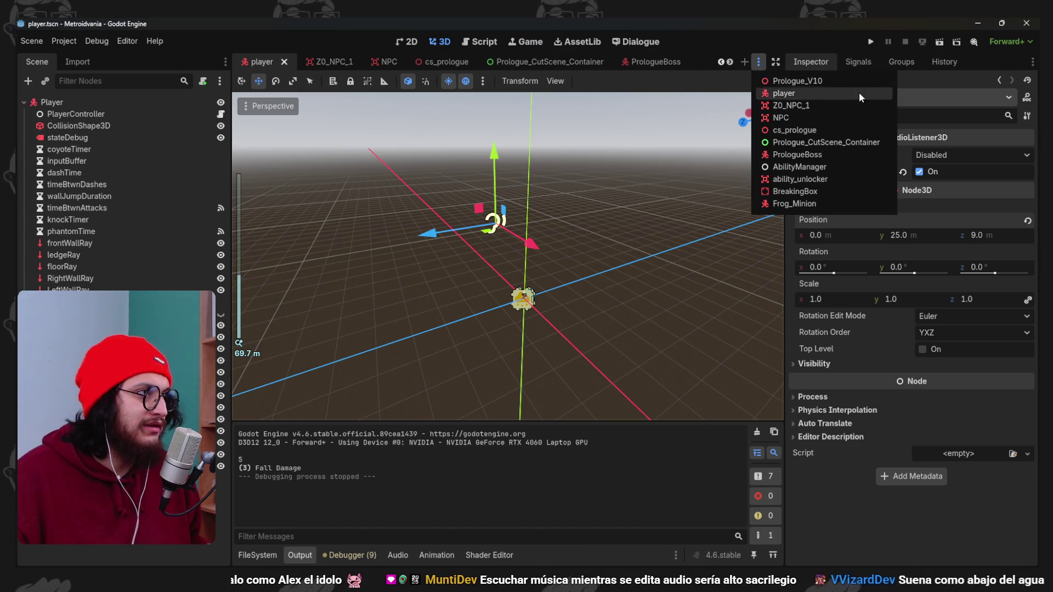
{"action": "left_click", "coordinate": [837, 94]}
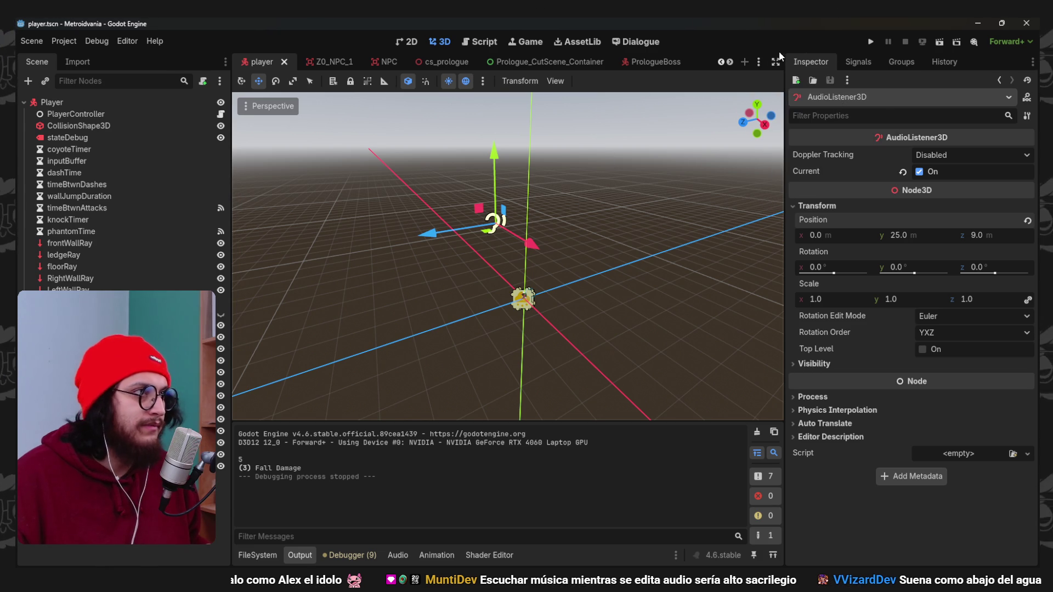
{"action": "left_click", "coordinate": [759, 62]}
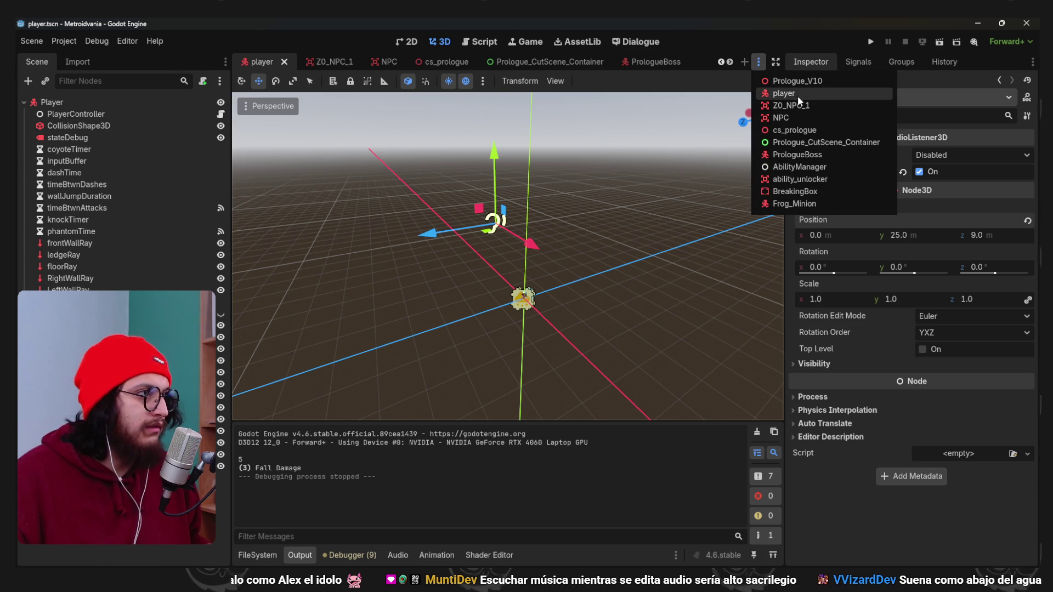
{"action": "left_click", "coordinate": [798, 95]}
{"action": "left_click", "coordinate": [758, 63]}
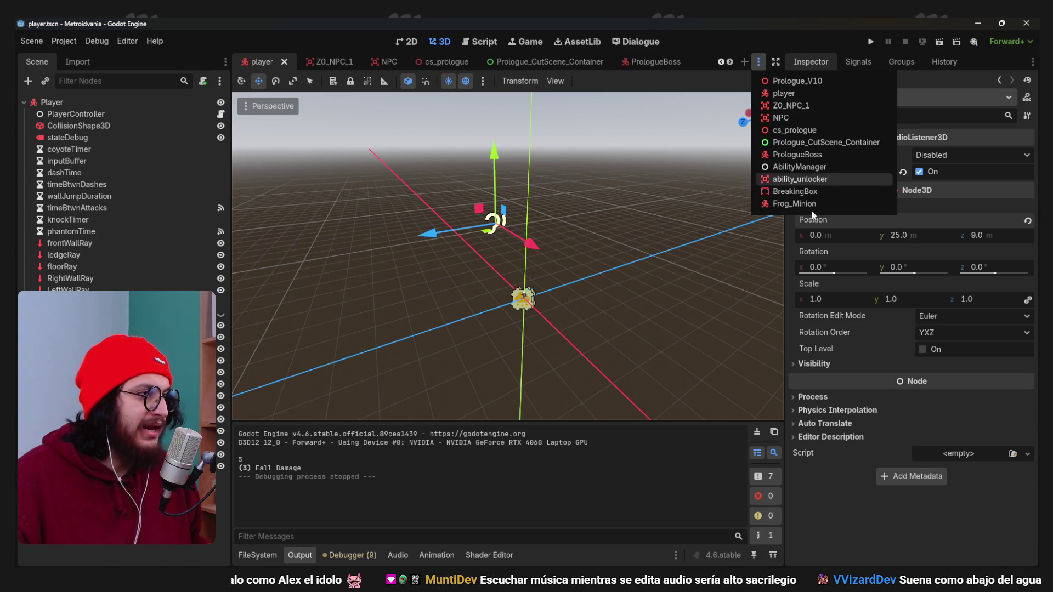
{"action": "left_click", "coordinate": [798, 81]}
Focus the 3D view on the Player, then select the Ability_Unlocker node.
{"action": "scroll", "coordinate": [539, 190], "scroll_direction": "down", "scroll_amount": 15}
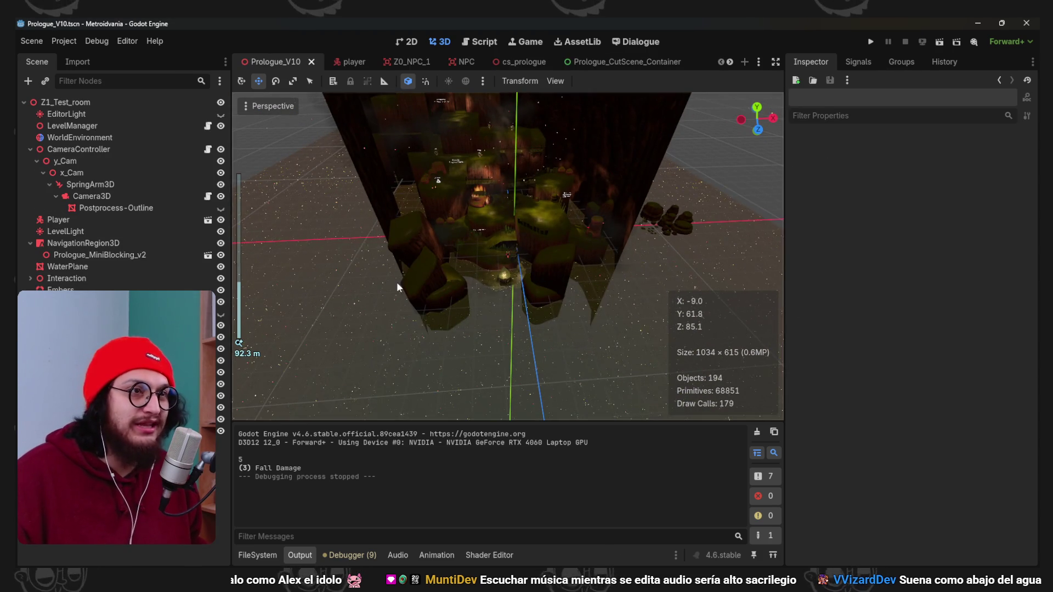
{"action": "scroll", "coordinate": [397, 282], "scroll_direction": "up", "scroll_amount": 4}
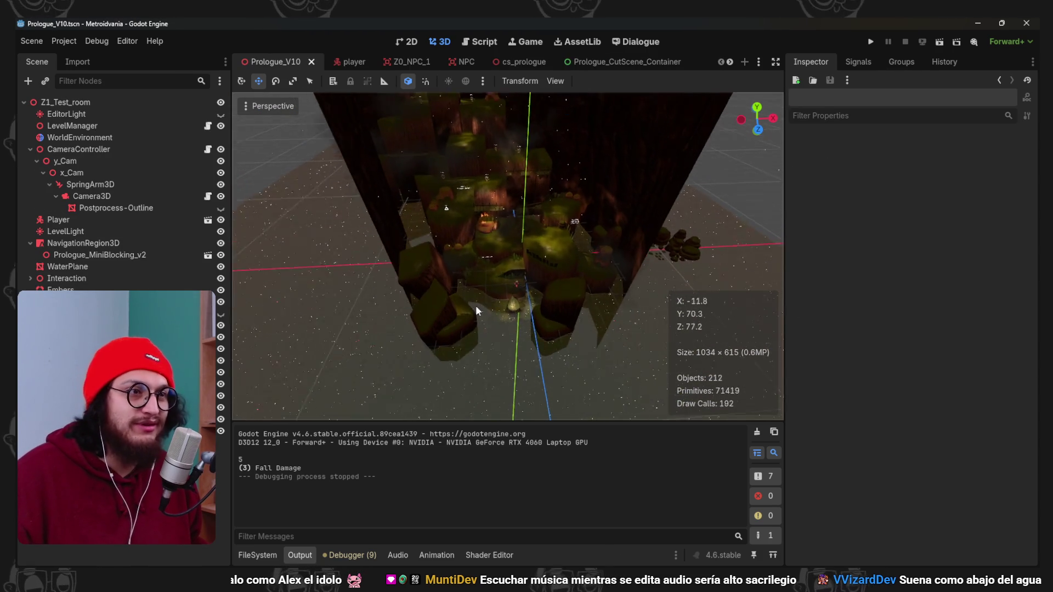
{"action": "double_click", "coordinate": [58, 220]}
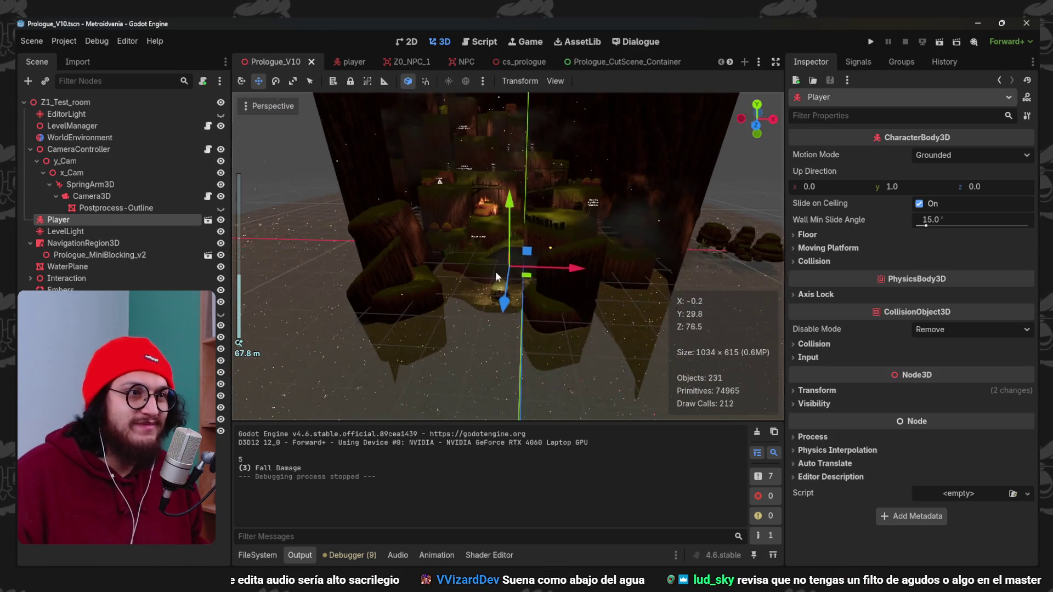
{"action": "scroll", "coordinate": [488, 295], "scroll_direction": "up", "scroll_amount": 3}
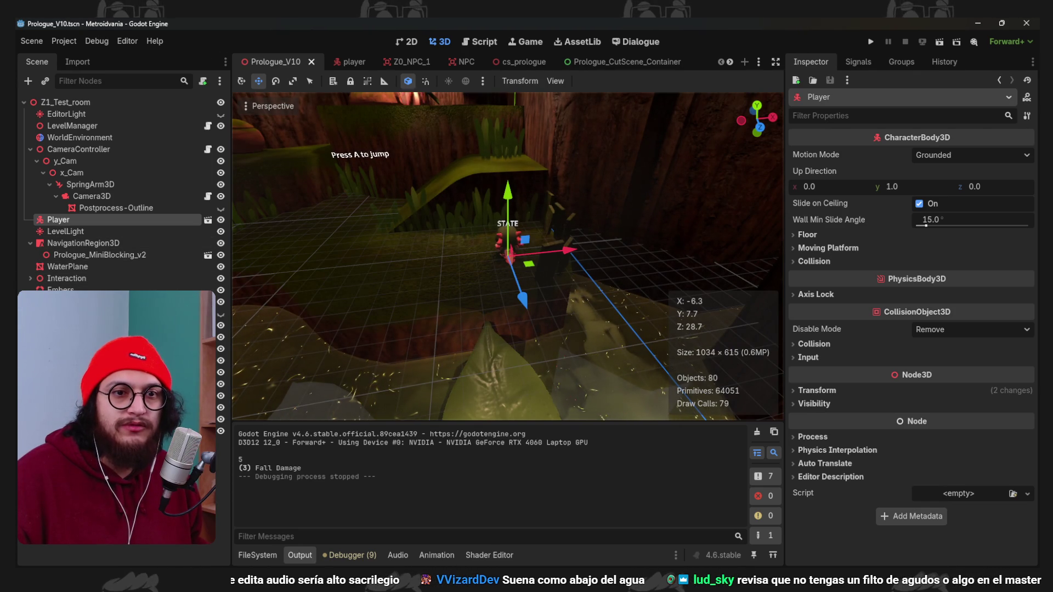
{"action": "left_click", "coordinate": [71, 302]}
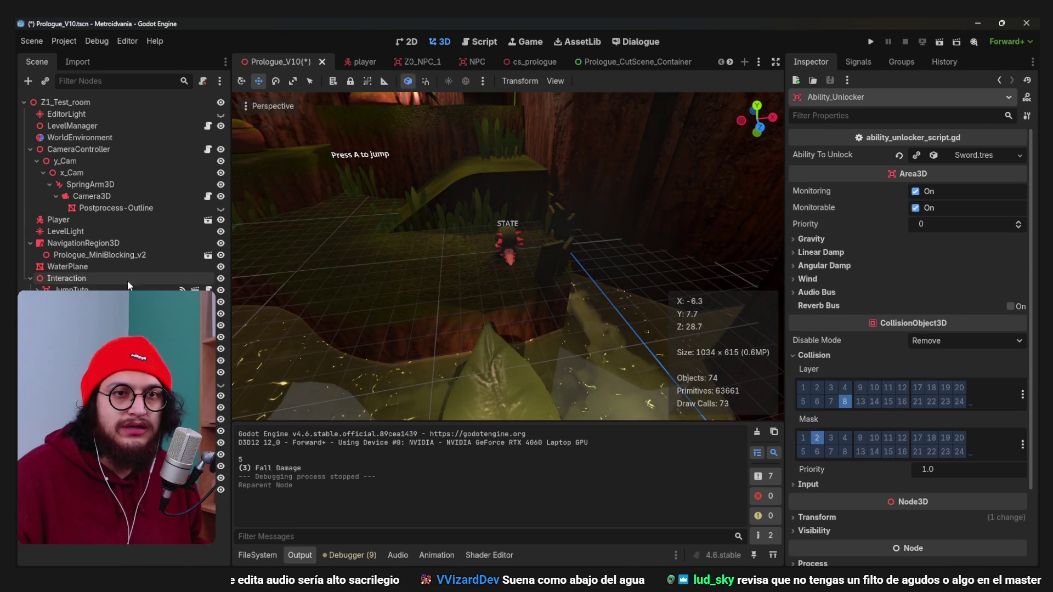
Move the Ability_Unlocker along the Z axis with G then Z.
{"action": "scroll", "coordinate": [430, 236], "scroll_direction": "down", "scroll_amount": 10}
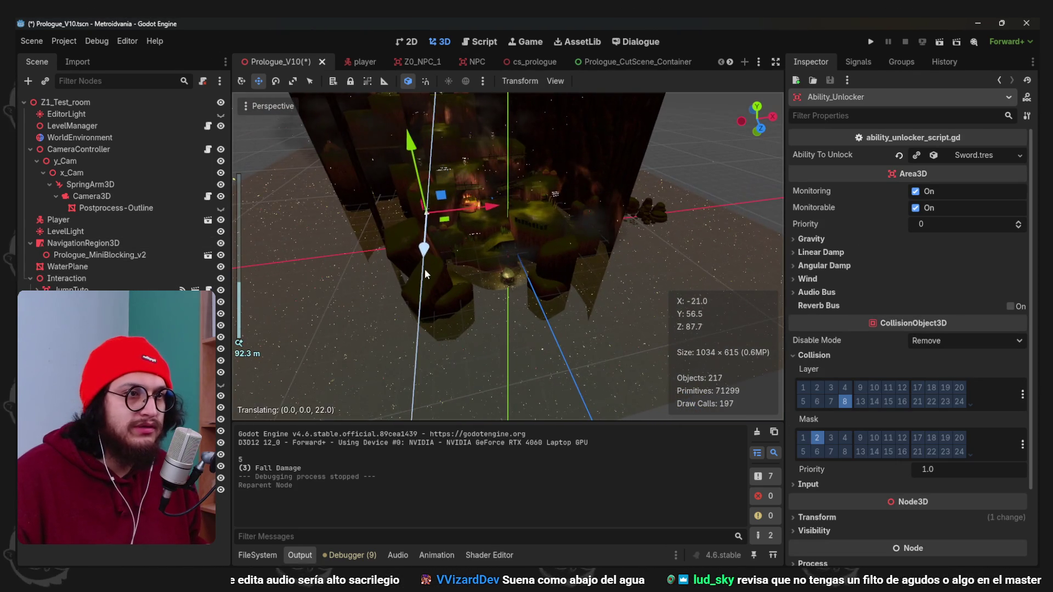
{"action": "key", "text": "g"}
{"action": "key", "text": "z"}
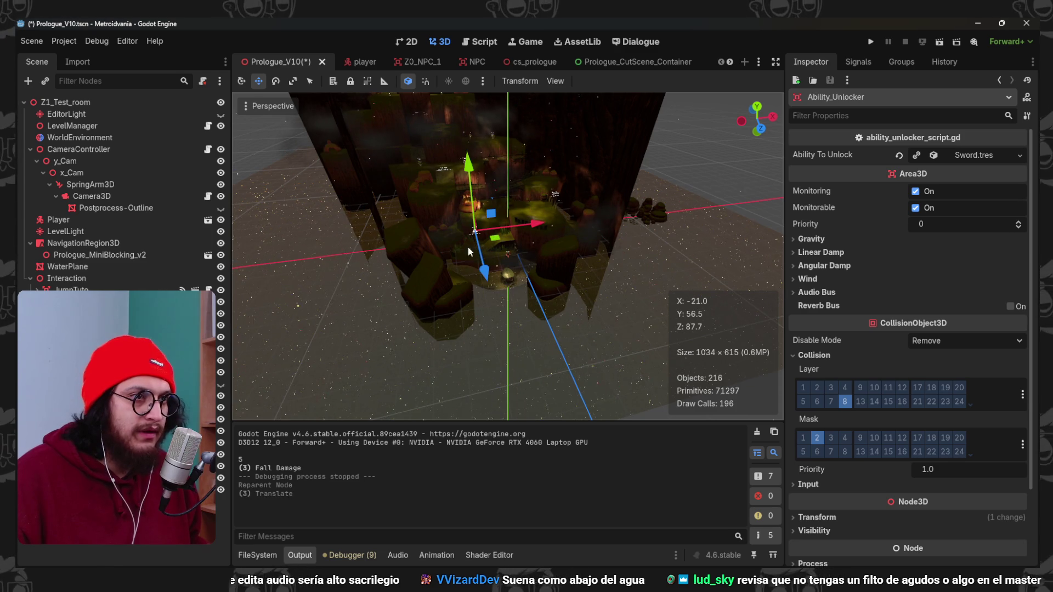
{"action": "left_click", "coordinate": [509, 304]}
{"action": "scroll", "coordinate": [508, 304], "scroll_direction": "up", "scroll_amount": 10}
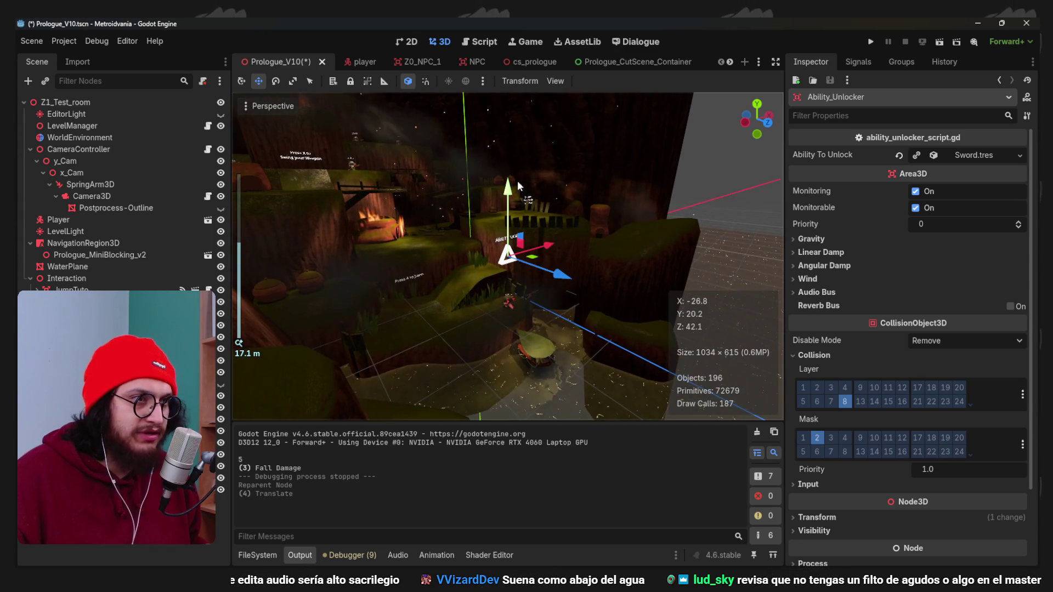
{"action": "left_click", "coordinate": [465, 346]}
Pull Ability_Unlocker back on Z, lower it slightly, save Prologue_V10, and paste a frog duplicate.
{"action": "scroll", "coordinate": [493, 274], "scroll_direction": "up", "scroll_amount": 4}
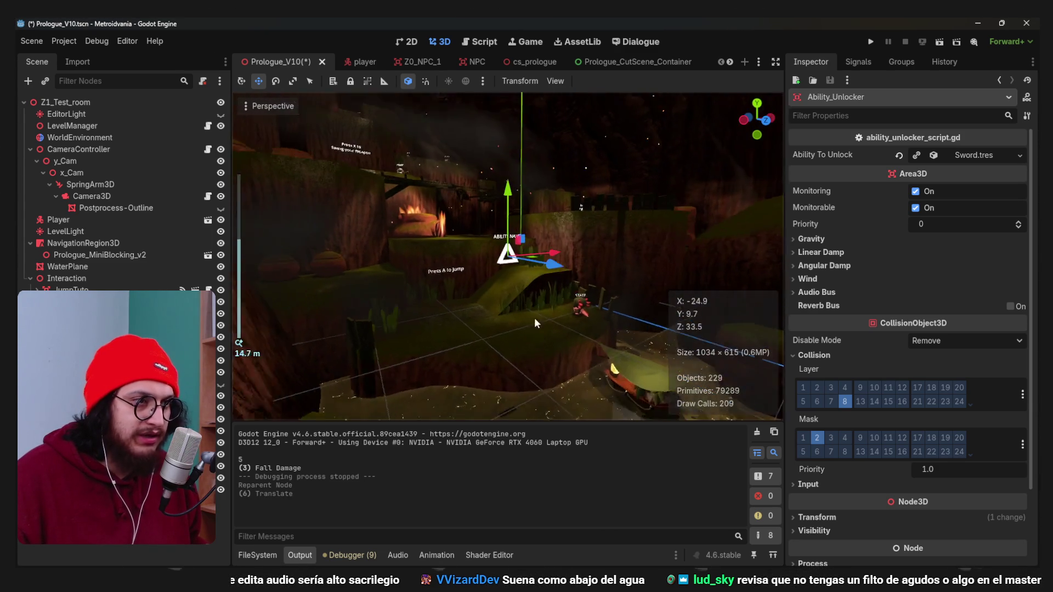
{"action": "left_click_drag", "start_coordinate": [553, 402], "coordinate": [436, 336]}
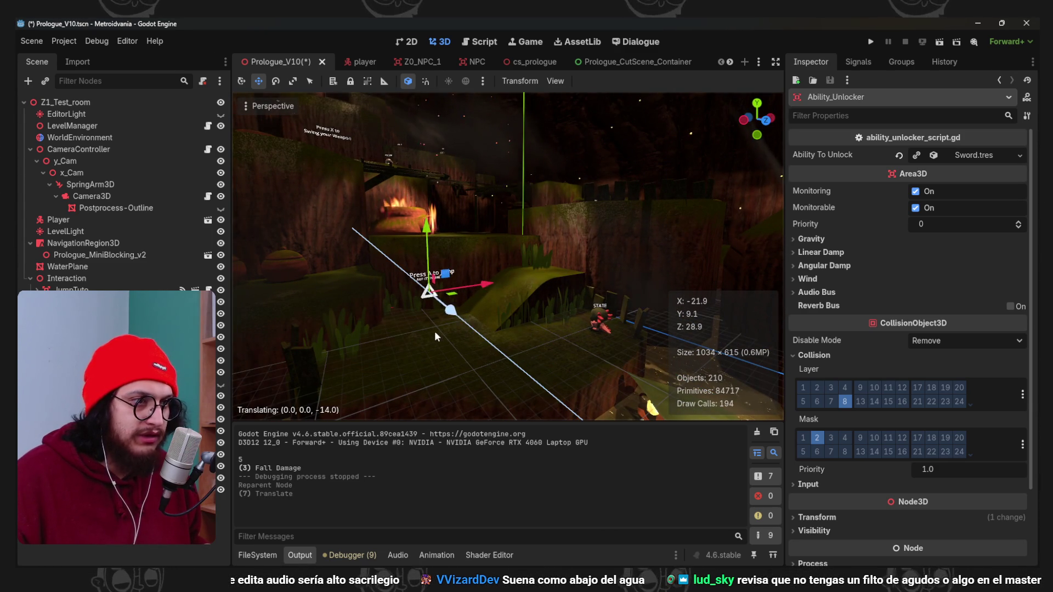
{"action": "left_click_drag", "start_coordinate": [465, 257], "coordinate": [455, 267]}
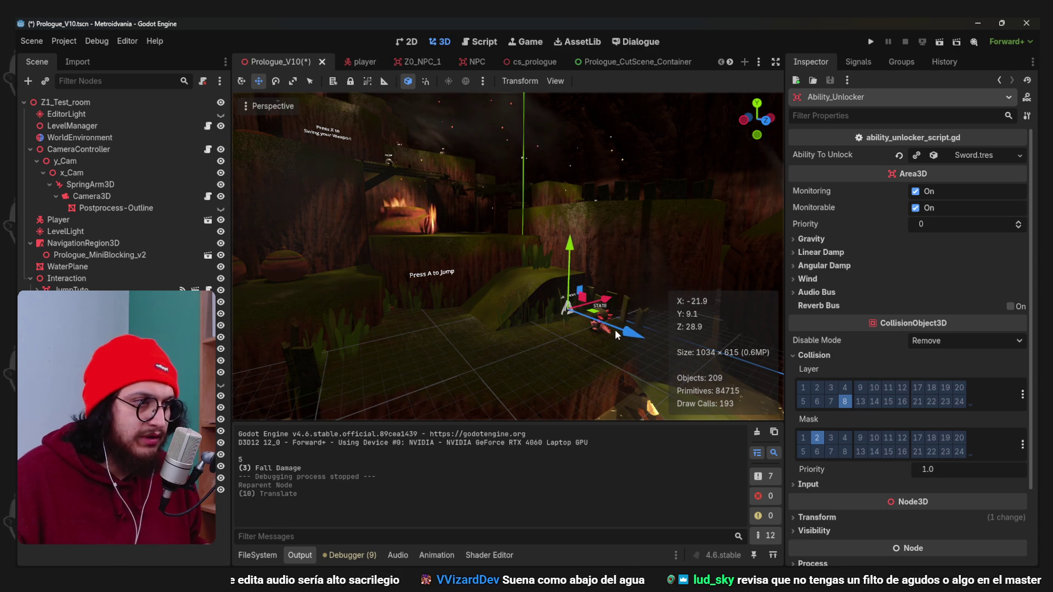
{"action": "left_click", "coordinate": [659, 366]}
{"action": "key", "text": "ctrl+s"}
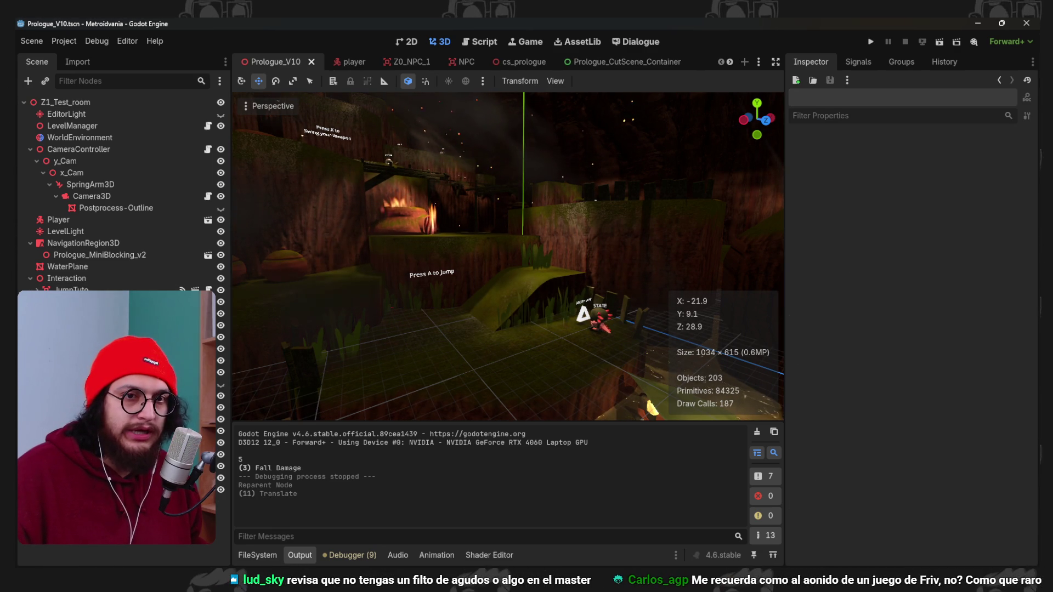
{"action": "key", "text": "ctrl+v"}
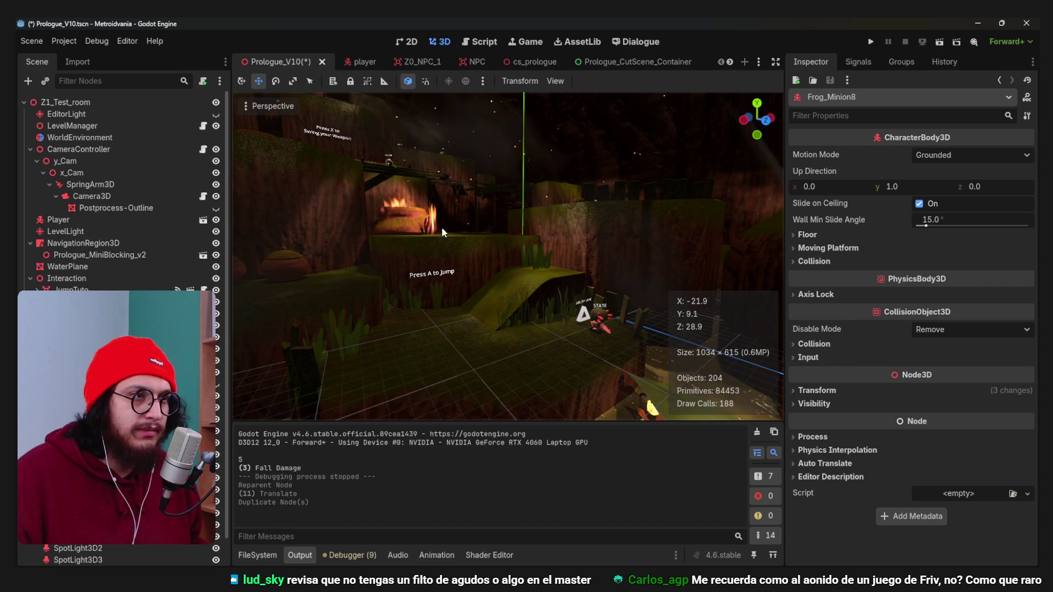
Drag the duplicated frog enemy to a new spot near the jump area.
{"action": "scroll", "coordinate": [442, 228], "scroll_direction": "down", "scroll_amount": 10}
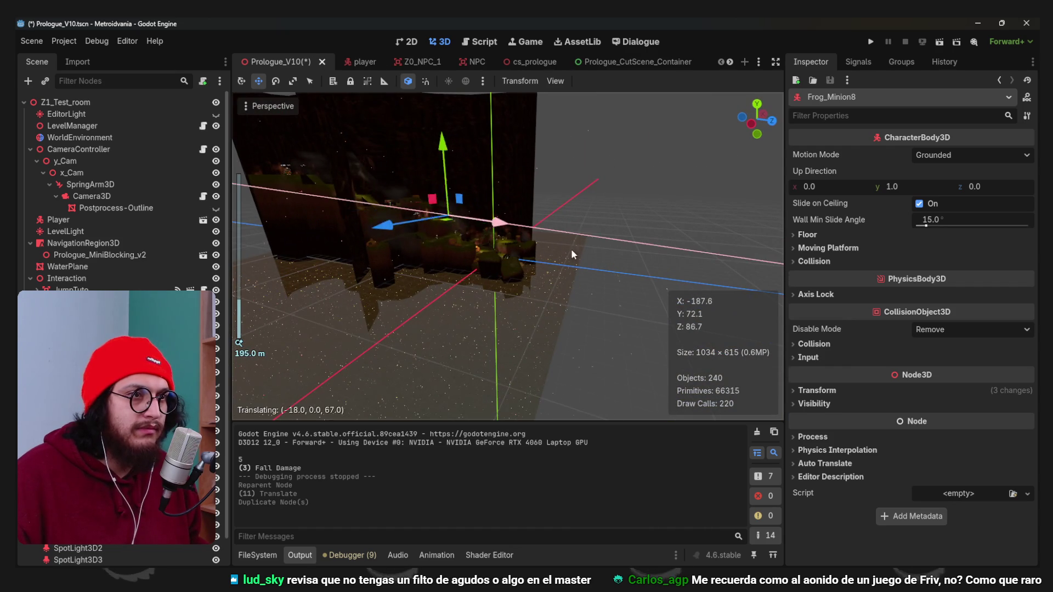
{"action": "scroll", "coordinate": [495, 247], "scroll_direction": "up", "scroll_amount": 10}
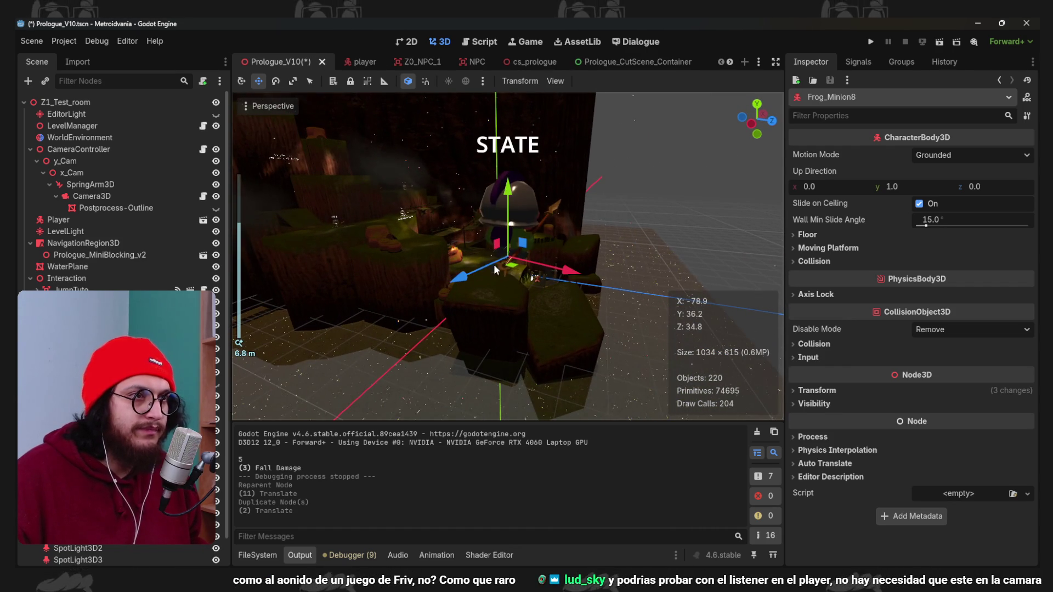
{"action": "left_click_drag", "start_coordinate": [495, 268], "coordinate": [626, 188]}
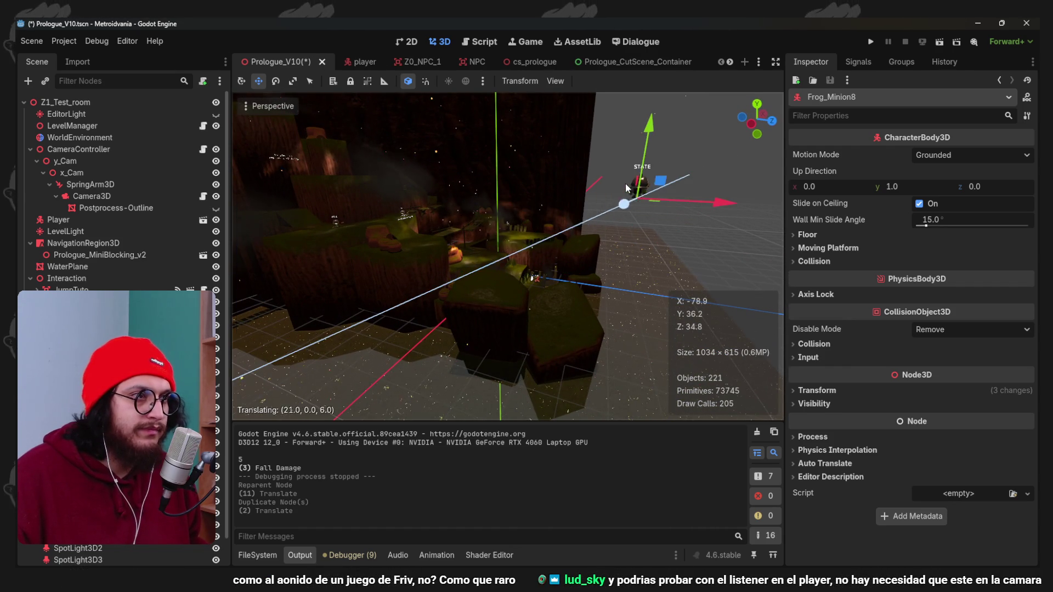
{"action": "left_click_drag", "start_coordinate": [521, 171], "coordinate": [528, 209]}
{"action": "scroll", "coordinate": [494, 225], "scroll_direction": "down", "scroll_amount": 5}
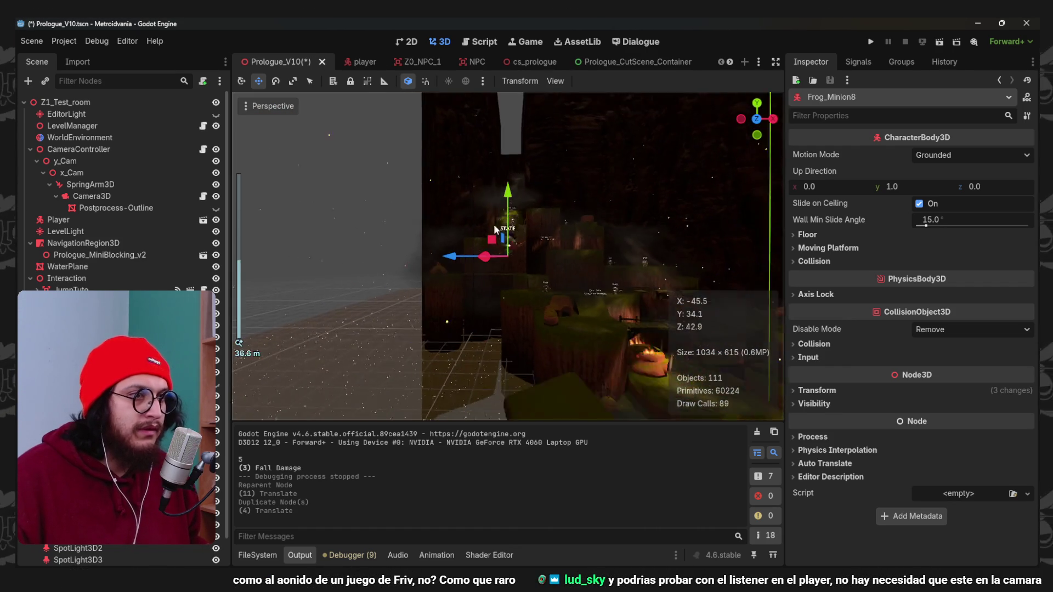
{"action": "left_click_drag", "start_coordinate": [581, 275], "coordinate": [557, 277]}
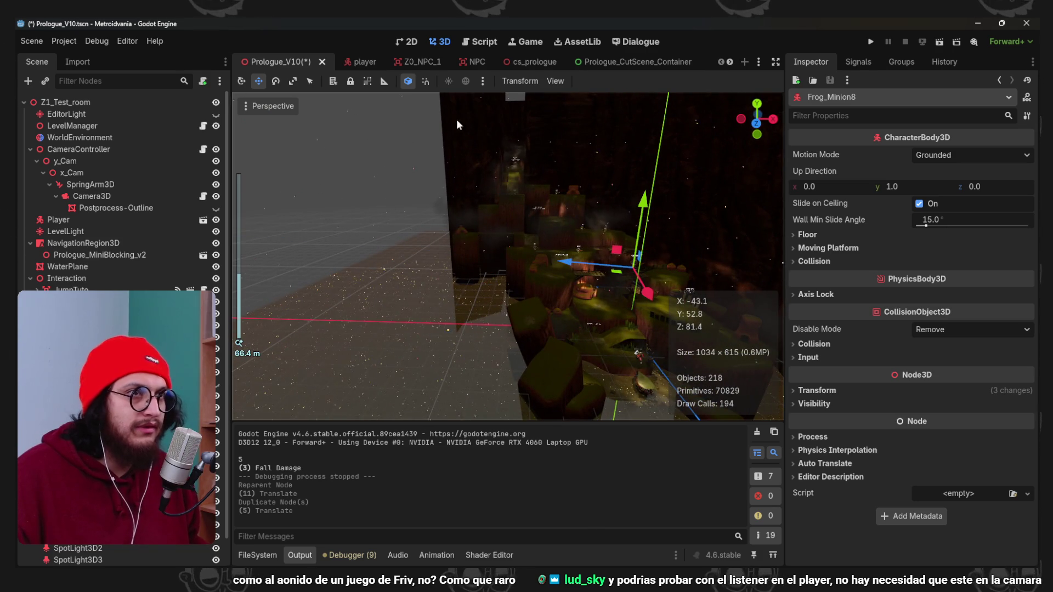
{"action": "mouse_move", "coordinate": [472, 165]}
{"action": "left_mouse_down"}
{"action": "mouse_move", "coordinate": [488, 184]}
{"action": "mouse_move", "coordinate": [456, 226]}
{"action": "mouse_move", "coordinate": [470, 248]}
{"action": "mouse_move", "coordinate": [508, 199]}
{"action": "left_mouse_up"}
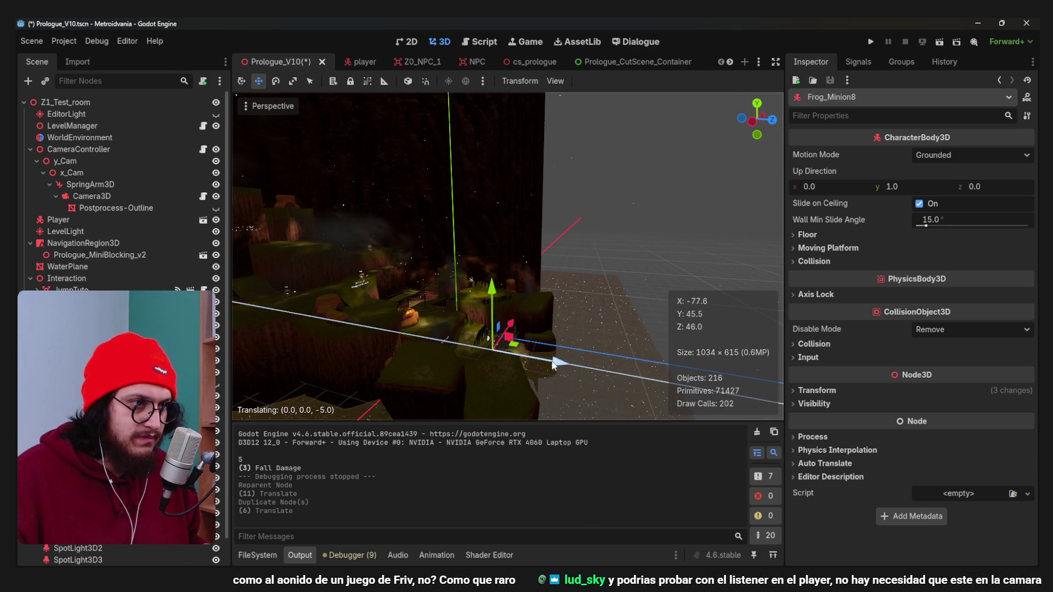
Fine-tune the frog's placement, save Prologue_V10, and select the Frog_Minion Controller node.
{"action": "left_click_drag", "start_coordinate": [553, 366], "coordinate": [595, 361]}
{"action": "scroll", "coordinate": [528, 262], "scroll_direction": "up", "scroll_amount": 5}
{"action": "mouse_move", "coordinate": [528, 262]}
{"action": "left_mouse_down"}
{"action": "mouse_move", "coordinate": [506, 288]}
{"action": "mouse_move", "coordinate": [510, 192]}
{"action": "left_mouse_up"}
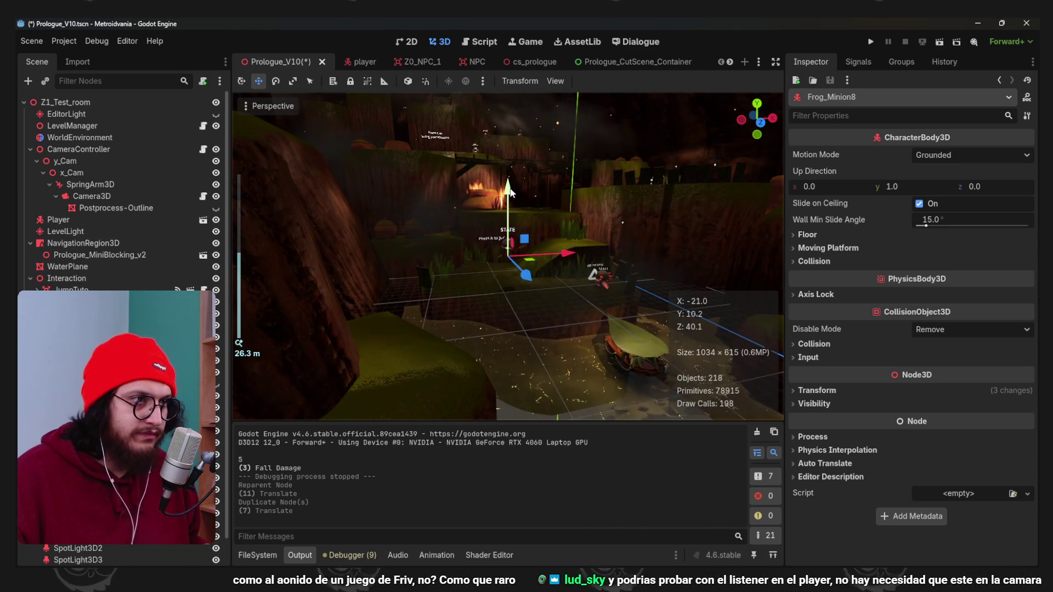
{"action": "left_click_drag", "start_coordinate": [518, 237], "coordinate": [519, 236]}
{"action": "scroll", "coordinate": [548, 274], "scroll_direction": "up", "scroll_amount": 5}
{"action": "mouse_move", "coordinate": [578, 294]}
{"action": "left_mouse_down"}
{"action": "mouse_move", "coordinate": [532, 314]}
{"action": "mouse_move", "coordinate": [518, 285]}
{"action": "mouse_move", "coordinate": [513, 293]}
{"action": "left_mouse_up"}
{"action": "key", "text": "ctrl+s"}
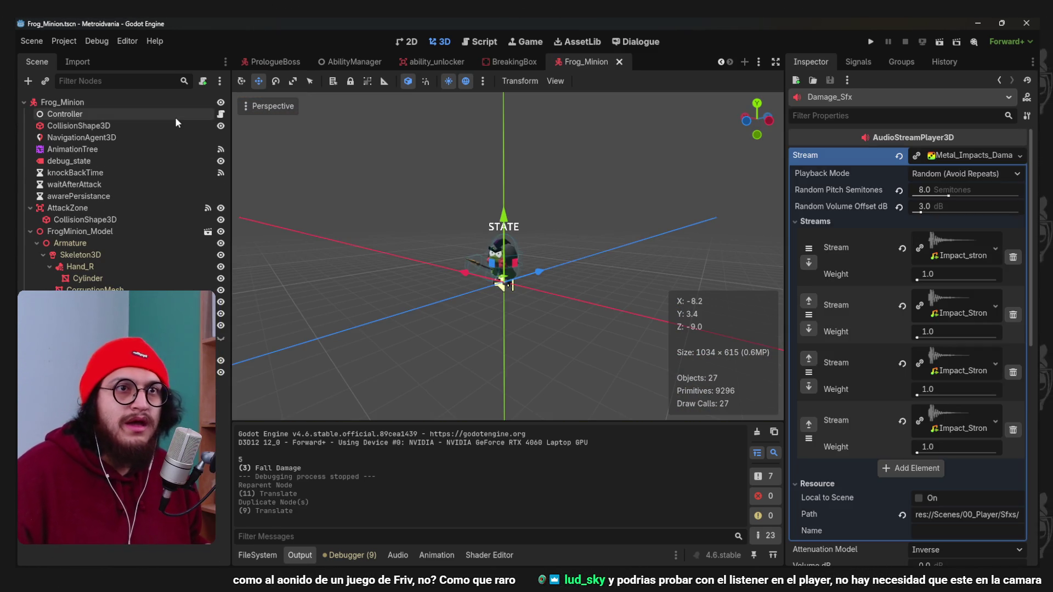
{"action": "left_click", "coordinate": [176, 116]}
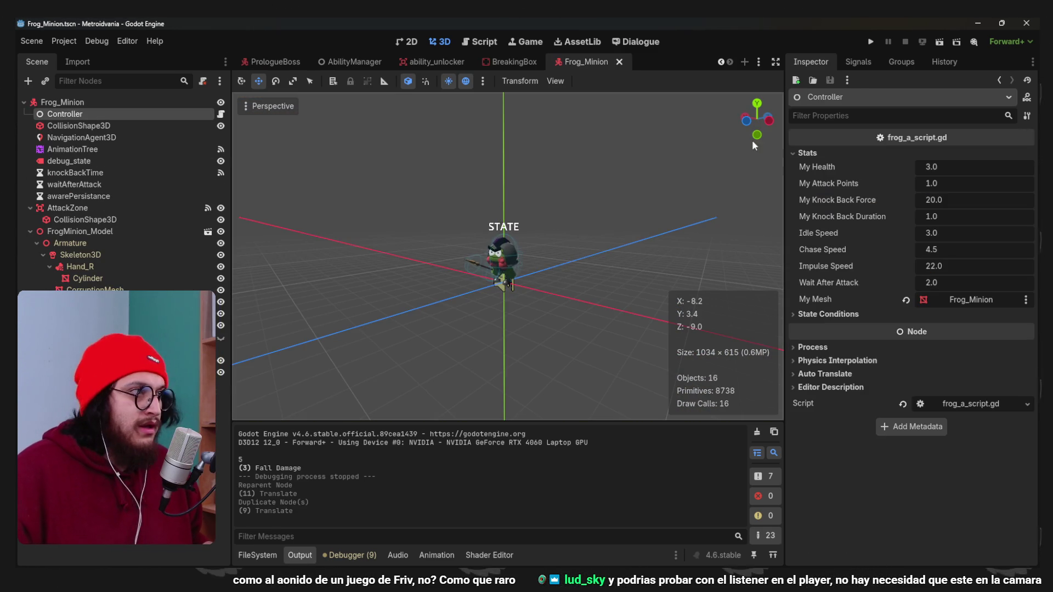
Raise the frog's My Health from 3.0 to 30.0, then run and stop a playtest.
{"action": "type", "text": "0"}
{"action": "key", "text": "F5"}
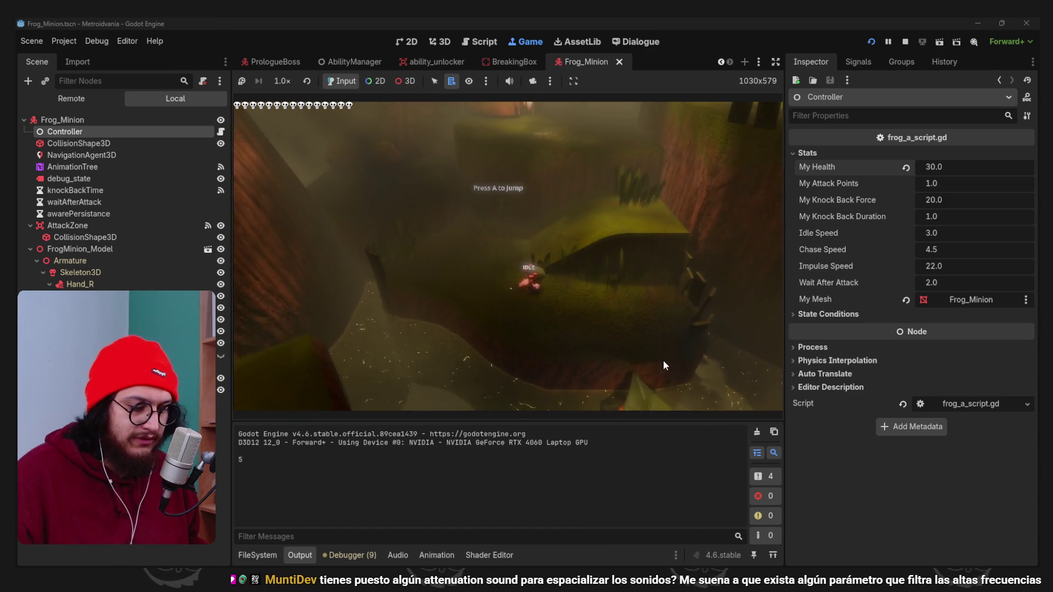
{"action": "key", "text": "F8"}
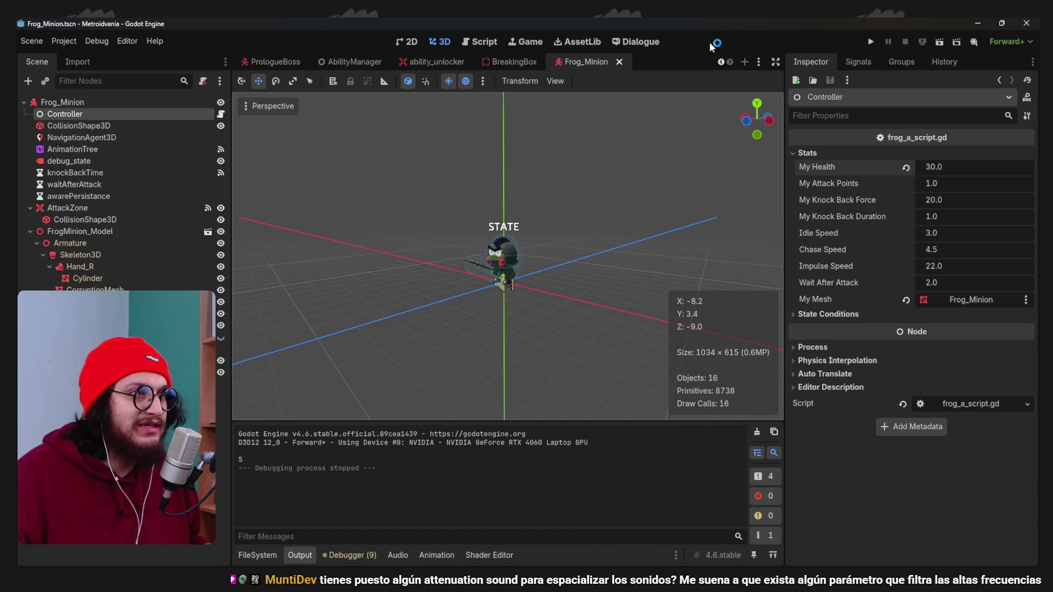
In the player scene, put the AudioListener3D at position (0, 6, 0) and run the game.
{"action": "left_click", "coordinate": [762, 61]}
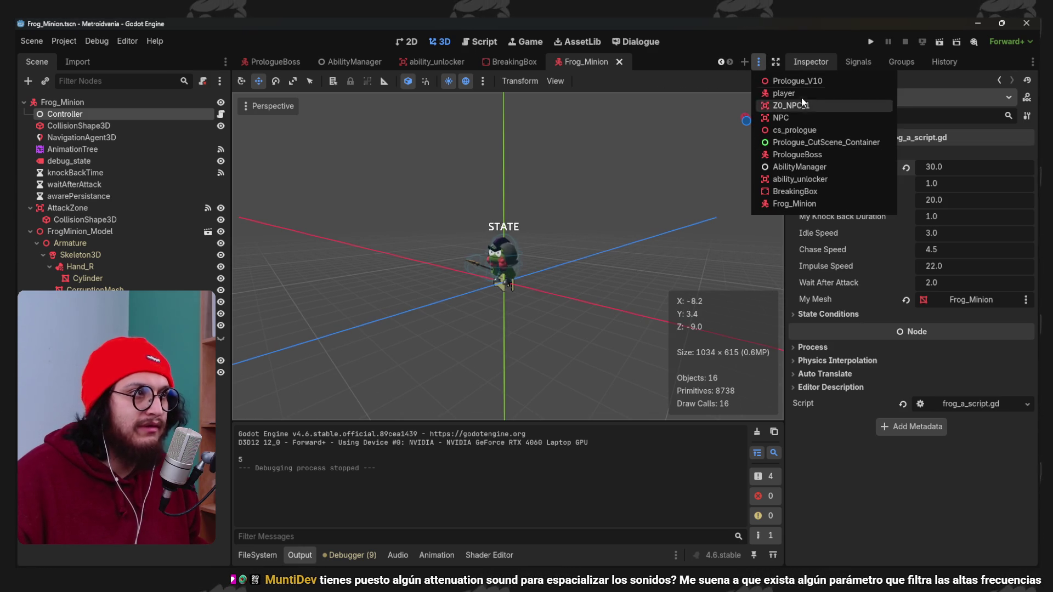
{"action": "left_click", "coordinate": [799, 94]}
{"action": "scroll", "coordinate": [547, 163], "scroll_direction": "down", "scroll_amount": 3}
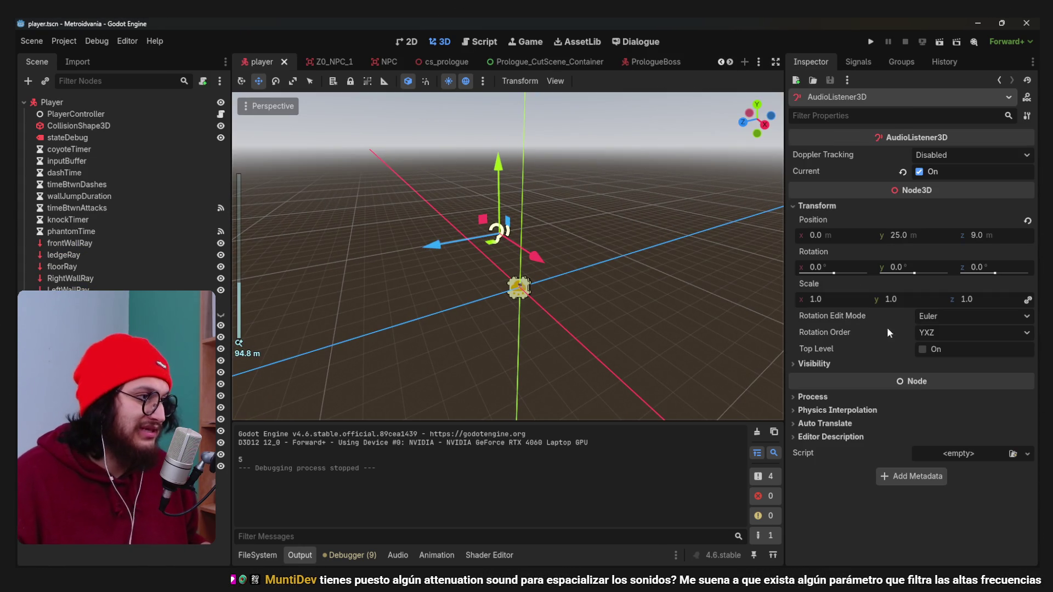
{"action": "left_click", "coordinate": [1027, 221]}
{"action": "scroll", "coordinate": [554, 292], "scroll_direction": "up", "scroll_amount": 7}
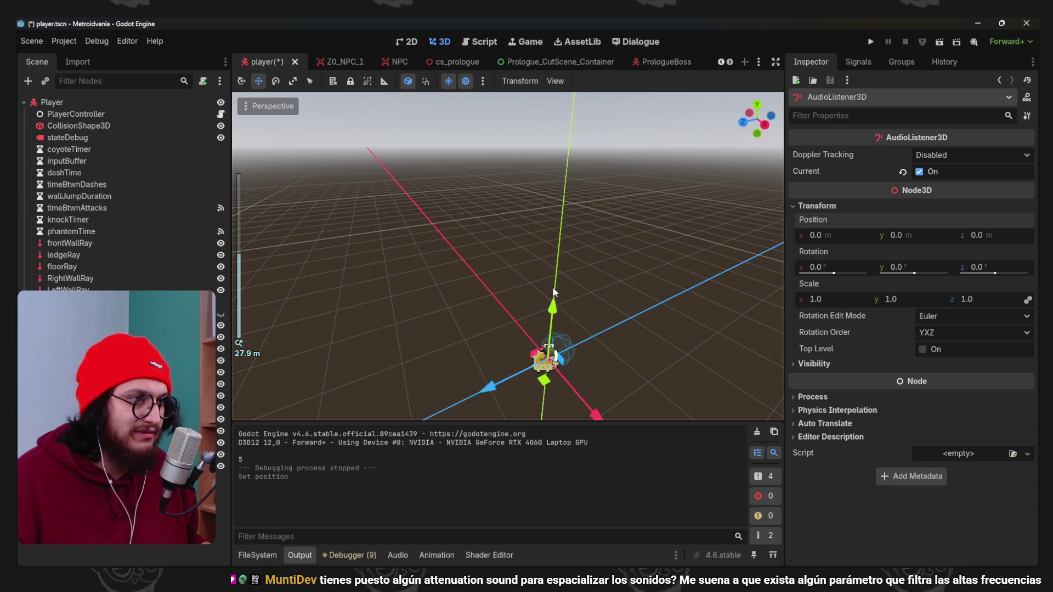
{"action": "key", "text": "F5"}
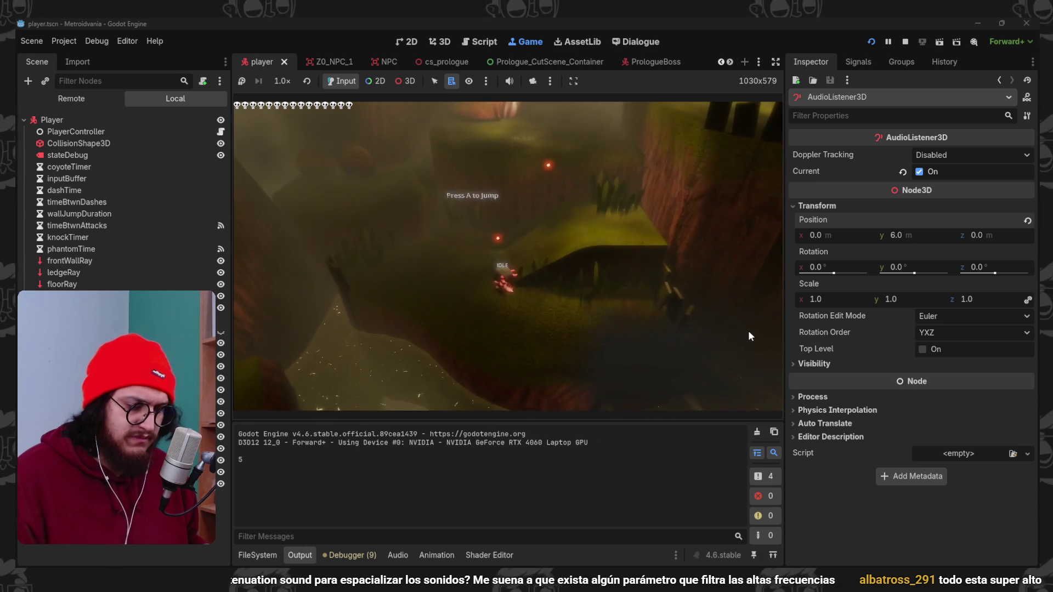
Playtest the listener raised high above the player, then lower it to Y 11 and save.
{"action": "key", "text": "F8"}
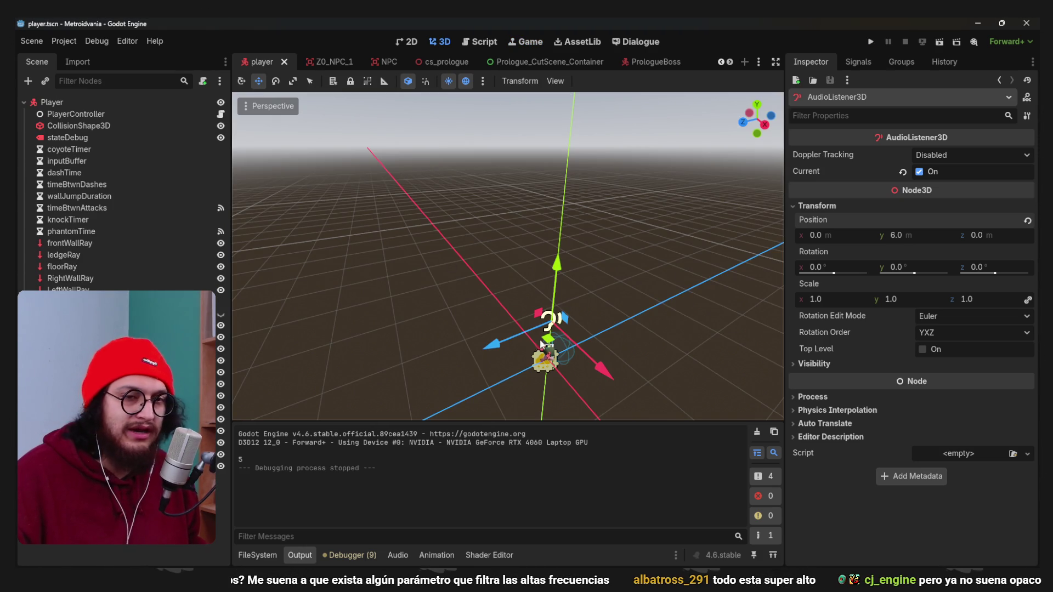
{"action": "key", "text": "KP_3"}
{"action": "left_click_drag", "start_coordinate": [533, 233], "coordinate": [533, 170]}
{"action": "key", "text": "F5"}
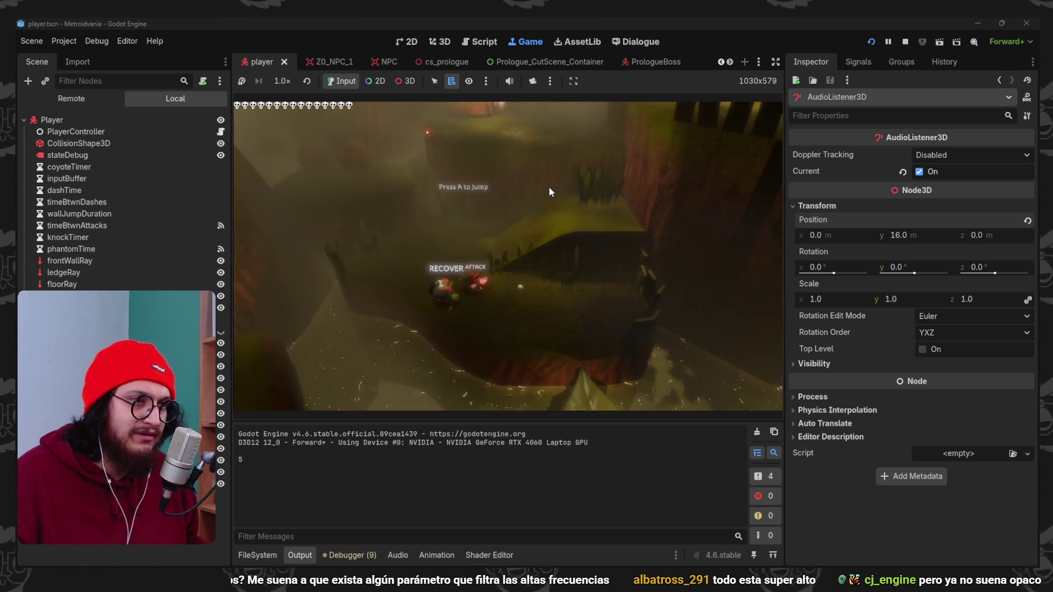
{"action": "key", "text": "F8"}
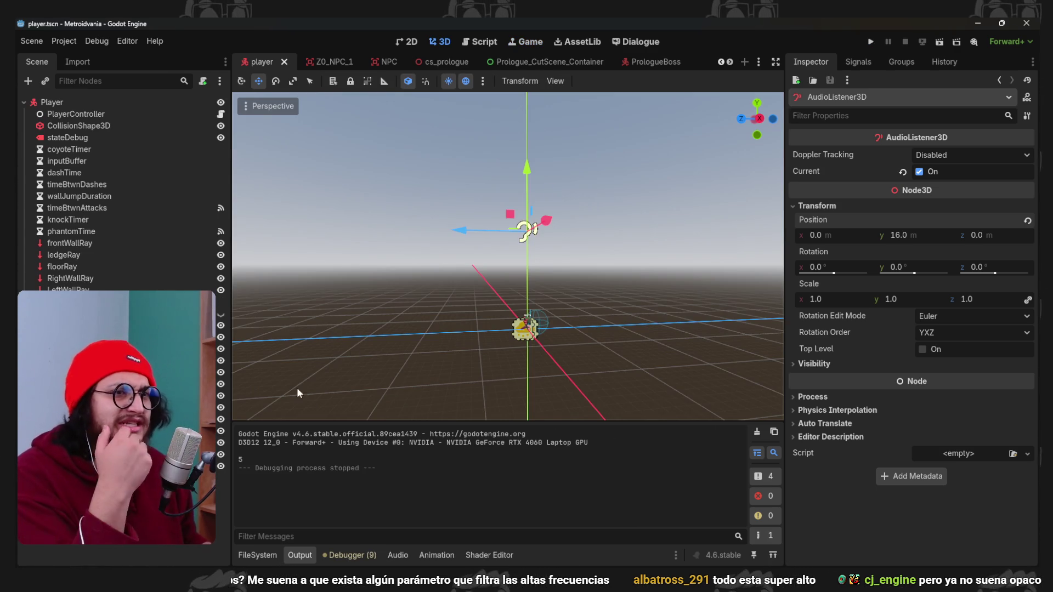
{"action": "left_click_drag", "start_coordinate": [541, 170], "coordinate": [541, 202]}
{"action": "key", "text": "ctrl+s"}
{"action": "left_click", "coordinate": [952, 158]}
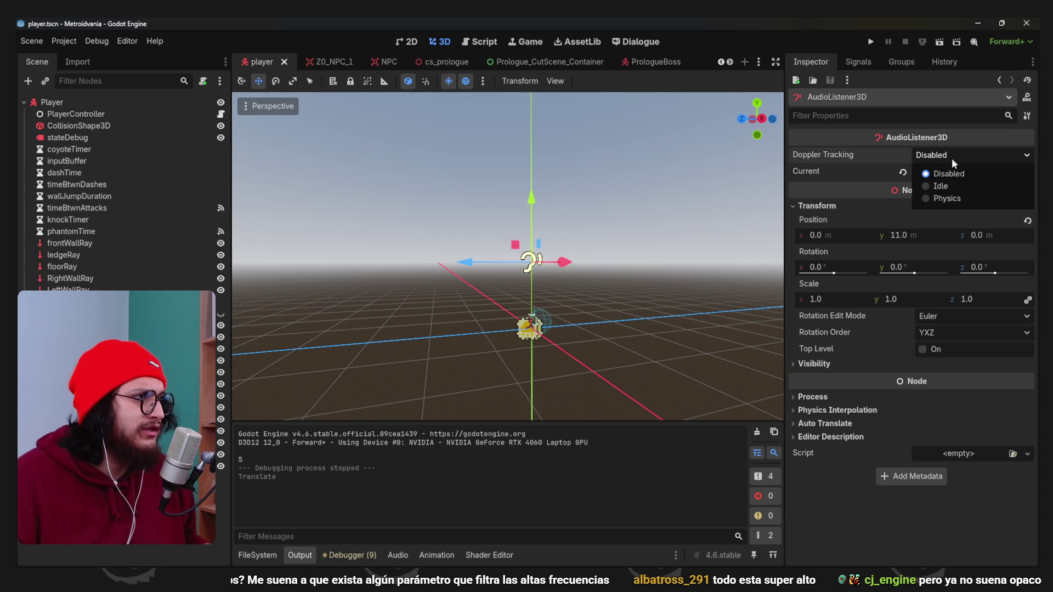
Set the listener's Doppler Tracking to Idle and start the game to test it.
{"action": "left_click", "coordinate": [946, 156]}
{"action": "mouse_move", "coordinate": [829, 154]}
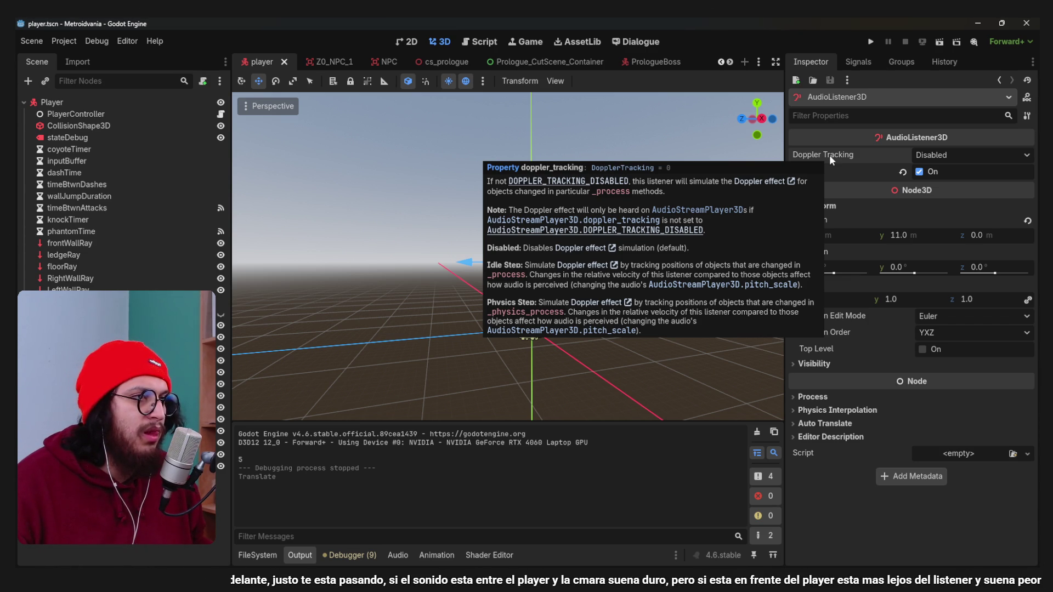
{"action": "left_click", "coordinate": [943, 158]}
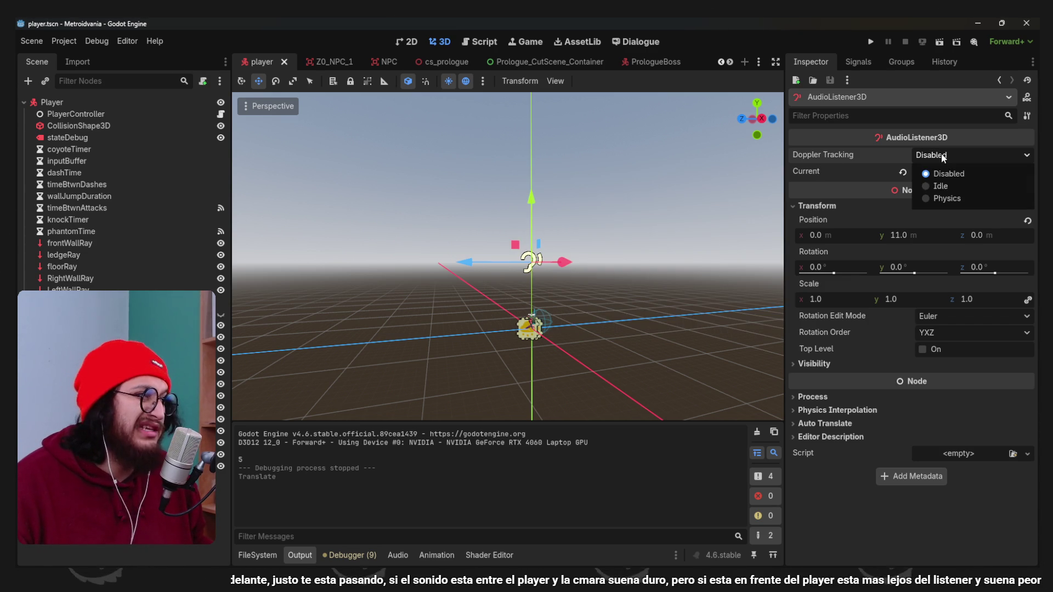
{"action": "left_click", "coordinate": [949, 189]}
{"action": "left_click", "coordinate": [871, 41]}
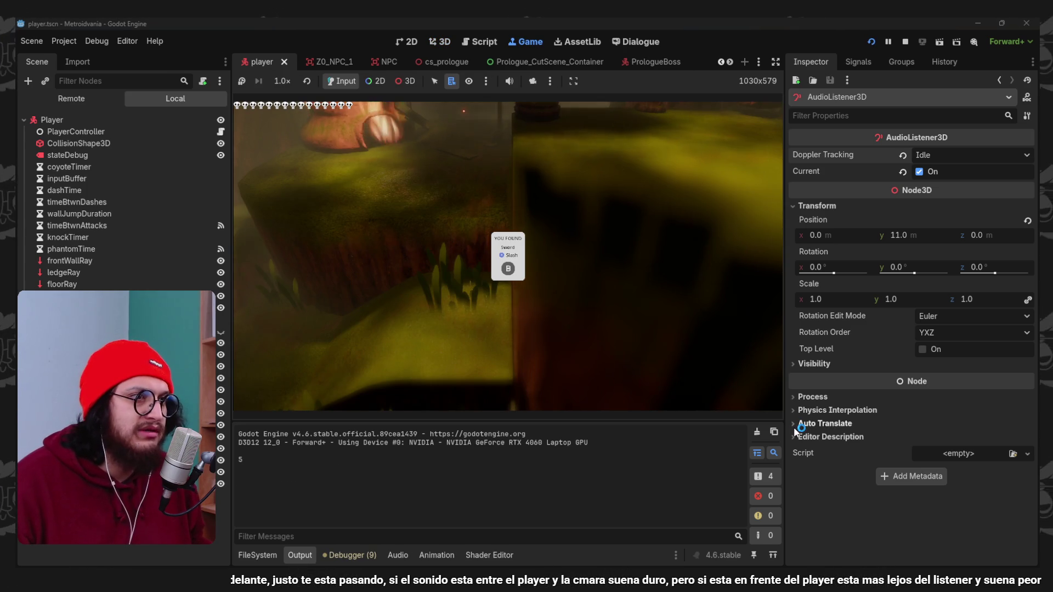
{"action": "left_click", "coordinate": [576, 295]}
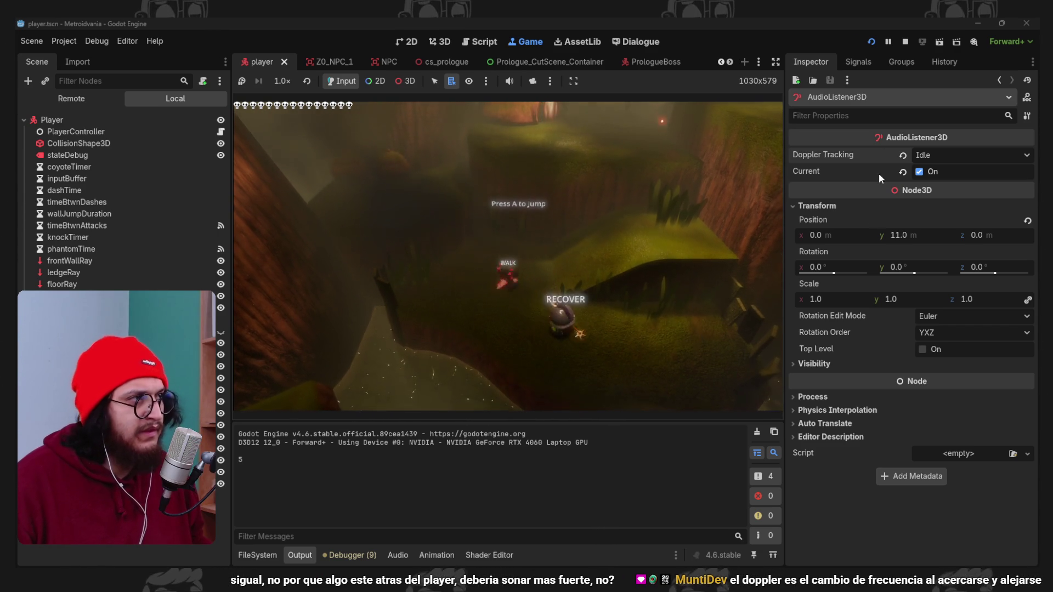
Stop the playtest after fighting through the level.
{"action": "left_click", "coordinate": [905, 43]}
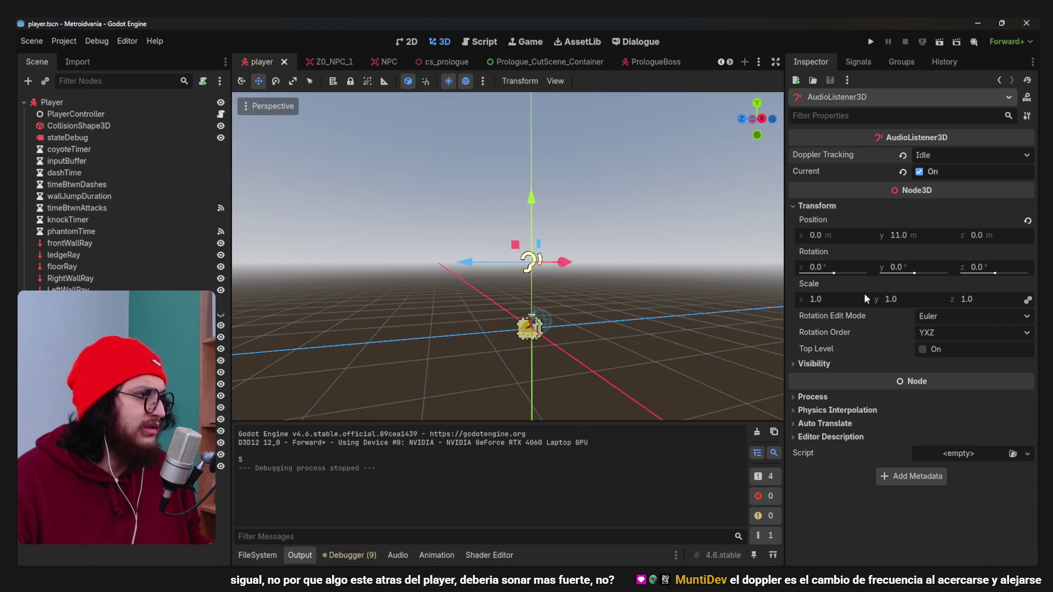
Set the AudioListener3D's Position Y to 25.
{"action": "left_click", "coordinate": [906, 235]}
{"action": "type", "text": "25"}
{"action": "key", "text": "Return"}
Playtest with the higher listener, stop the run, and open the AudioListener3D class reference.
{"action": "key", "text": "F5"}
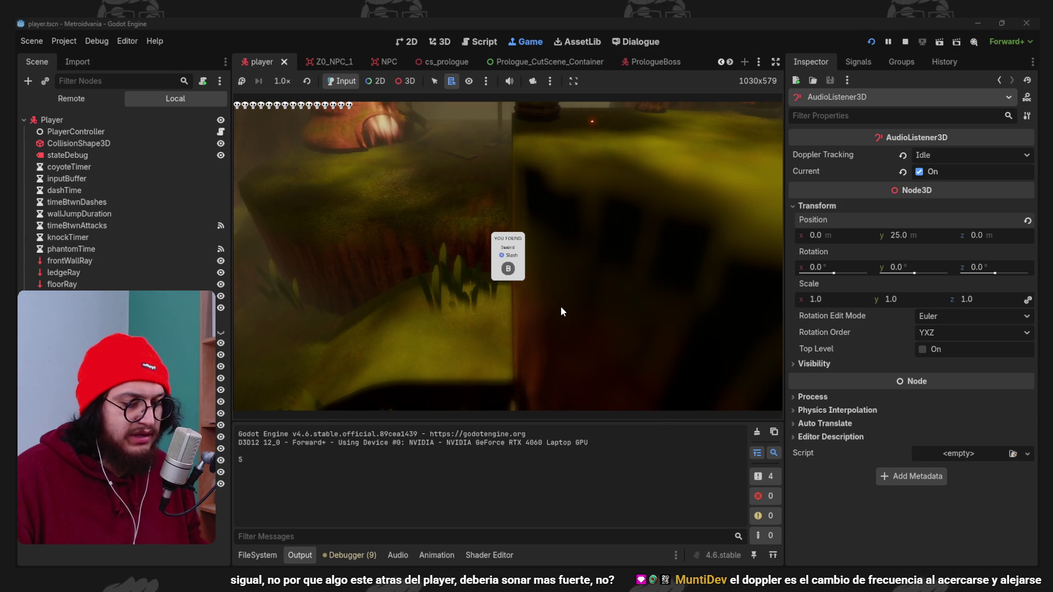
{"action": "left_click", "coordinate": [560, 311]}
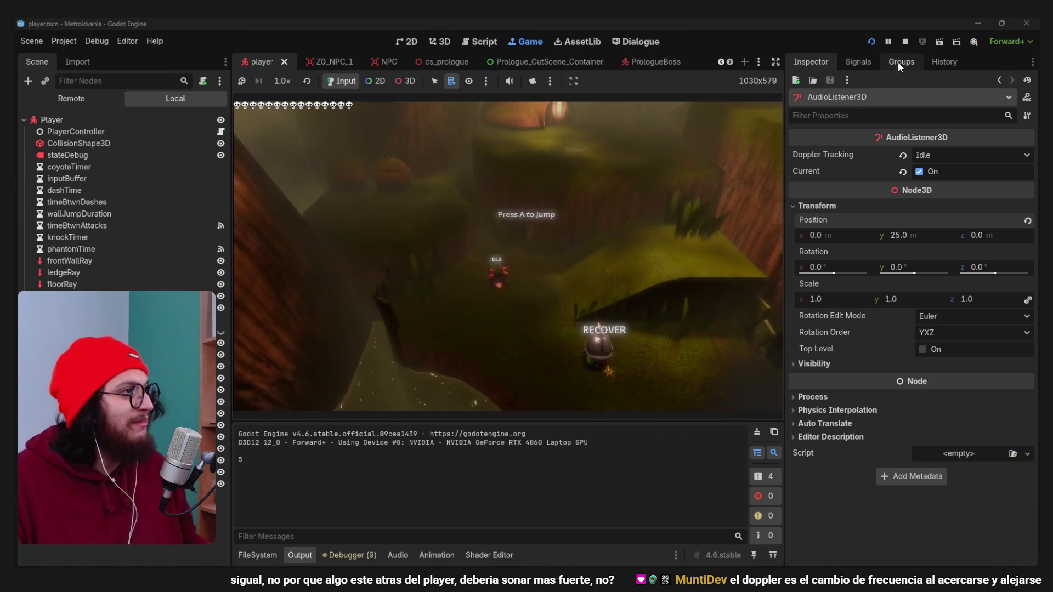
{"action": "left_click", "coordinate": [905, 42]}
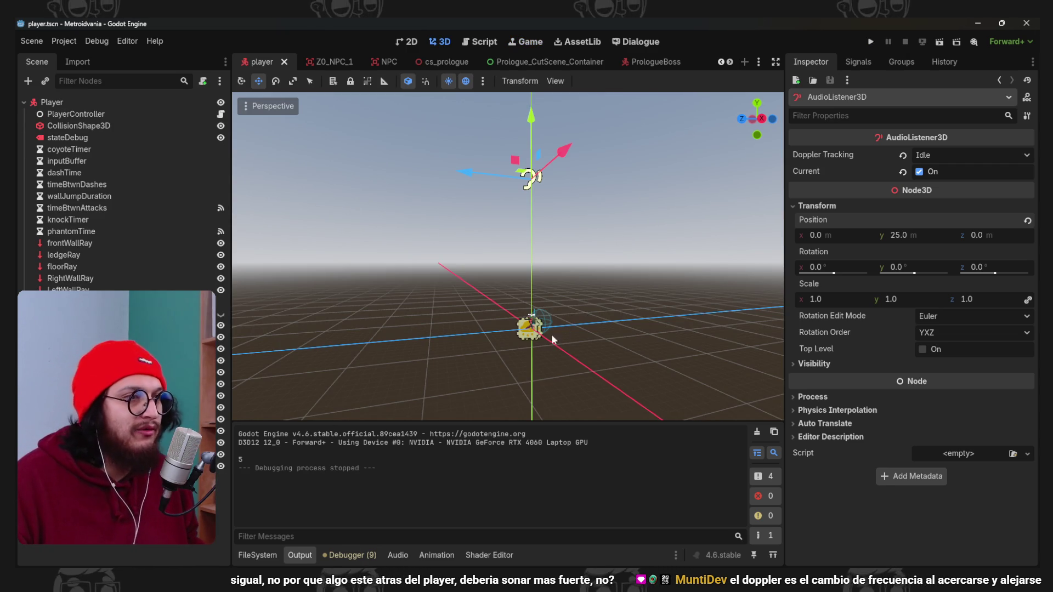
{"action": "left_click", "coordinate": [1027, 96]}
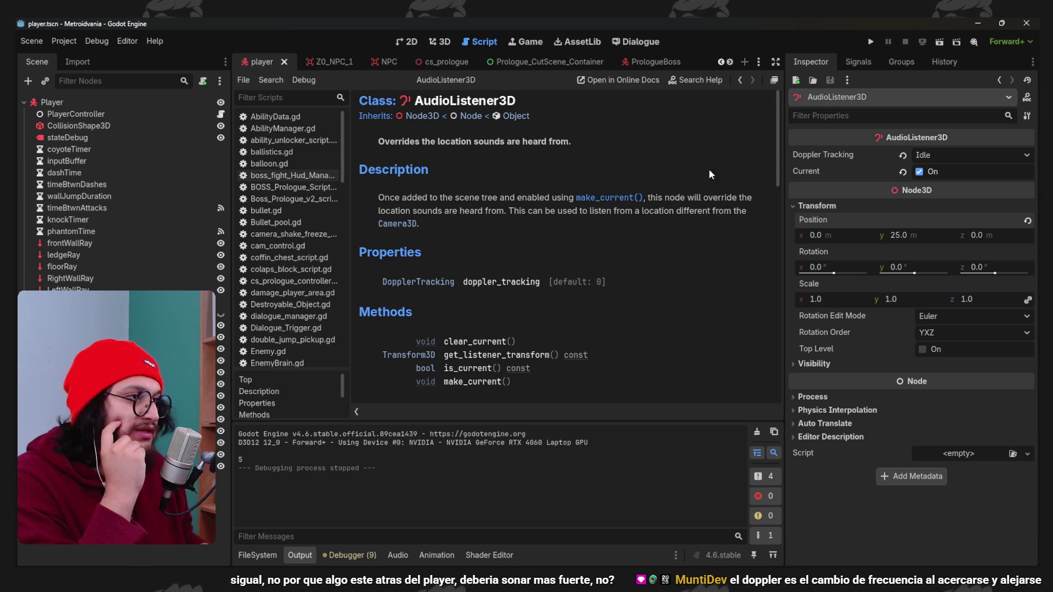
{"action": "scroll", "coordinate": [639, 274], "scroll_direction": "down", "scroll_amount": 2}
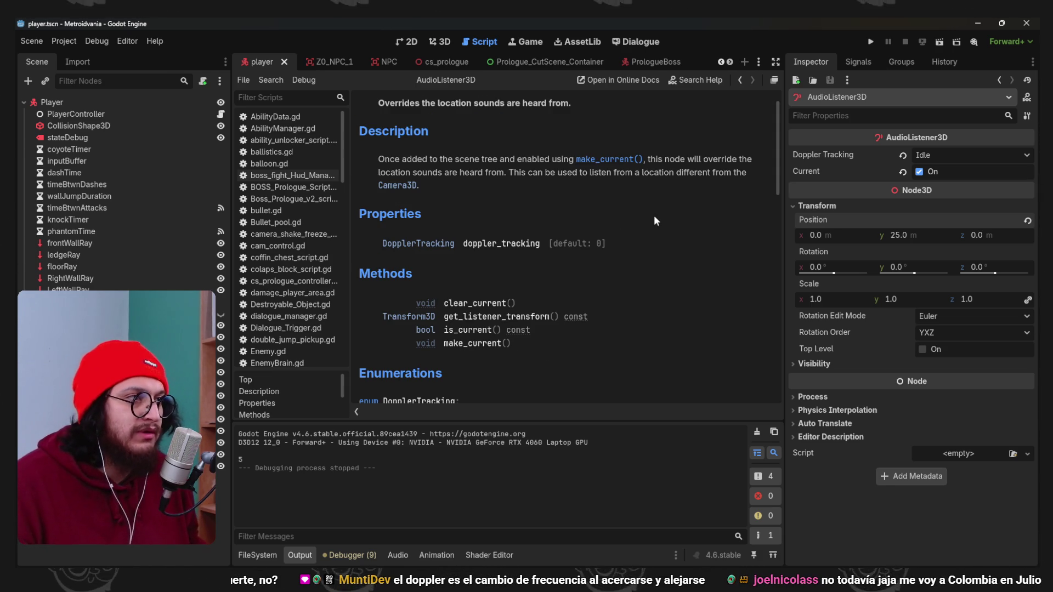
{"action": "scroll", "coordinate": [635, 214], "scroll_direction": "down", "scroll_amount": 2}
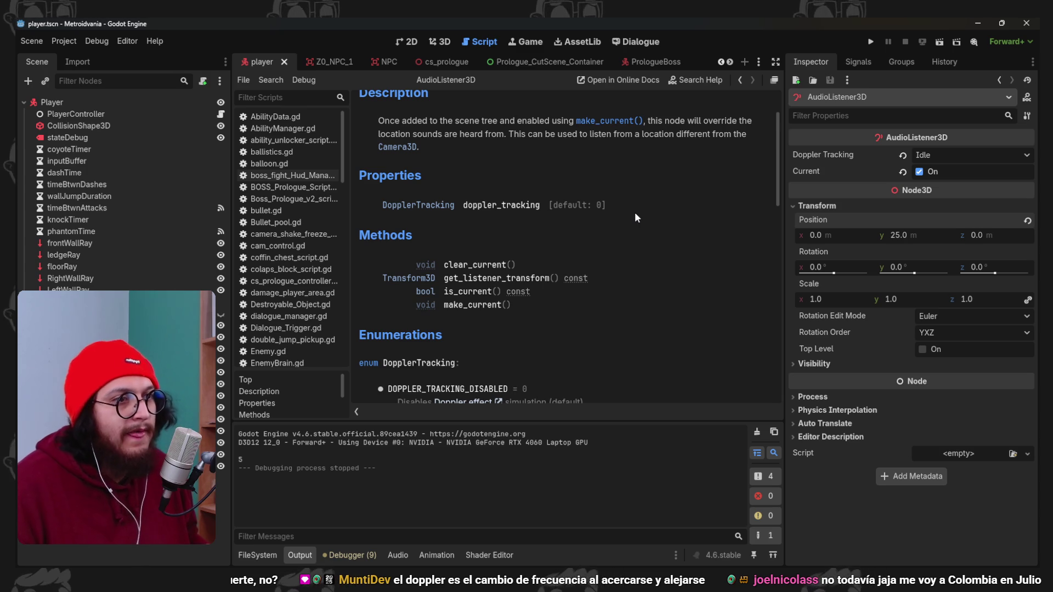
{"action": "scroll", "coordinate": [635, 217], "scroll_direction": "down", "scroll_amount": 2}
{"action": "scroll", "coordinate": [635, 217], "scroll_direction": "down", "scroll_amount": 10}
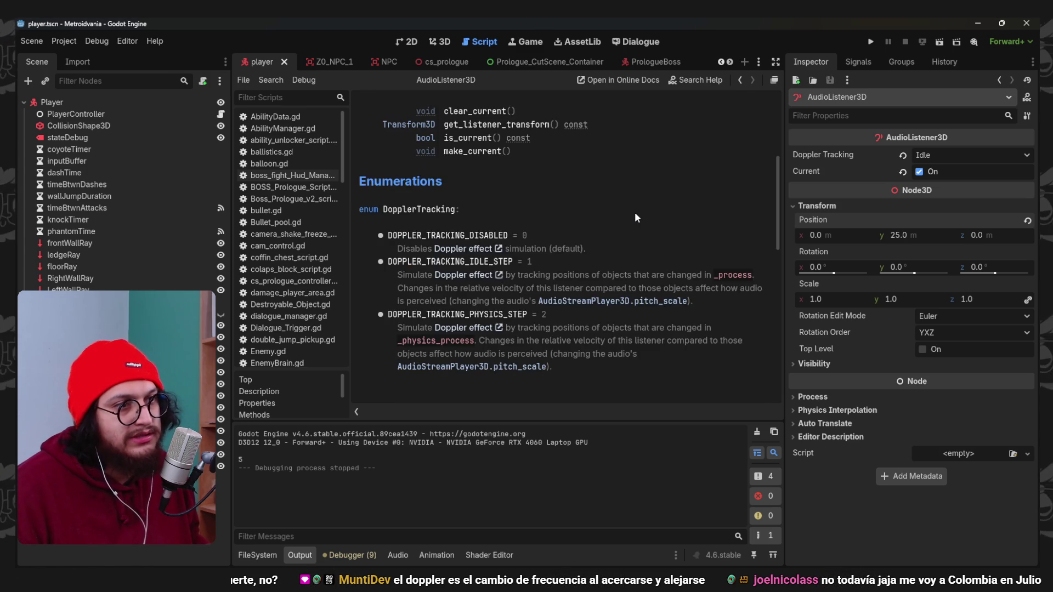
{"action": "scroll", "coordinate": [633, 212], "scroll_direction": "up", "scroll_amount": 15}
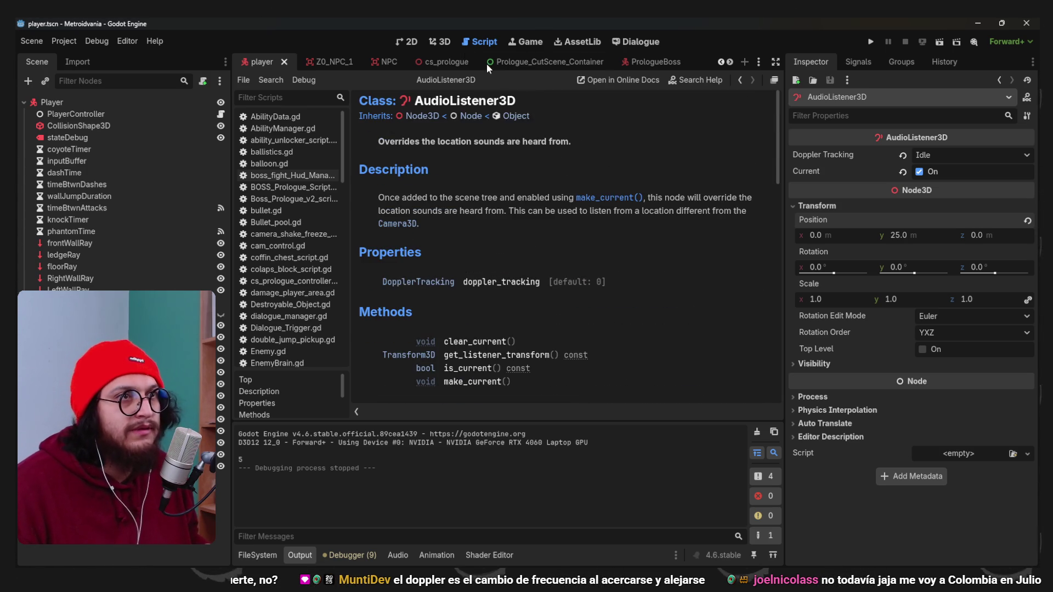
{"action": "left_click", "coordinate": [439, 41]}
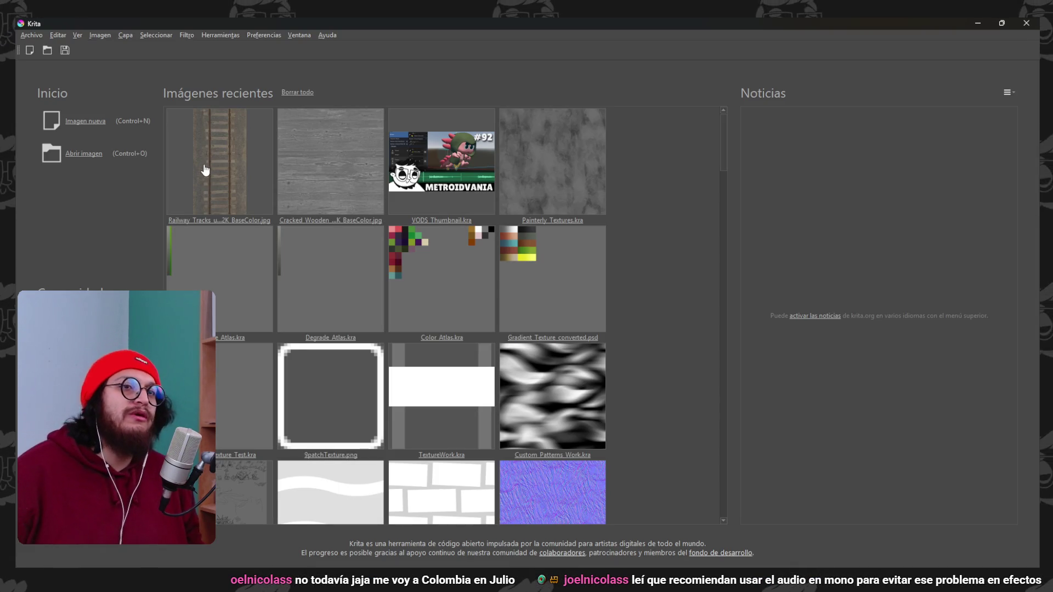
Create a new blank Krita canvas and shrink the brush to a fine line.
{"action": "left_click", "coordinate": [107, 132]}
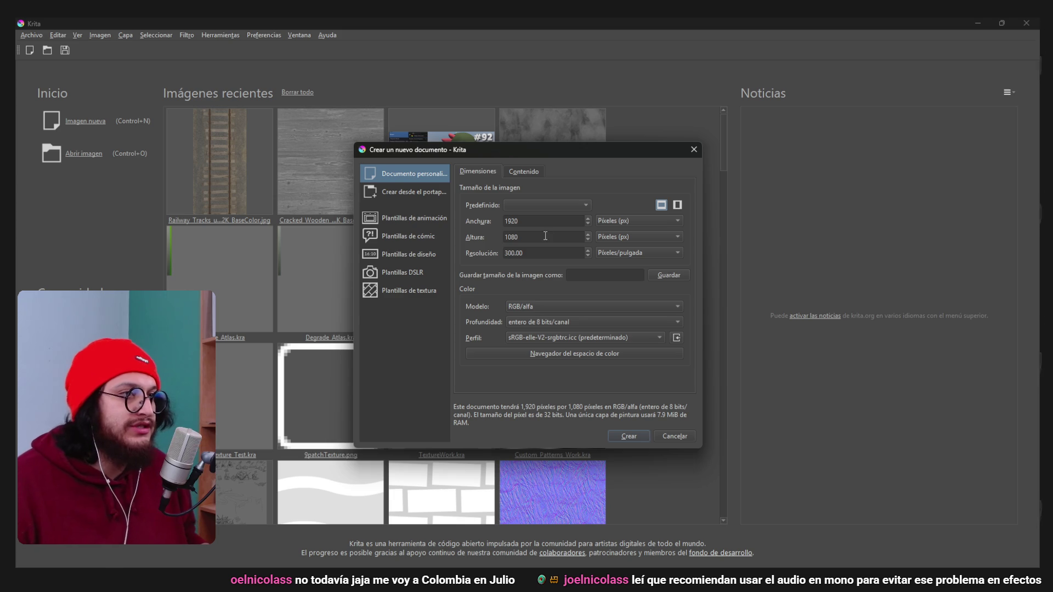
{"action": "left_click", "coordinate": [617, 435]}
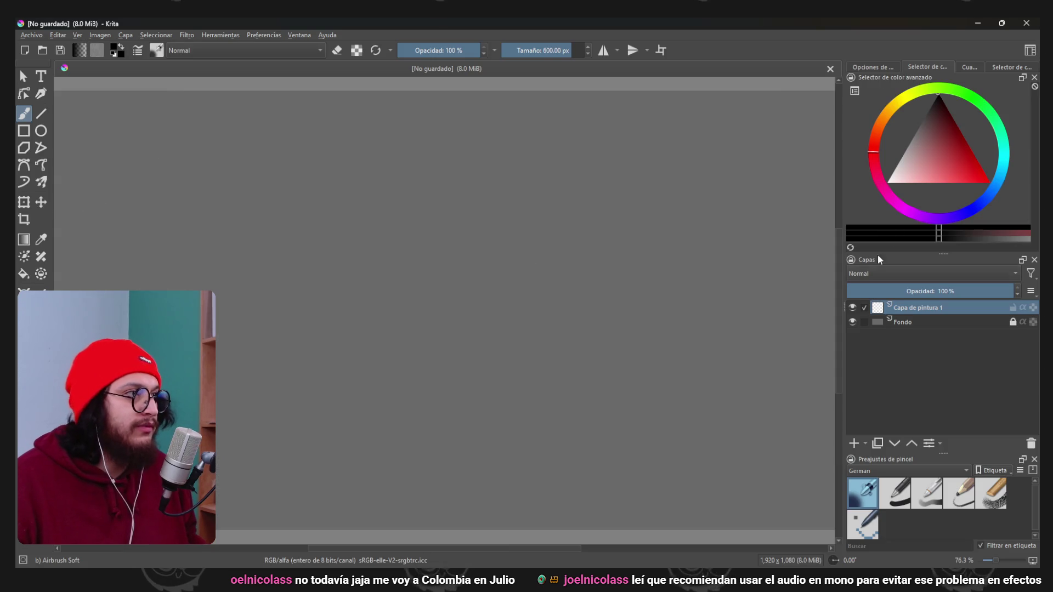
{"action": "key", "text": "bracketleft"}
{"action": "key", "text": "bracketleft"}
{"action": "key", "text": "bracketleft"}
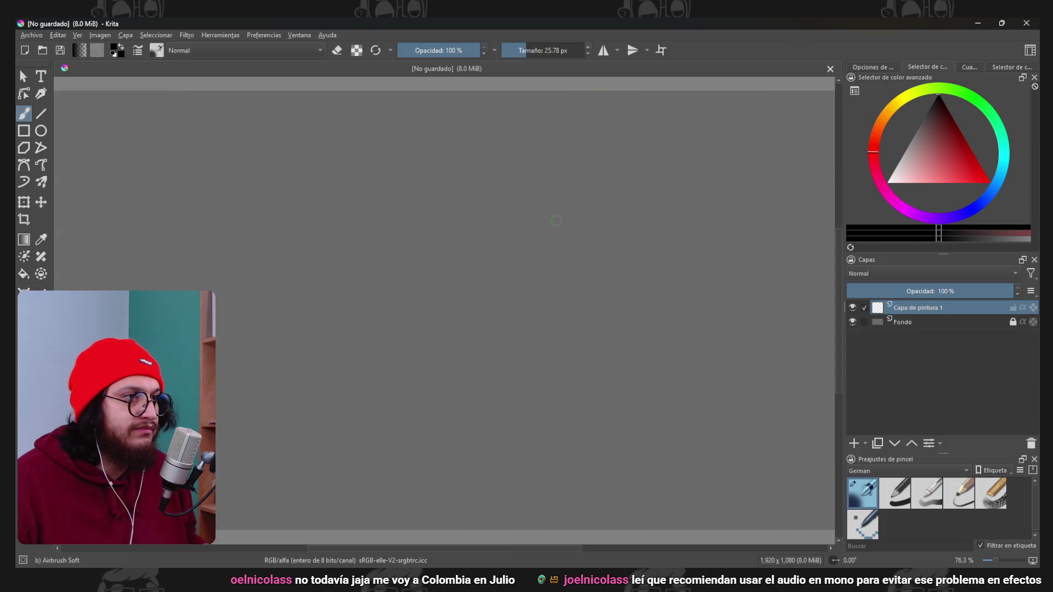
{"action": "left_click_drag", "start_coordinate": [453, 277], "coordinate": [588, 334]}
{"action": "key", "text": "ctrl+z"}
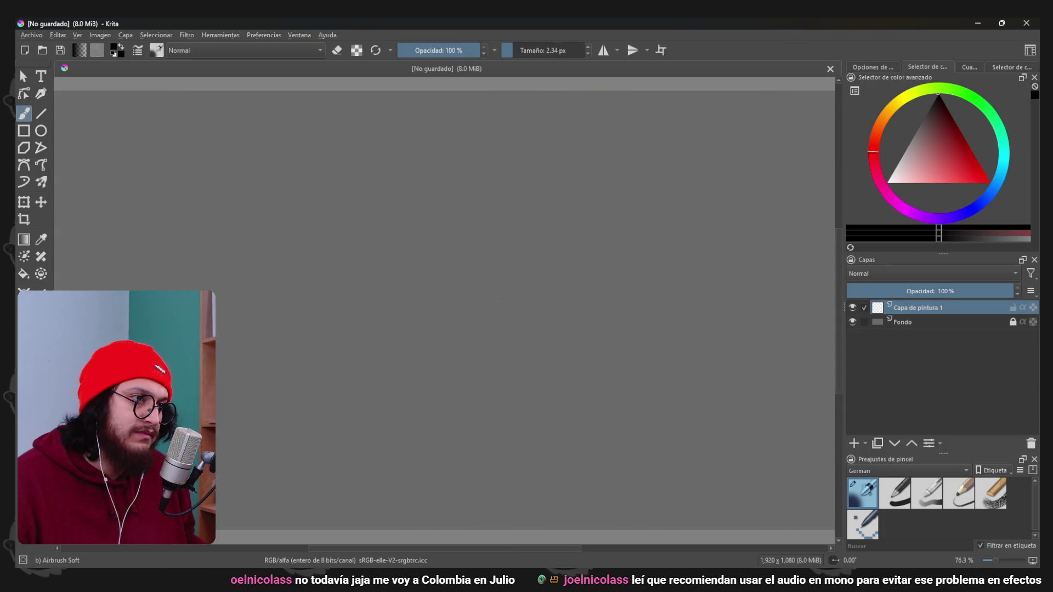
{"action": "left_click_drag", "start_coordinate": [496, 299], "coordinate": [552, 346]}
{"action": "key", "text": "ctrl+z"}
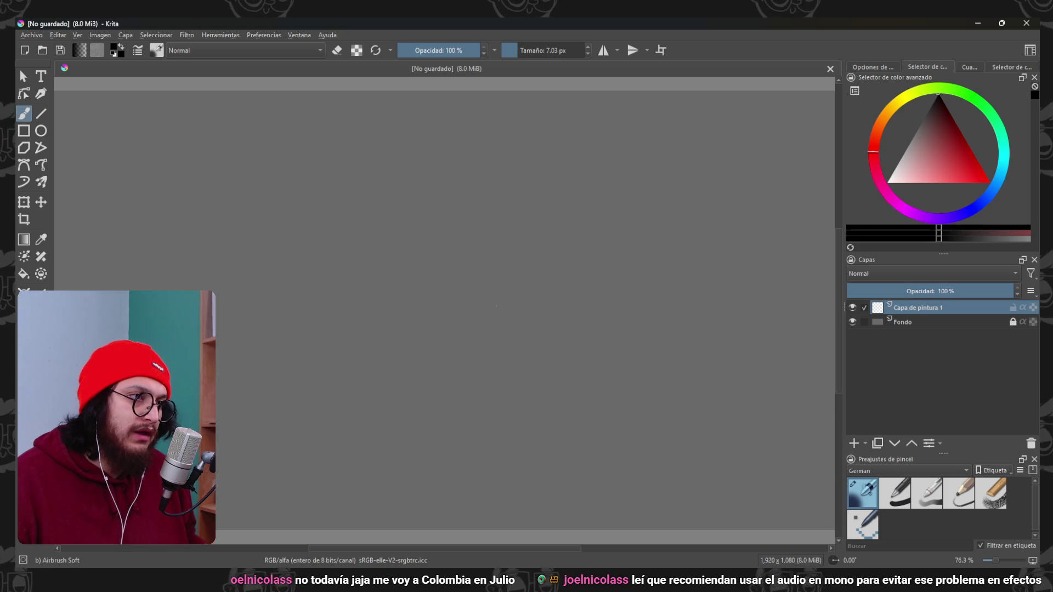
Sketch a small round-headed figure and a triangle, zoom out to 50%, and return to Godot.
{"action": "mouse_move", "coordinate": [477, 307]}
{"action": "left_mouse_down"}
{"action": "mouse_move", "coordinate": [488, 336]}
{"action": "mouse_move", "coordinate": [478, 307]}
{"action": "left_mouse_up"}
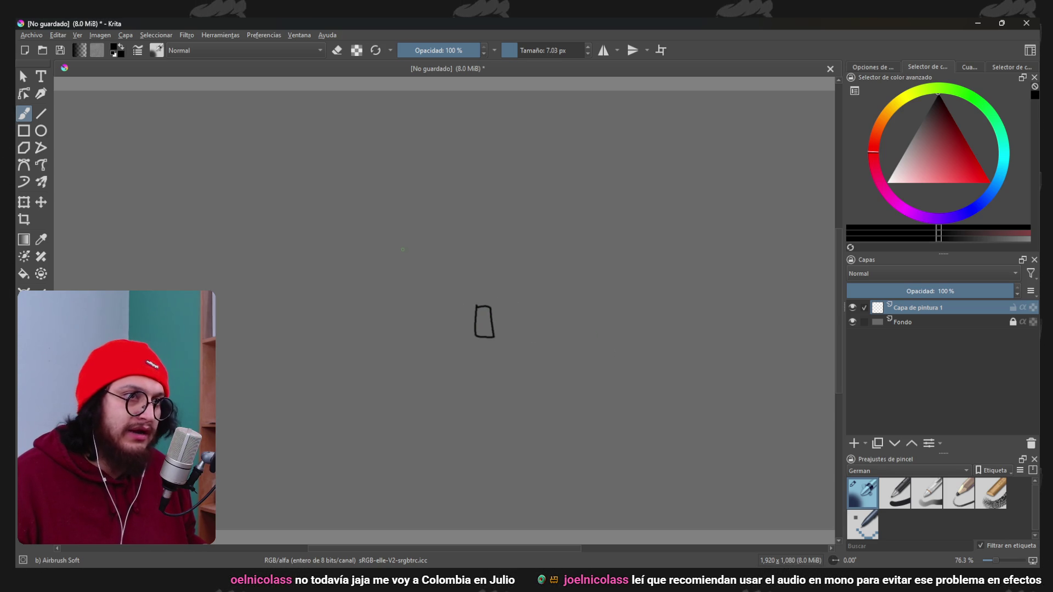
{"action": "left_click_drag", "start_coordinate": [234, 169], "coordinate": [248, 158]}
{"action": "key", "text": "1"}
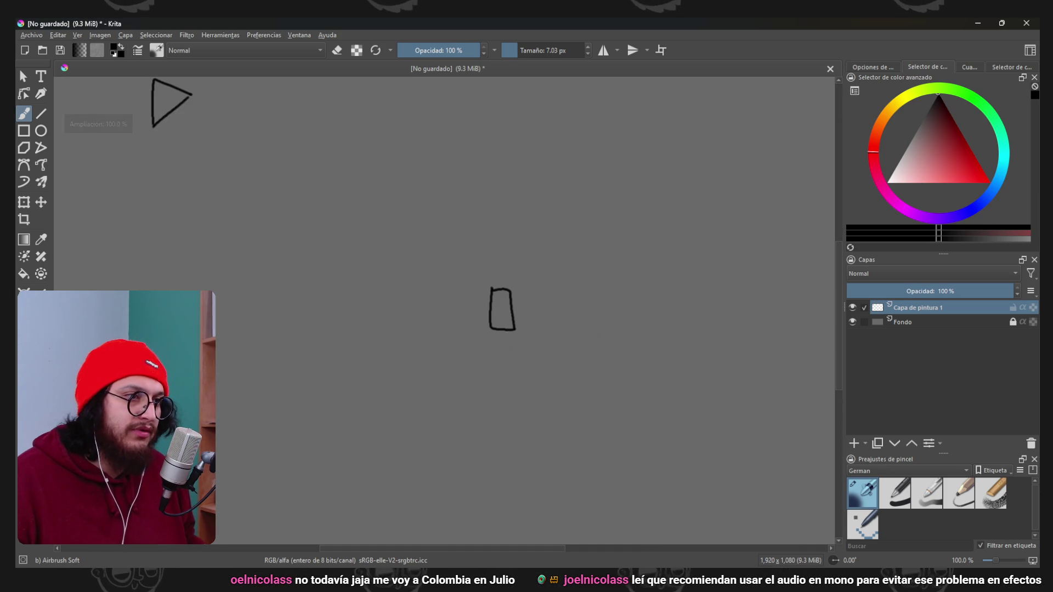
{"action": "left_click_drag", "start_coordinate": [503, 254], "coordinate": [502, 284]}
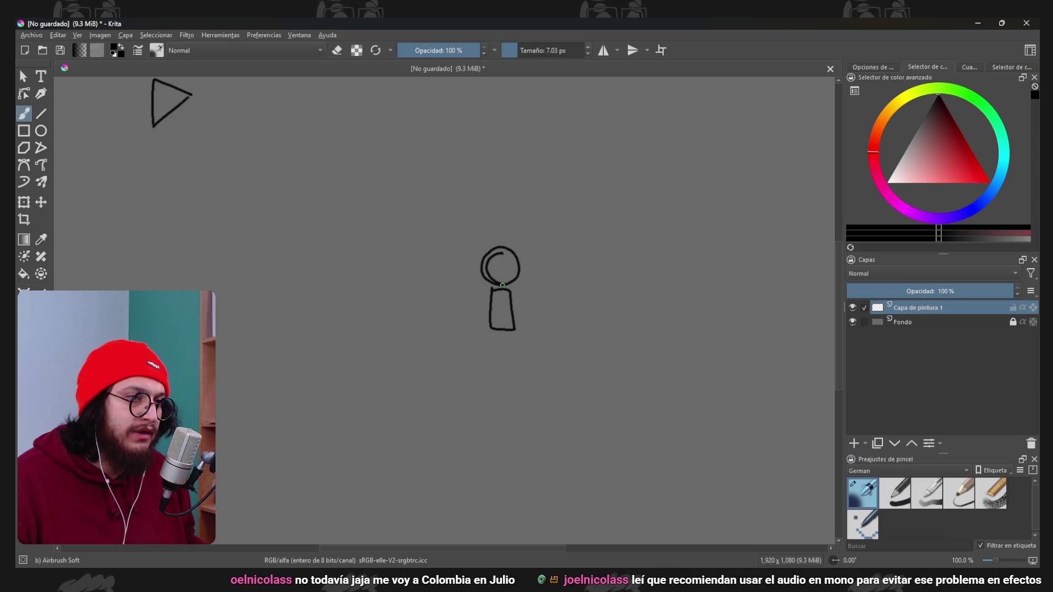
{"action": "key", "text": "minus"}
{"action": "key", "text": "minus"}
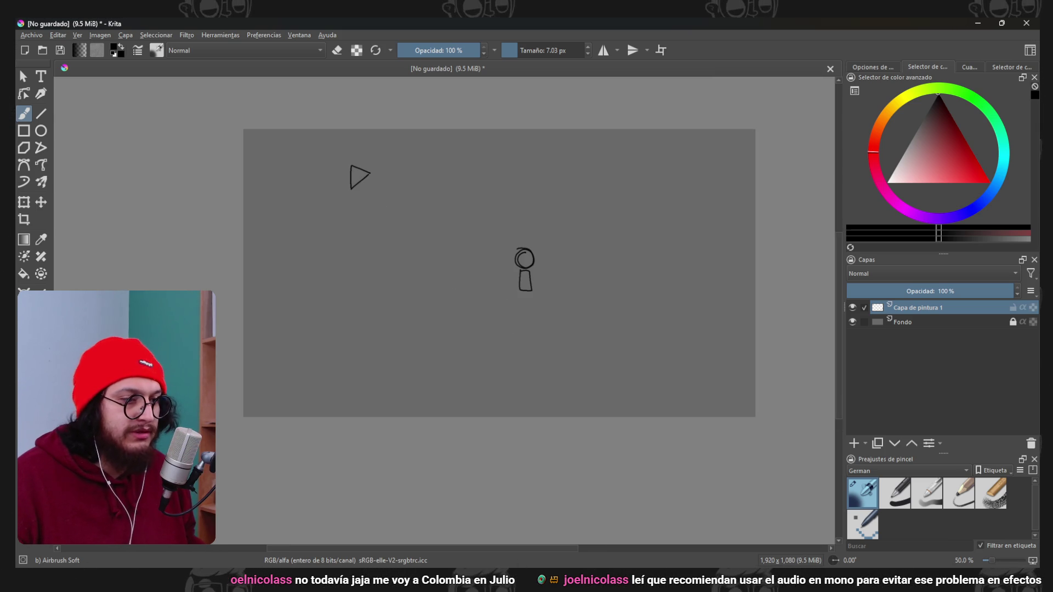
{"action": "key", "text": "alt+Tab"}
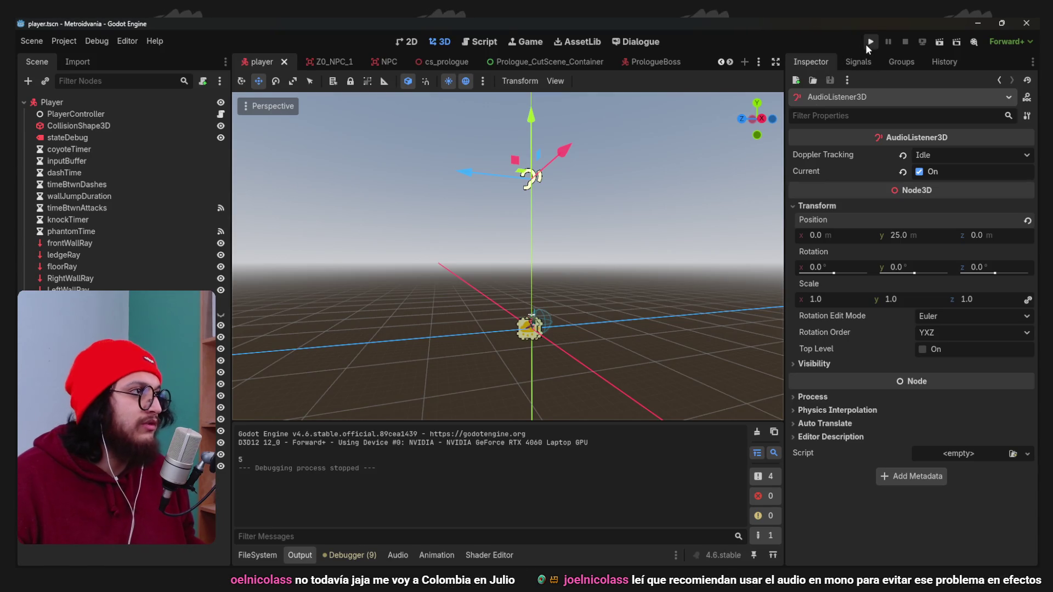
Run the game, snip its view to the clipboard, stop it and return to Krita.
{"action": "left_click", "coordinate": [869, 43]}
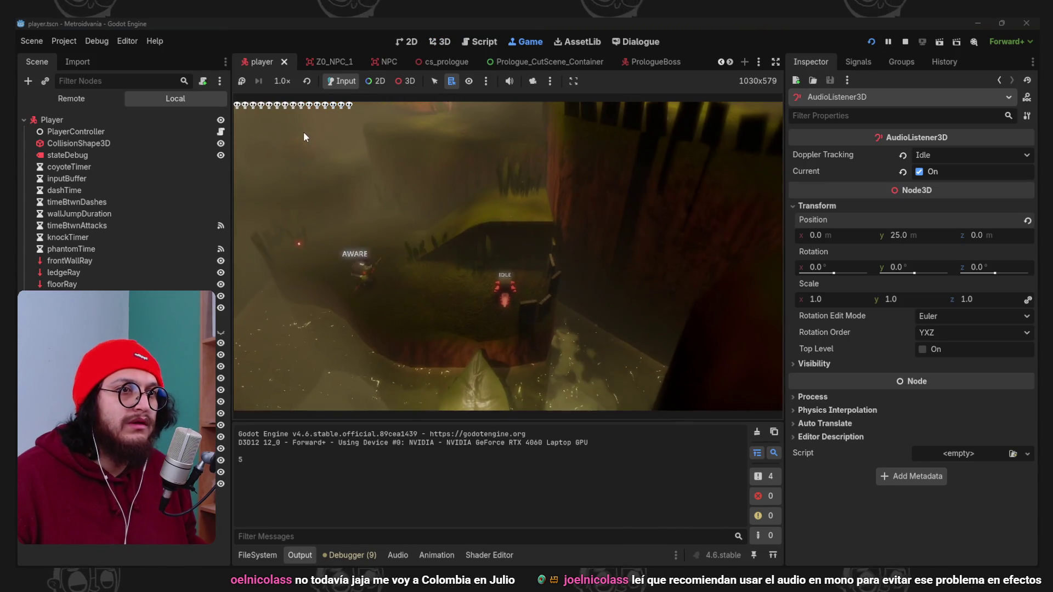
{"action": "key", "text": "super+shift+s"}
{"action": "mouse_move", "coordinate": [235, 100]}
{"action": "left_mouse_down"}
{"action": "mouse_move", "coordinate": [412, 244]}
{"action": "mouse_move", "coordinate": [781, 410]}
{"action": "left_mouse_up"}
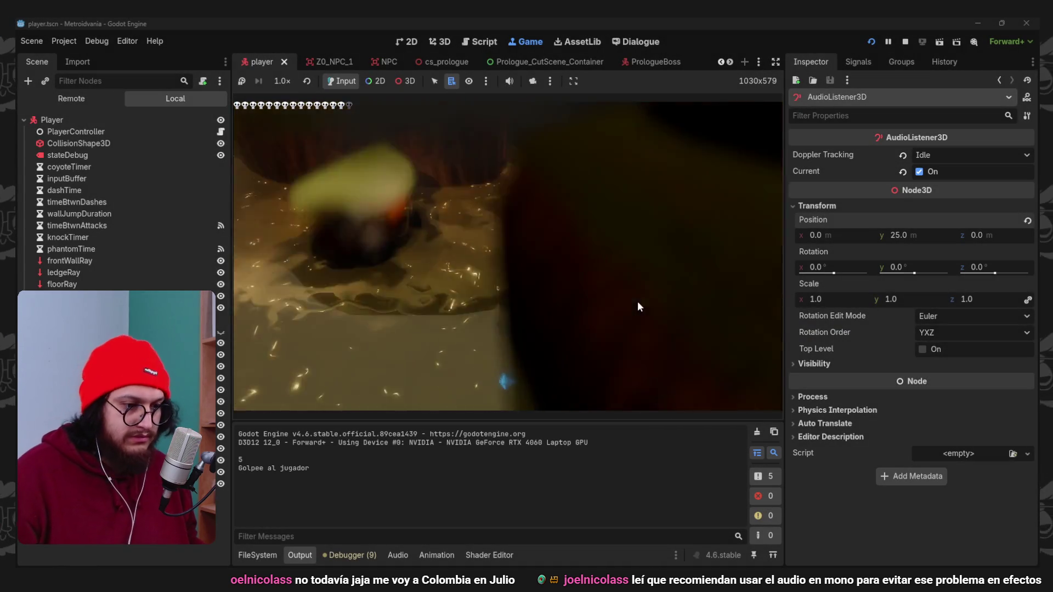
{"action": "key", "text": "F8"}
{"action": "key", "text": "alt+Tab"}
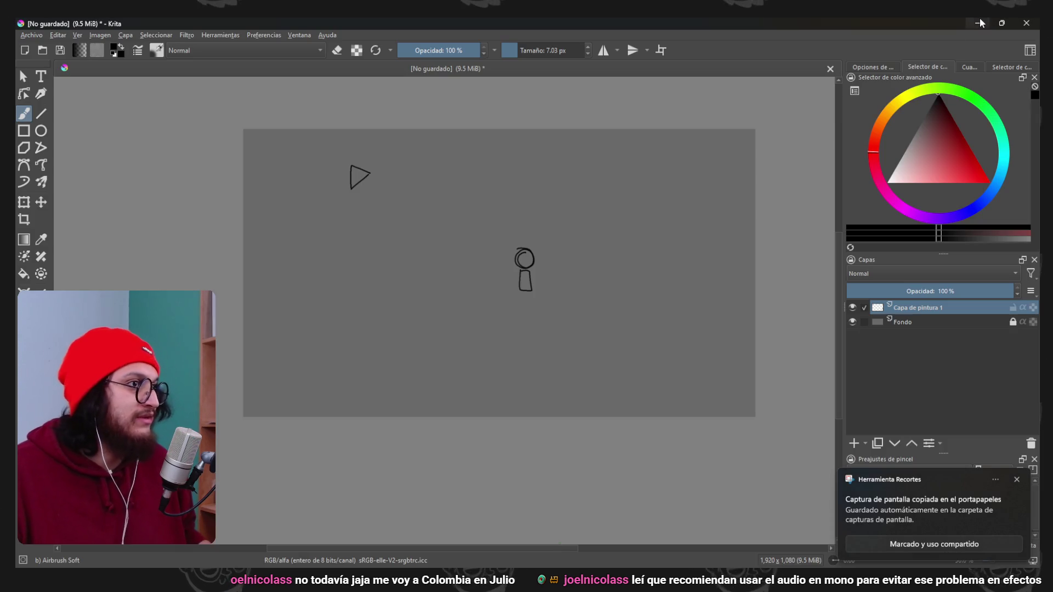
Paste the game screenshot scaled to fill the canvas, then add a new layer for red brush annotations.
{"action": "key", "text": "ctrl+v"}
{"action": "key", "text": "ctrl+t"}
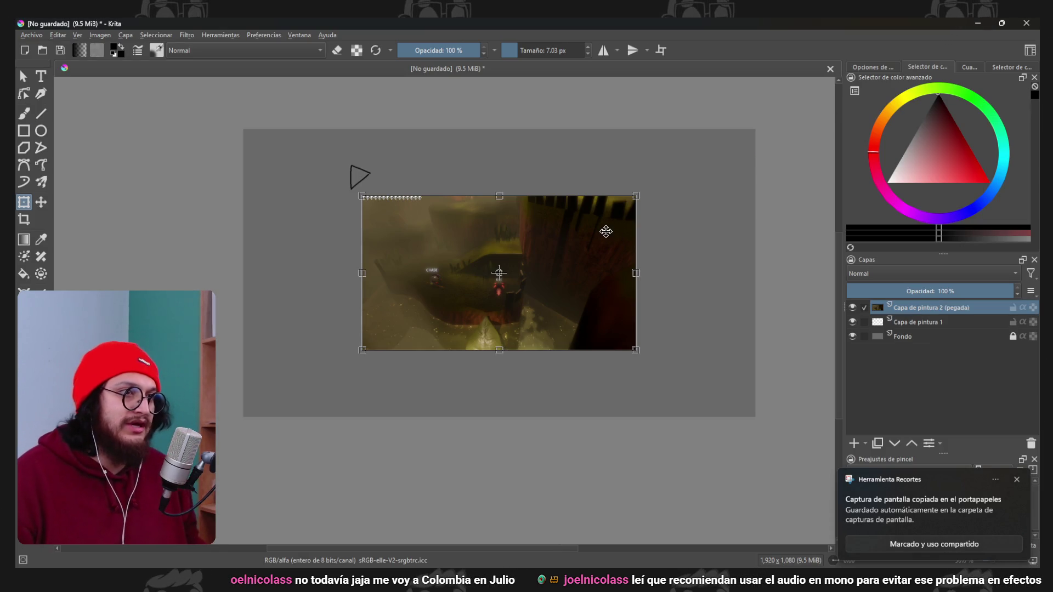
{"action": "left_click_drag", "start_coordinate": [636, 196], "coordinate": [763, 128]}
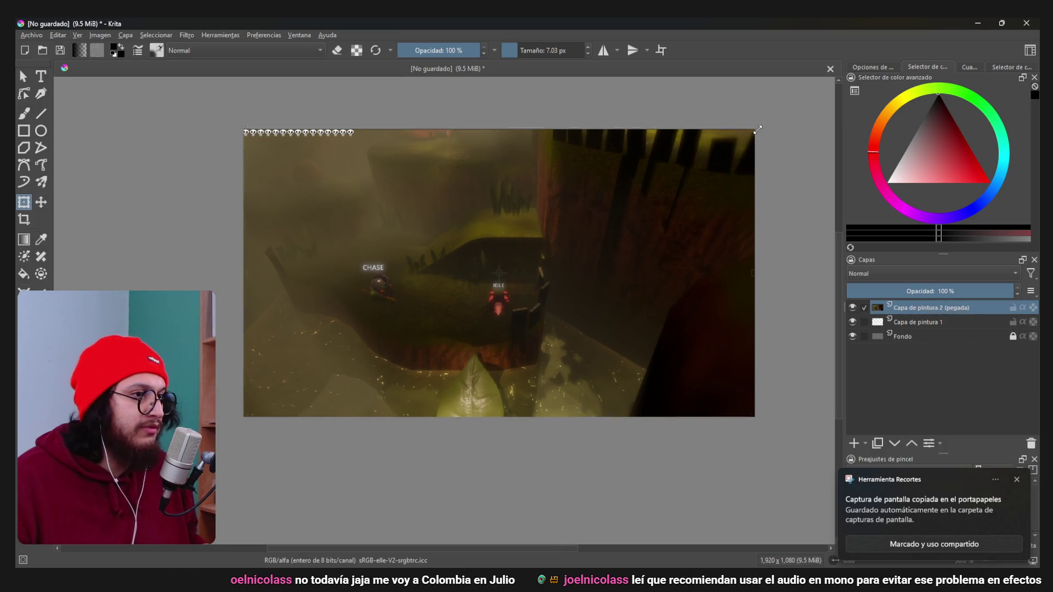
{"action": "left_click", "coordinate": [989, 182]}
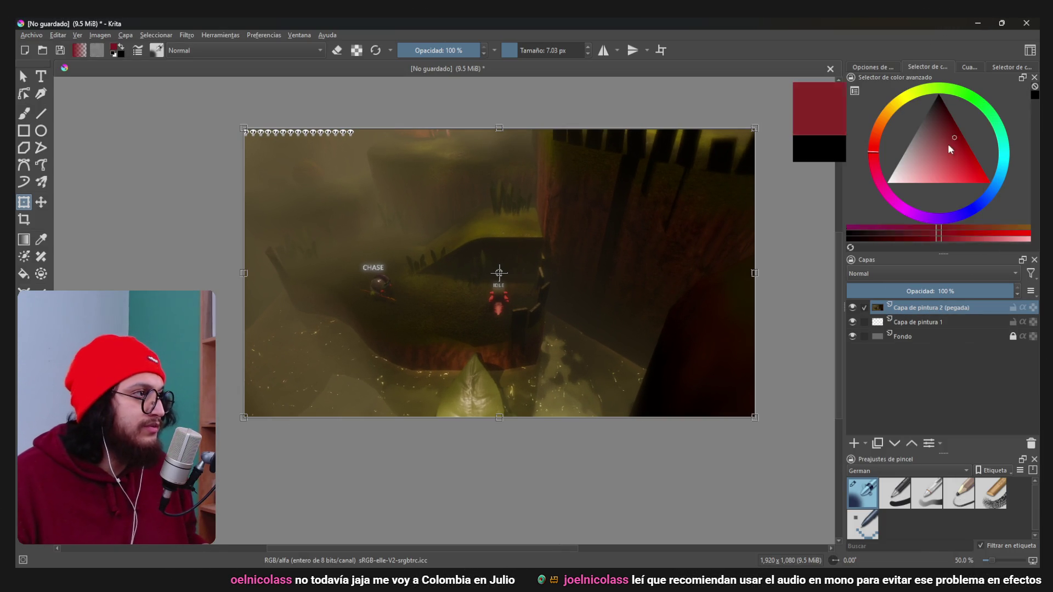
{"action": "left_click", "coordinate": [854, 443]}
{"action": "key", "text": "b"}
Circle the IDLE and CHASE enemies in red, add a circle with an arrow to the central enemy, and add loops.
{"action": "left_click_drag", "start_coordinate": [499, 292], "coordinate": [496, 293]}
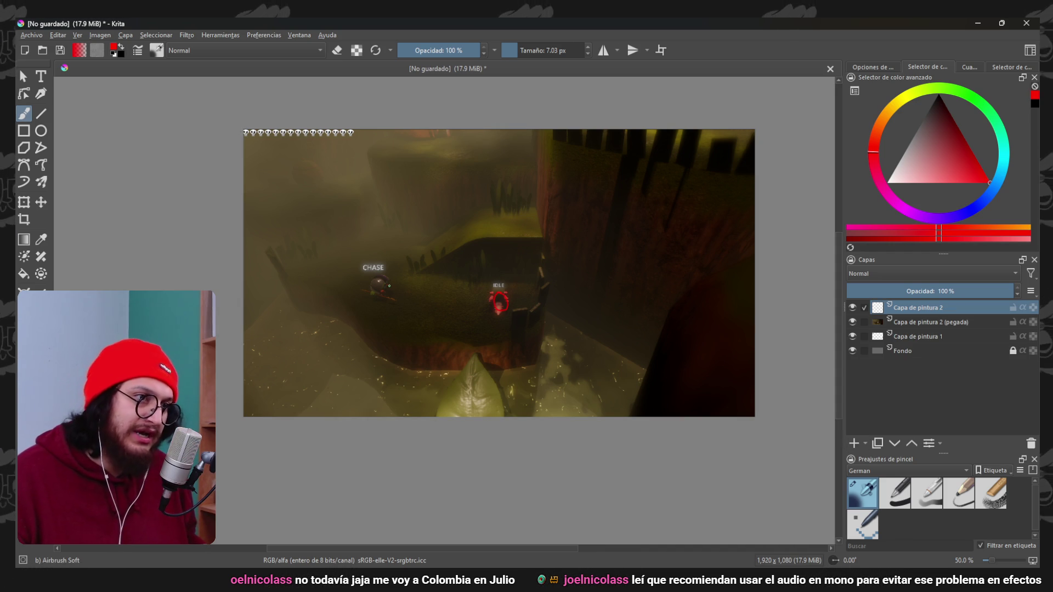
{"action": "left_click_drag", "start_coordinate": [391, 277], "coordinate": [393, 281]}
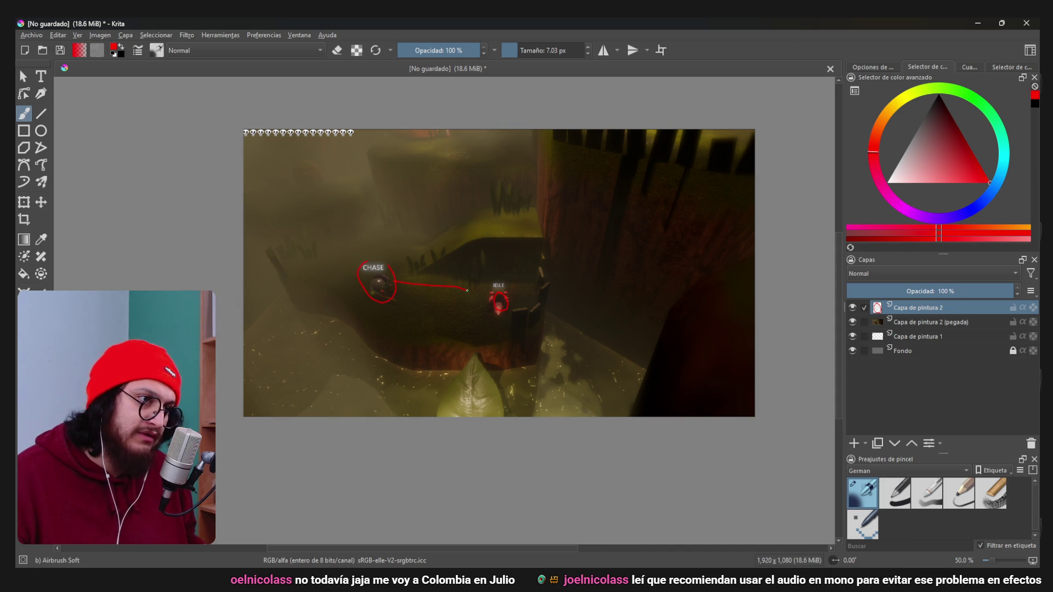
{"action": "key", "text": "ctrl+z"}
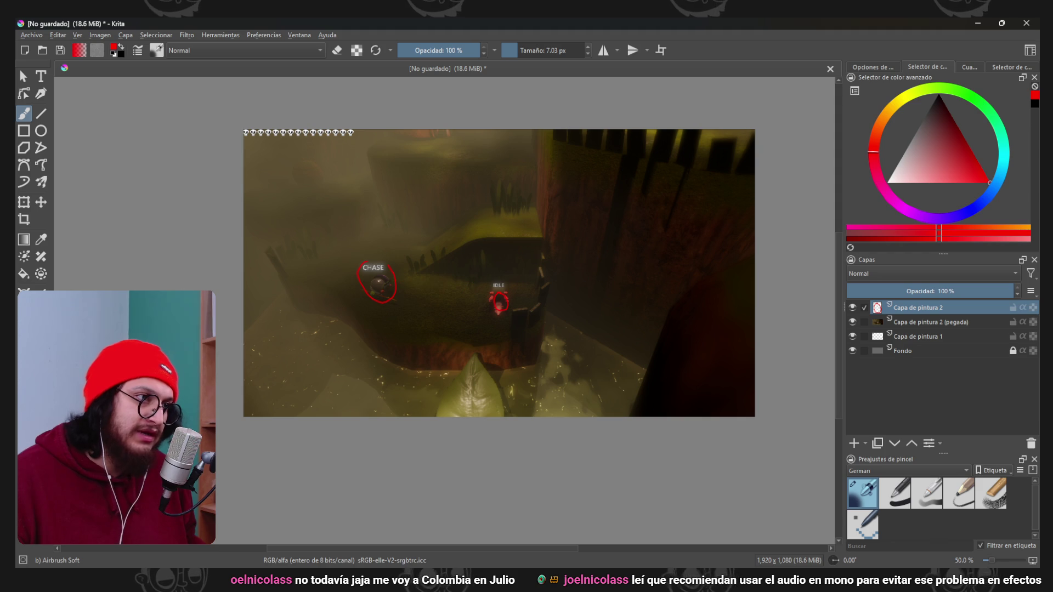
{"action": "left_click_drag", "start_coordinate": [587, 241], "coordinate": [542, 297]}
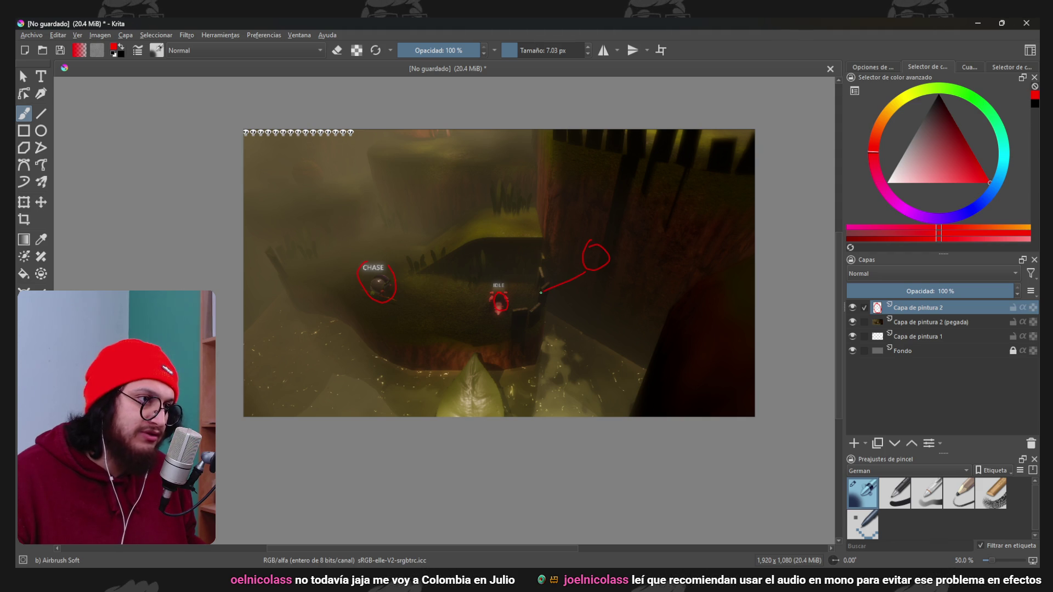
{"action": "mouse_move", "coordinate": [515, 205]}
{"action": "left_mouse_down"}
{"action": "mouse_move", "coordinate": [501, 219]}
{"action": "mouse_move", "coordinate": [514, 232]}
{"action": "left_mouse_up"}
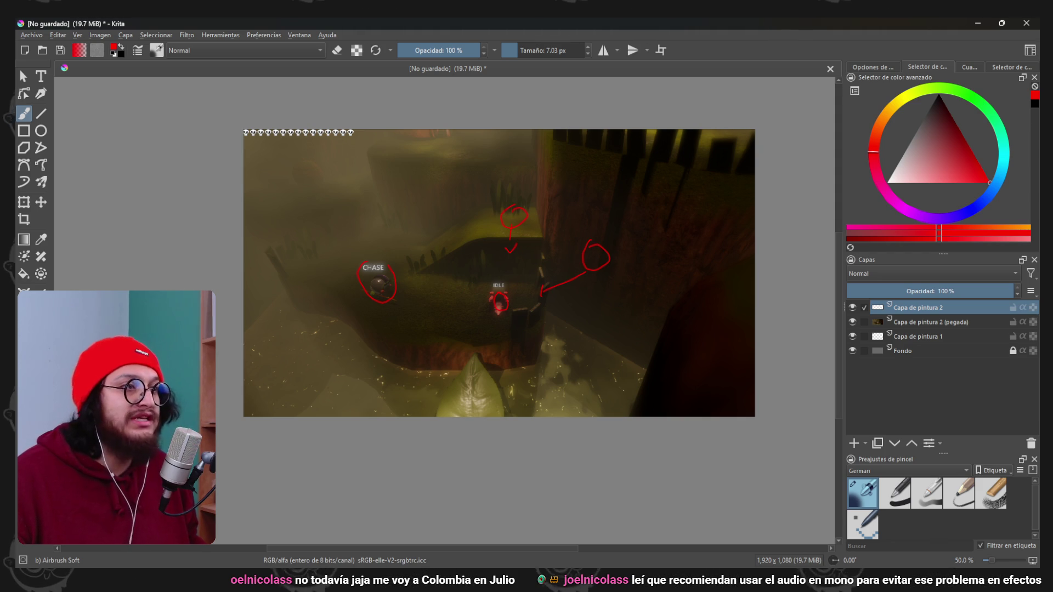
{"action": "mouse_move", "coordinate": [707, 301]}
{"action": "left_mouse_down"}
{"action": "mouse_move", "coordinate": [752, 329]}
{"action": "mouse_move", "coordinate": [716, 363]}
{"action": "left_mouse_up"}
{"action": "left_click_drag", "start_coordinate": [706, 139], "coordinate": [666, 156]}
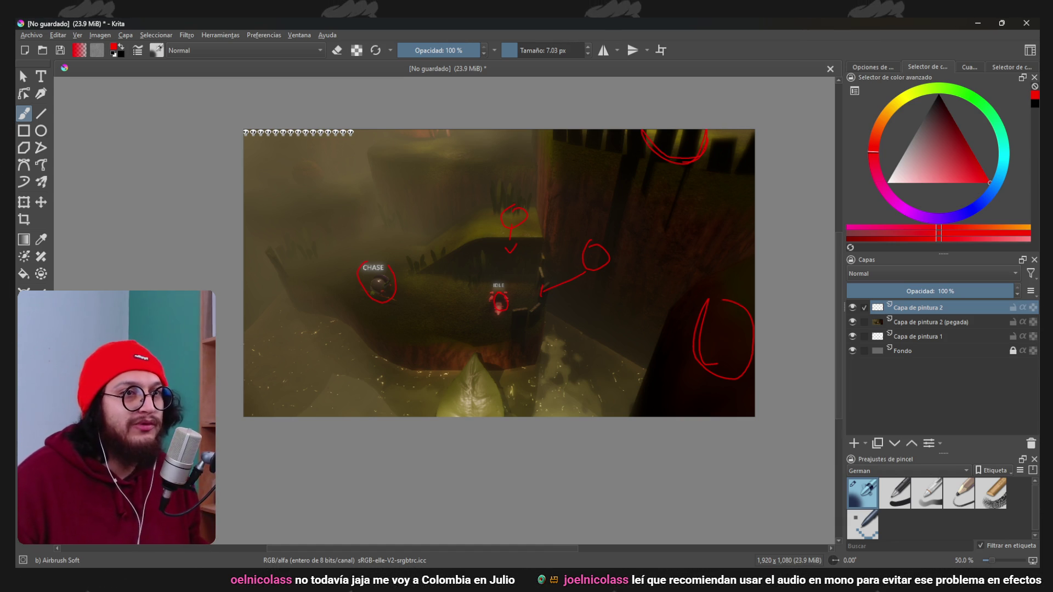
Add more red scribbles and a large ellipse around the centre, then undo the recent red marks.
{"action": "left_click_drag", "start_coordinate": [702, 280], "coordinate": [751, 378]}
{"action": "key", "text": "ctrl+z"}
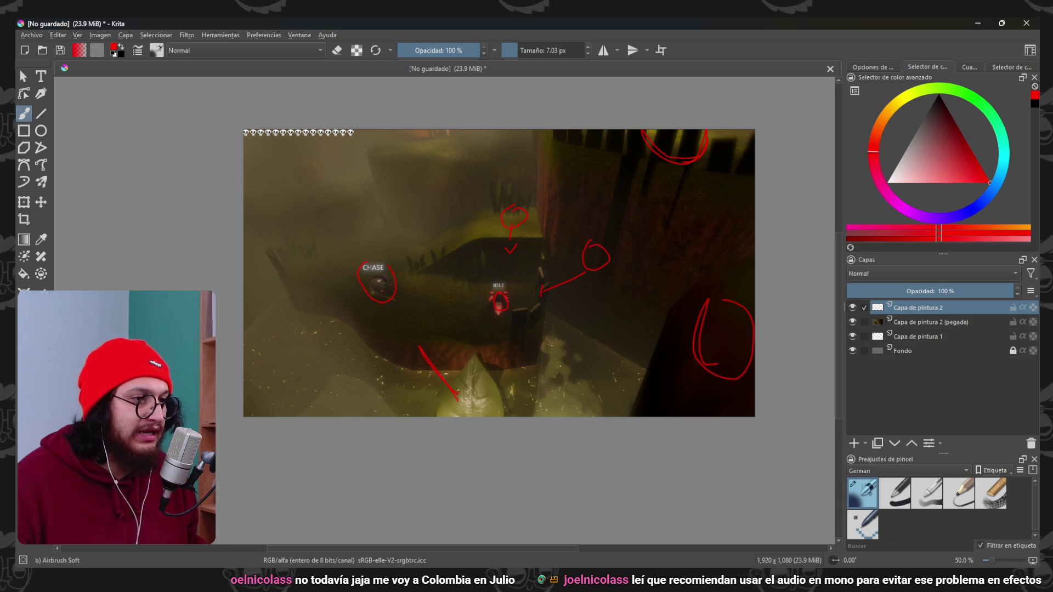
{"action": "left_click_drag", "start_coordinate": [708, 302], "coordinate": [663, 383]}
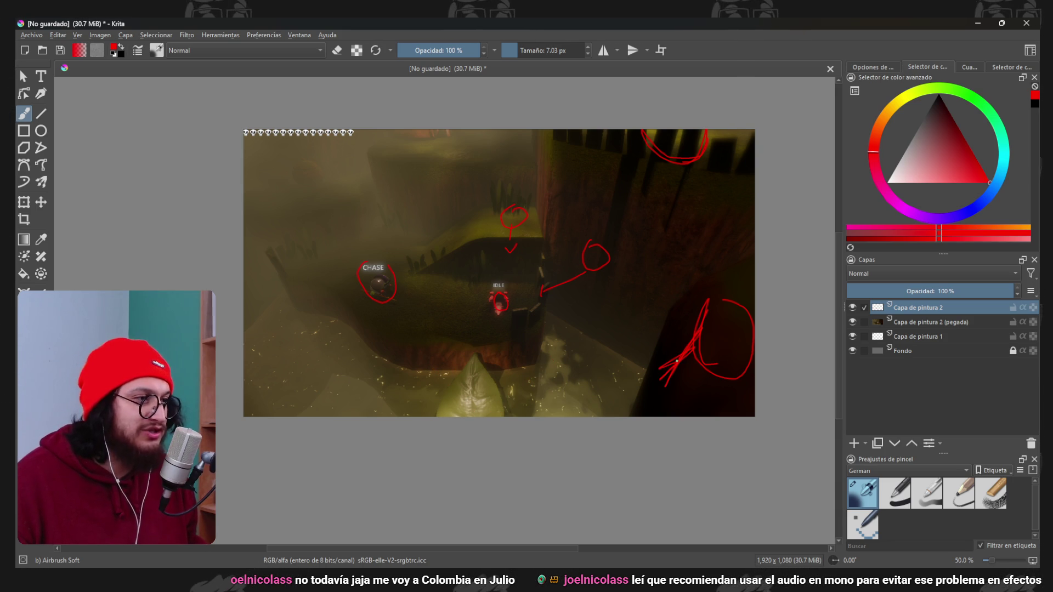
{"action": "mouse_move", "coordinate": [565, 231]}
{"action": "left_mouse_down"}
{"action": "mouse_move", "coordinate": [644, 248]}
{"action": "mouse_move", "coordinate": [337, 242]}
{"action": "left_mouse_up"}
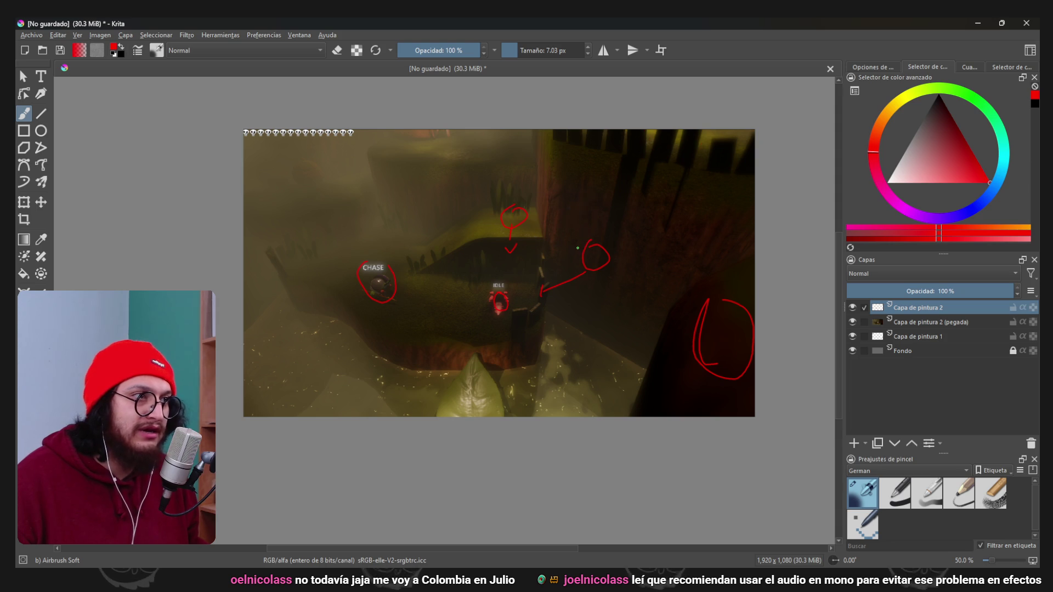
{"action": "key", "text": "ctrl+z"}
{"action": "key", "text": "ctrl+z"}
{"action": "key", "text": "ctrl+z"}
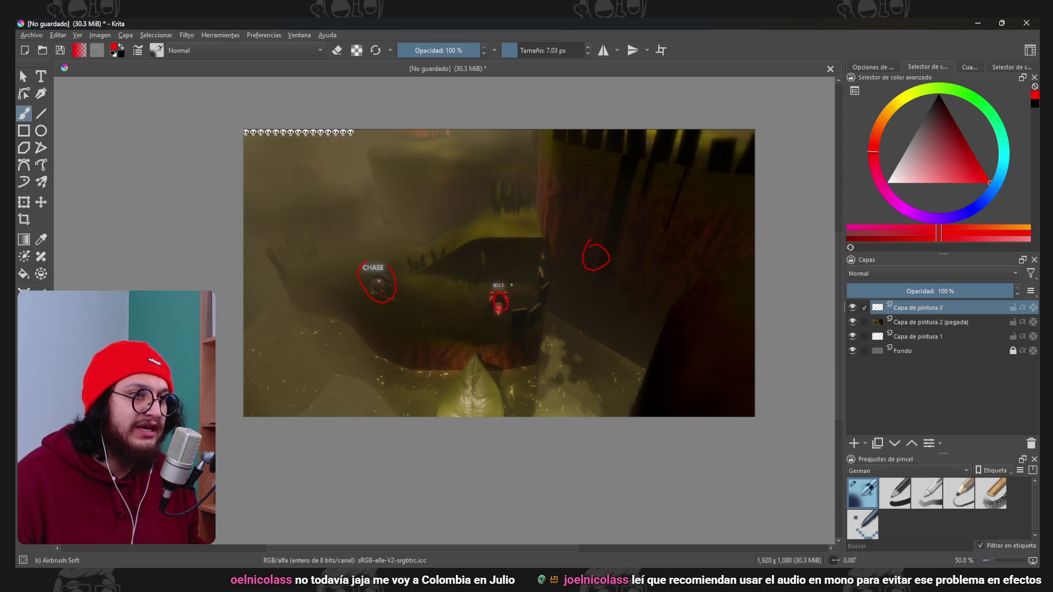
{"action": "key", "text": "ctrl+z"}
{"action": "key", "text": "ctrl+z"}
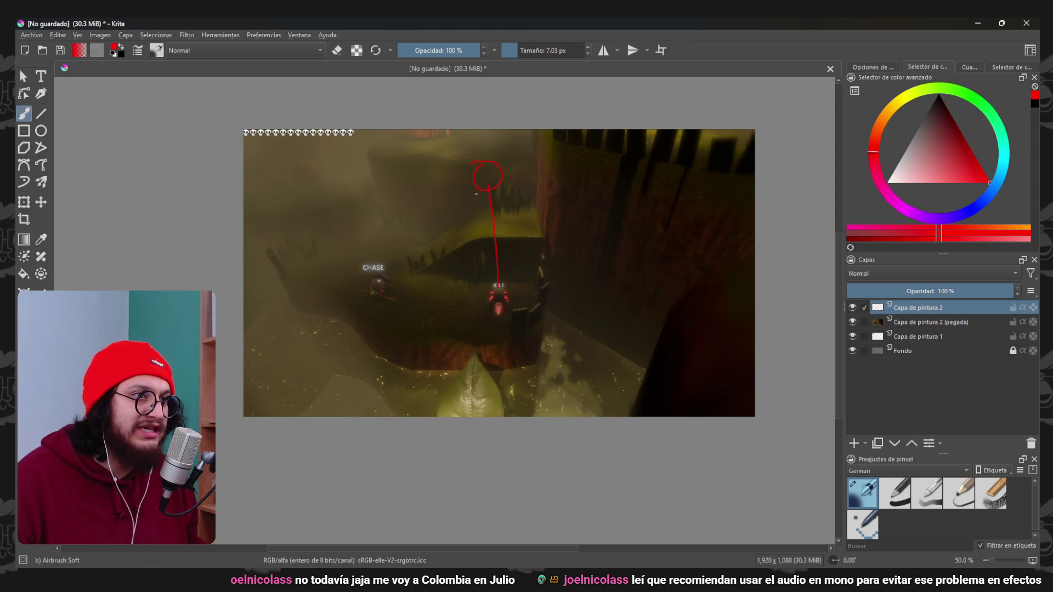
Draw red lines and arrows from the top circle toward the CHASE enemy and the right side.
{"action": "mouse_move", "coordinate": [485, 188]}
{"action": "left_mouse_down"}
{"action": "mouse_move", "coordinate": [387, 273]}
{"action": "mouse_move", "coordinate": [397, 283]}
{"action": "left_mouse_up"}
{"action": "mouse_move", "coordinate": [510, 198]}
{"action": "left_mouse_down"}
{"action": "mouse_move", "coordinate": [585, 267]}
{"action": "mouse_move", "coordinate": [595, 299]}
{"action": "left_mouse_up"}
{"action": "left_click_drag", "start_coordinate": [658, 134], "coordinate": [729, 137]}
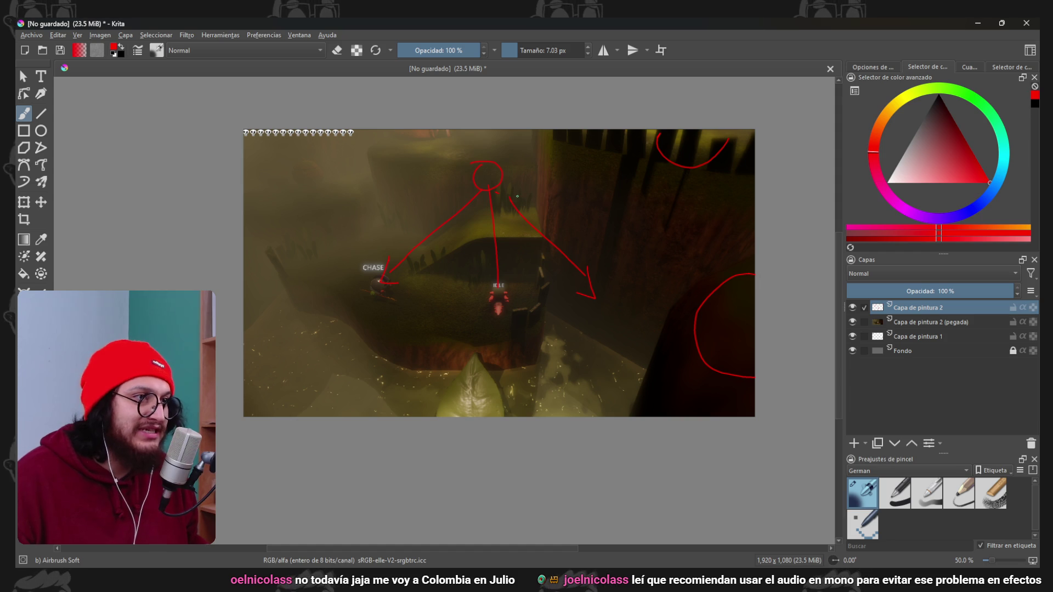
{"action": "left_click_drag", "start_coordinate": [511, 187], "coordinate": [719, 272]}
{"action": "left_click_drag", "start_coordinate": [690, 239], "coordinate": [705, 275]}
{"action": "mouse_move", "coordinate": [497, 168]}
{"action": "left_mouse_down"}
{"action": "mouse_move", "coordinate": [655, 159]}
{"action": "mouse_move", "coordinate": [657, 178]}
{"action": "left_mouse_up"}
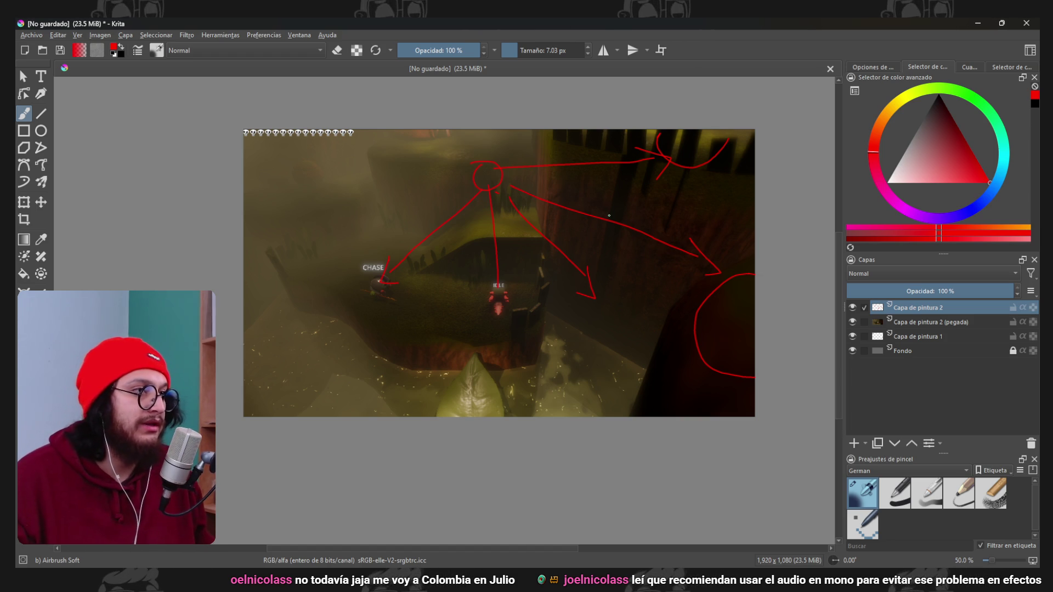
Add a left-pointing arrow from the circle, then undo the red circle and connecting lines.
{"action": "scroll", "coordinate": [587, 221], "scroll_direction": "up", "scroll_amount": 1}
{"action": "scroll", "coordinate": [586, 221], "scroll_direction": "down", "scroll_amount": 1}
{"action": "left_click_drag", "start_coordinate": [473, 167], "coordinate": [404, 154]}
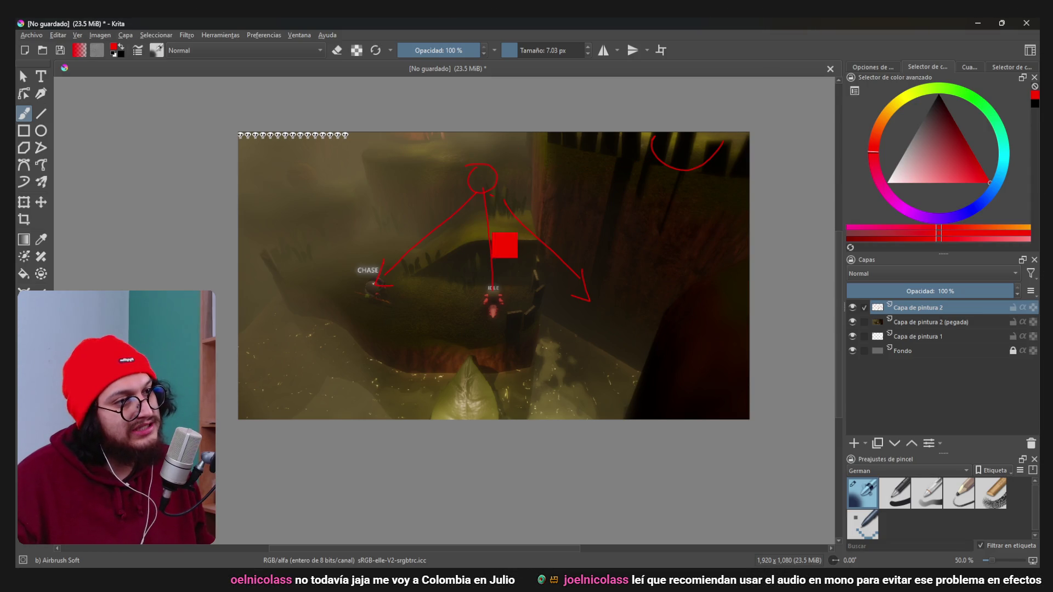
{"action": "key", "text": "ctrl+z"}
{"action": "key", "text": "ctrl+z"}
{"action": "key", "text": "ctrl+z"}
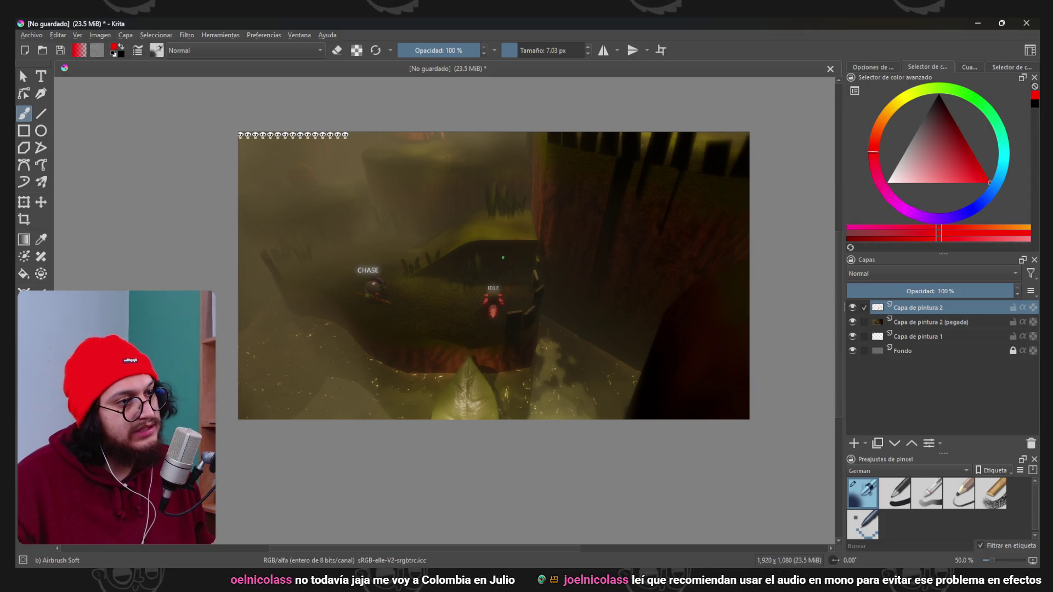
{"action": "left_click_drag", "start_coordinate": [496, 228], "coordinate": [496, 228]}
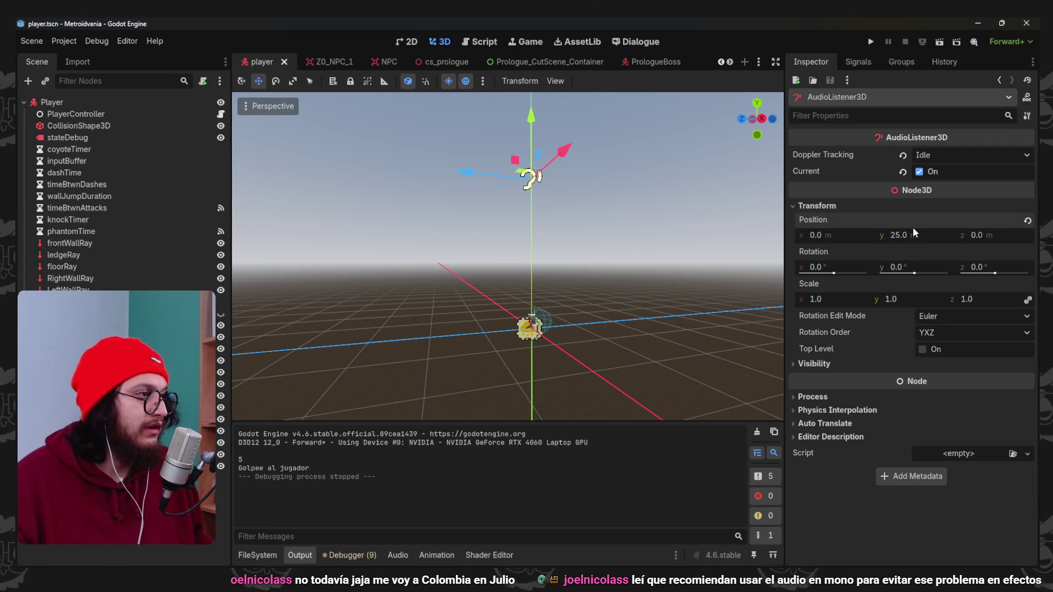
Set the AudioListener3D's Y position to 2, then raise it to 4 with the gizmo.
{"action": "left_click", "coordinate": [912, 235]}
{"action": "type", "text": "2"}
{"action": "key", "text": "Return"}
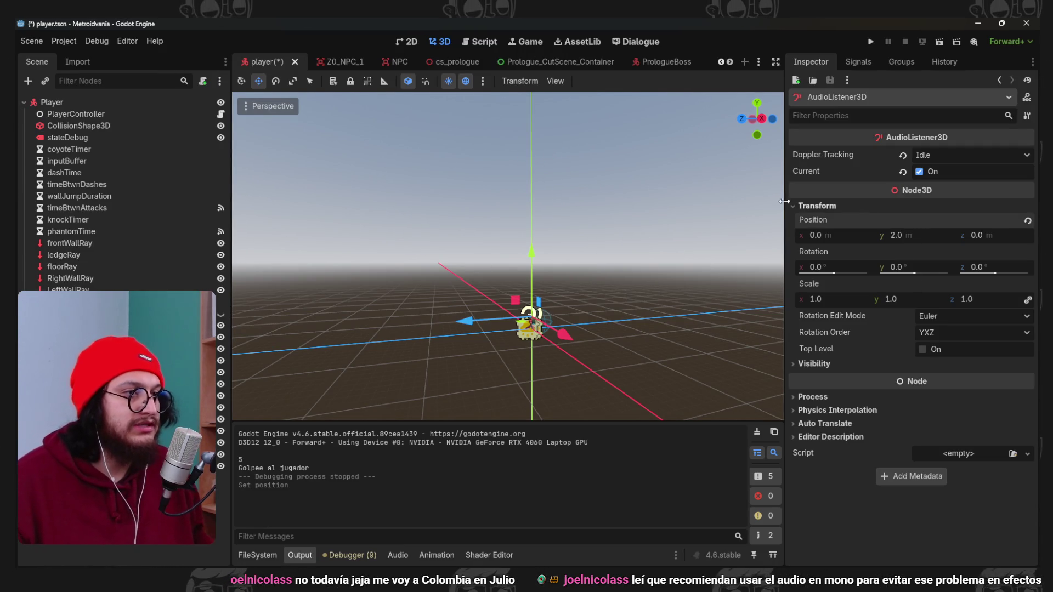
{"action": "left_click_drag", "start_coordinate": [531, 250], "coordinate": [528, 230]}
Save and test-run the game twice, stopping it after each run.
{"action": "key", "text": "F5"}
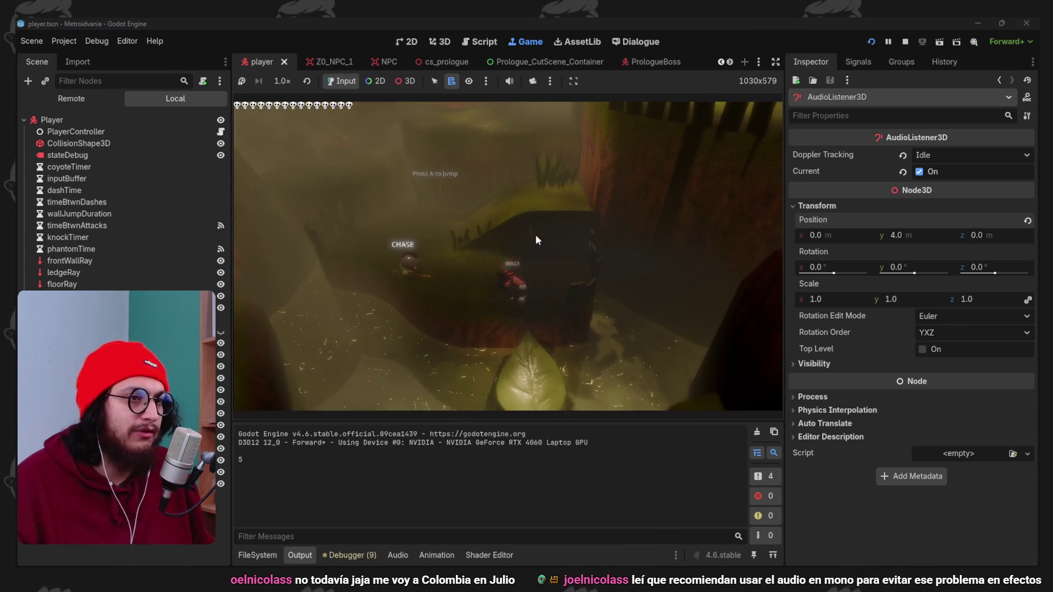
{"action": "left_click", "coordinate": [905, 42]}
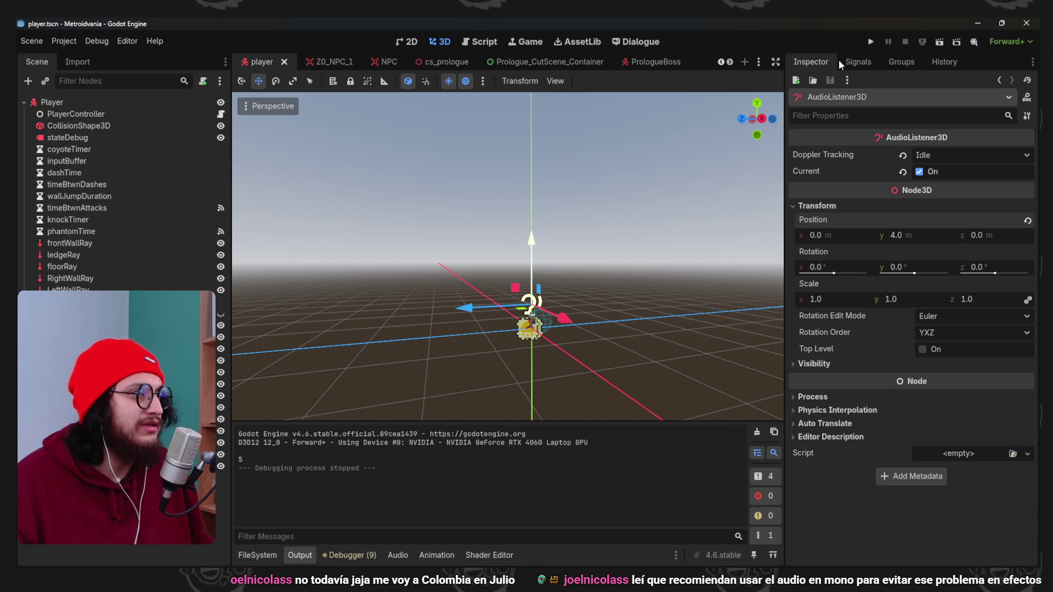
{"action": "left_click", "coordinate": [871, 42]}
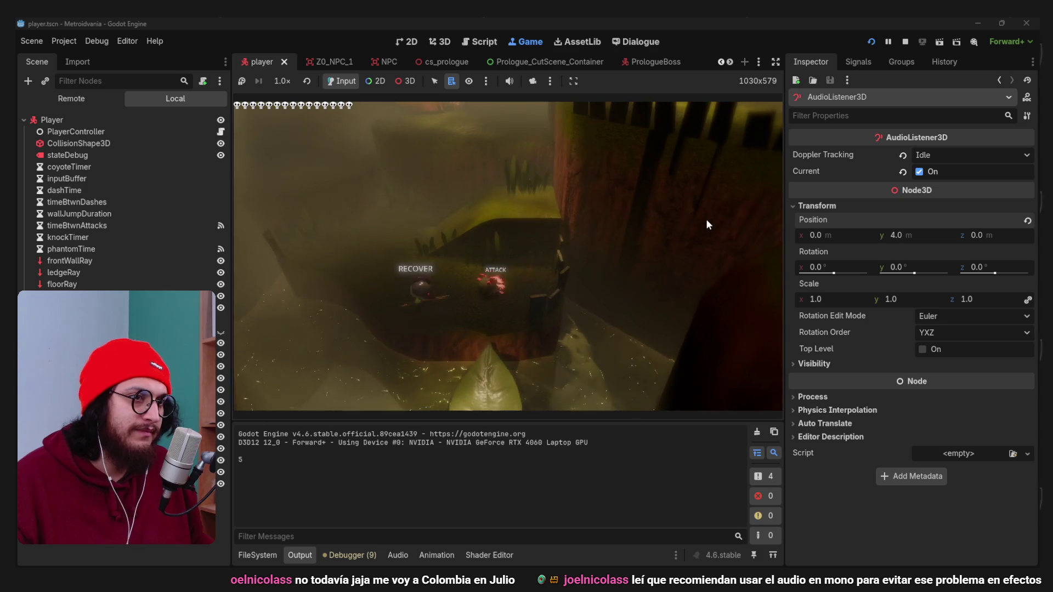
{"action": "left_click", "coordinate": [904, 41]}
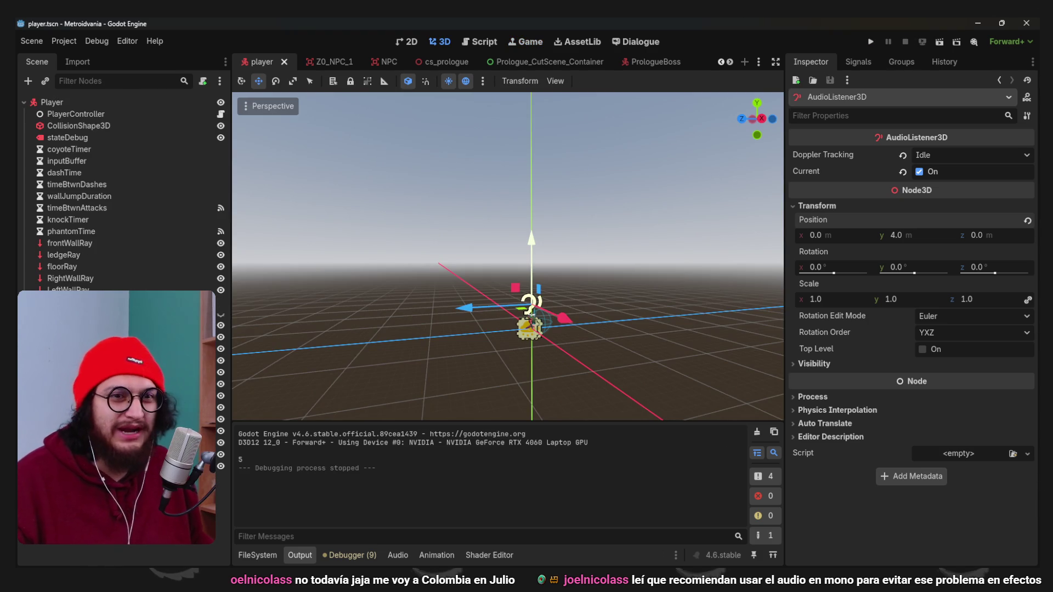
Switch to the Frog_Minion scene, select Damage_Sfx and preview its damage sound twice.
{"action": "left_click", "coordinate": [760, 61]}
{"action": "left_click", "coordinate": [795, 204]}
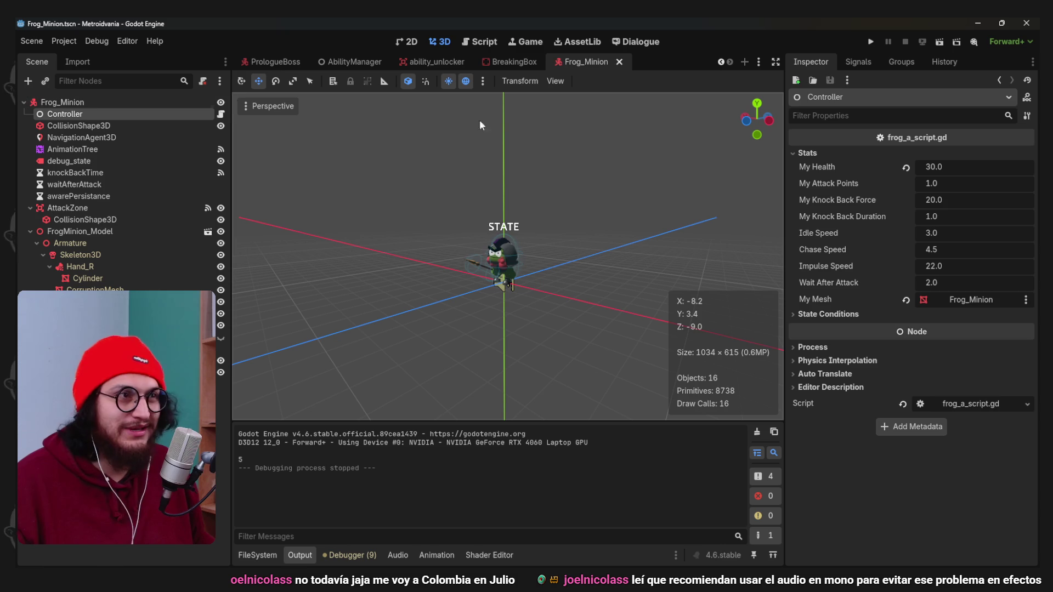
{"action": "left_click", "coordinate": [209, 344]}
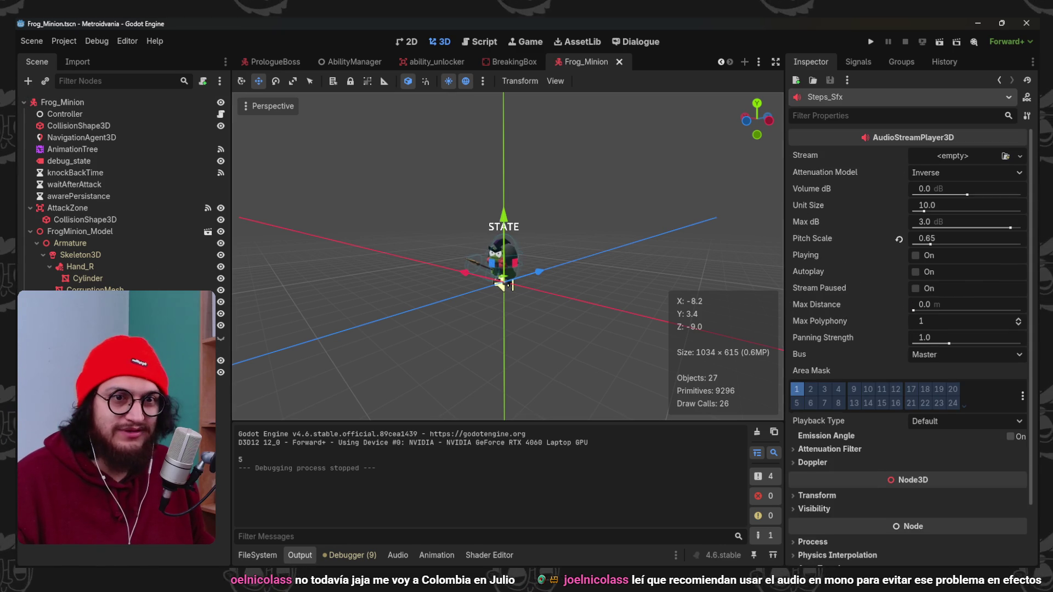
{"action": "left_click", "coordinate": [968, 155]}
{"action": "scroll", "coordinate": [907, 428], "scroll_direction": "down", "scroll_amount": 2}
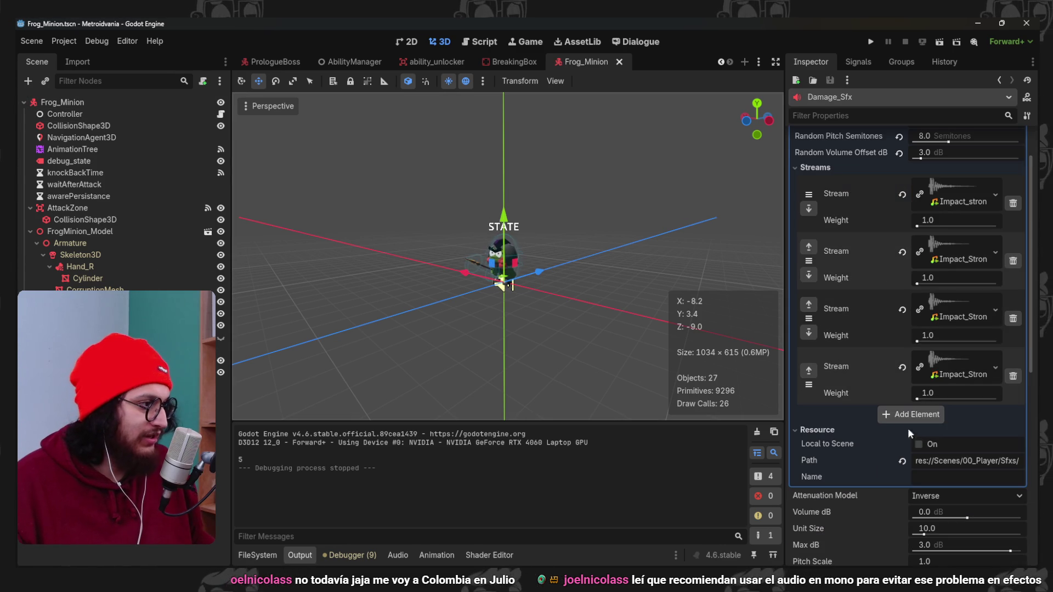
{"action": "scroll", "coordinate": [936, 510], "scroll_direction": "down", "scroll_amount": 2}
{"action": "left_click", "coordinate": [916, 525]}
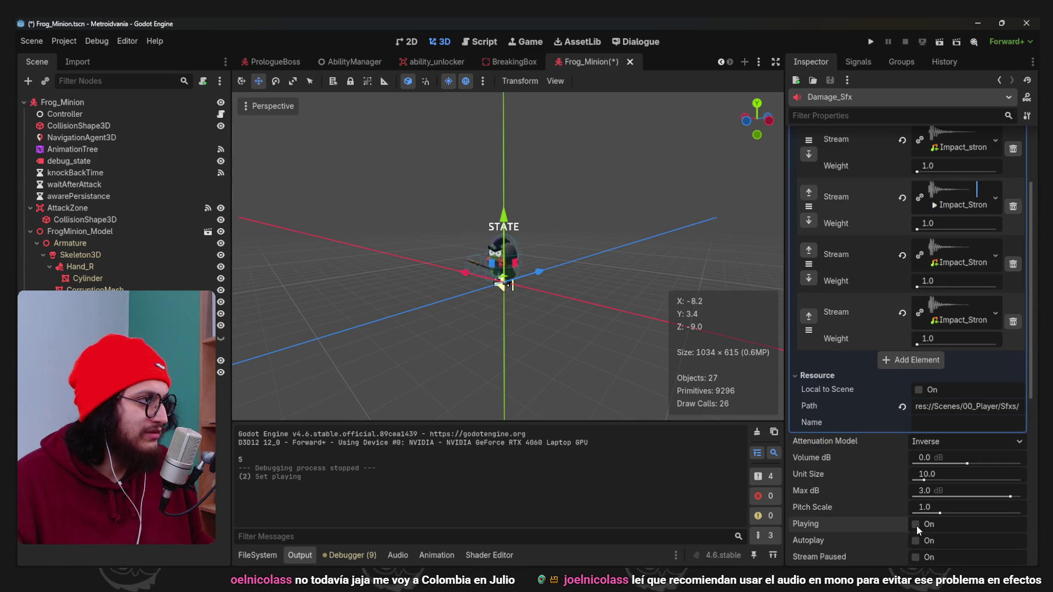
{"action": "left_click", "coordinate": [916, 526]}
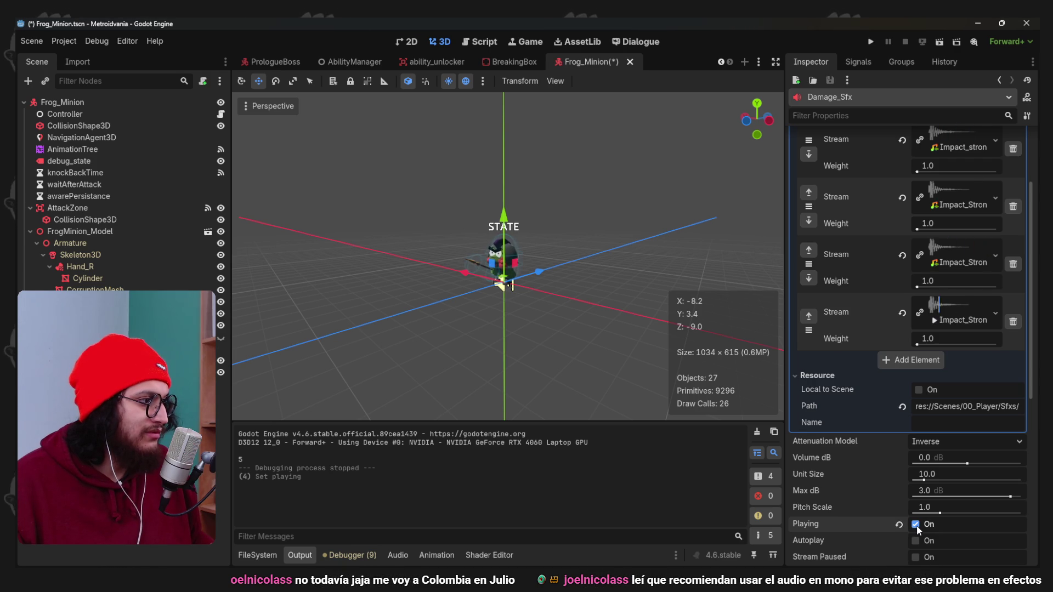
Set Damage_Sfx Random Pitch Semitones to 3.0 and save the Frog_Minion scene.
{"action": "scroll", "coordinate": [859, 483], "scroll_direction": "up", "scroll_amount": 3}
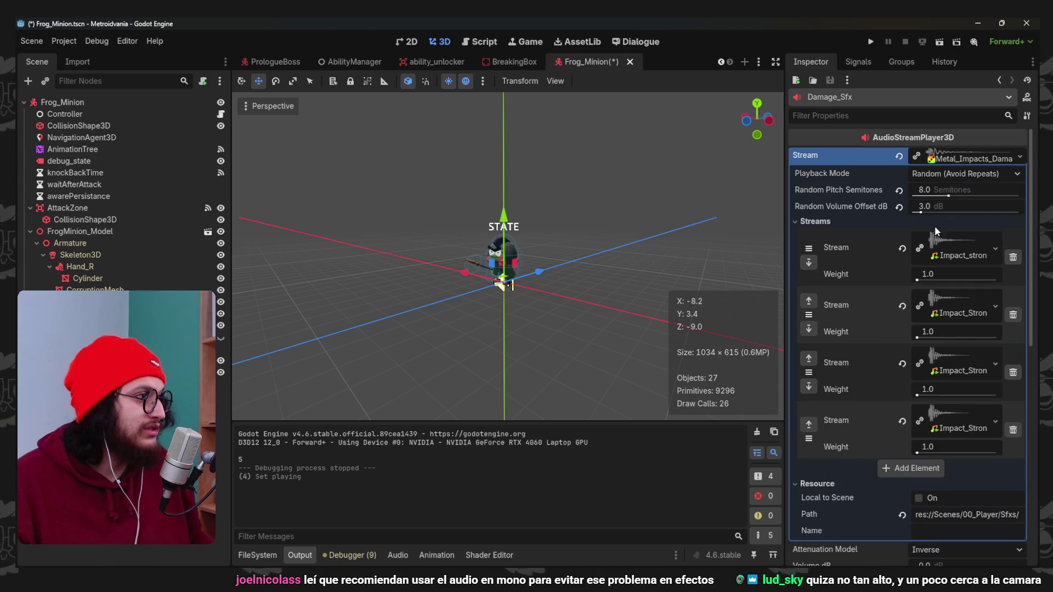
{"action": "left_click", "coordinate": [944, 191]}
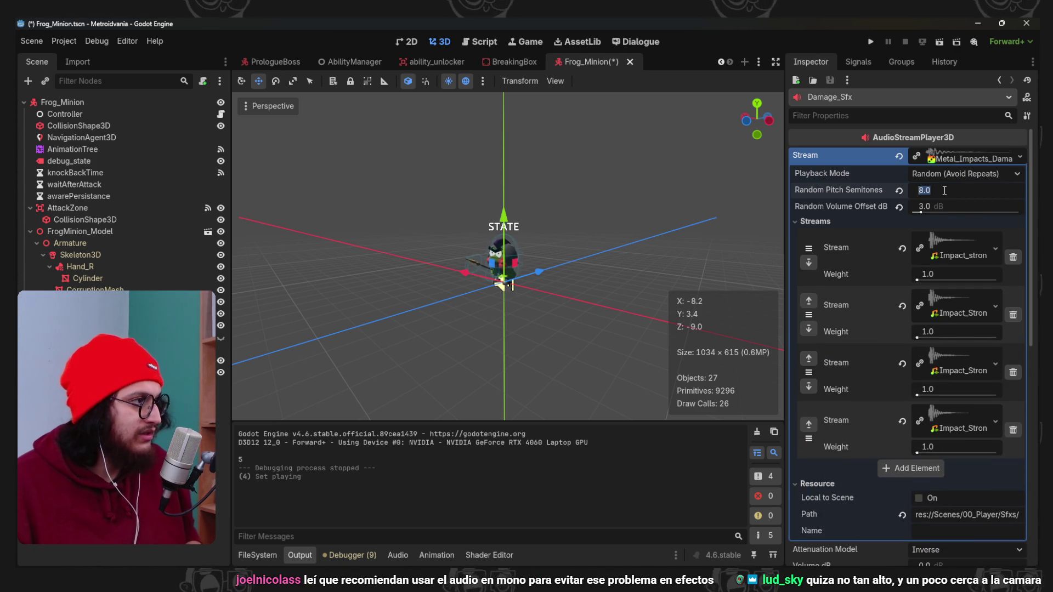
{"action": "type", "text": "3"}
{"action": "key", "text": "Return"}
{"action": "key", "text": "ctrl+s"}
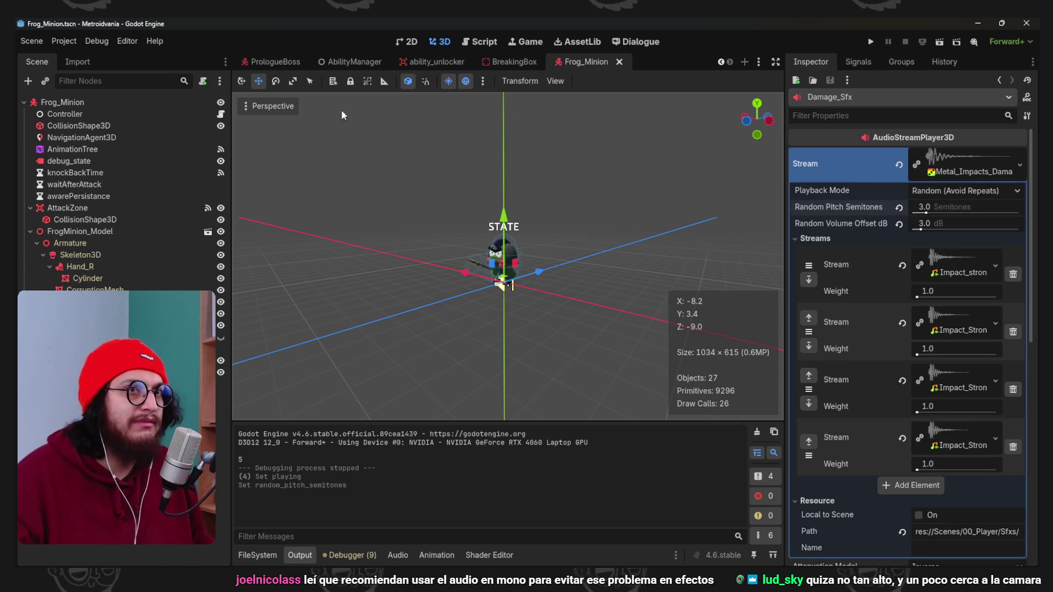
Return to the player scene, then bring up the browser's search results.
{"action": "left_click", "coordinate": [755, 62]}
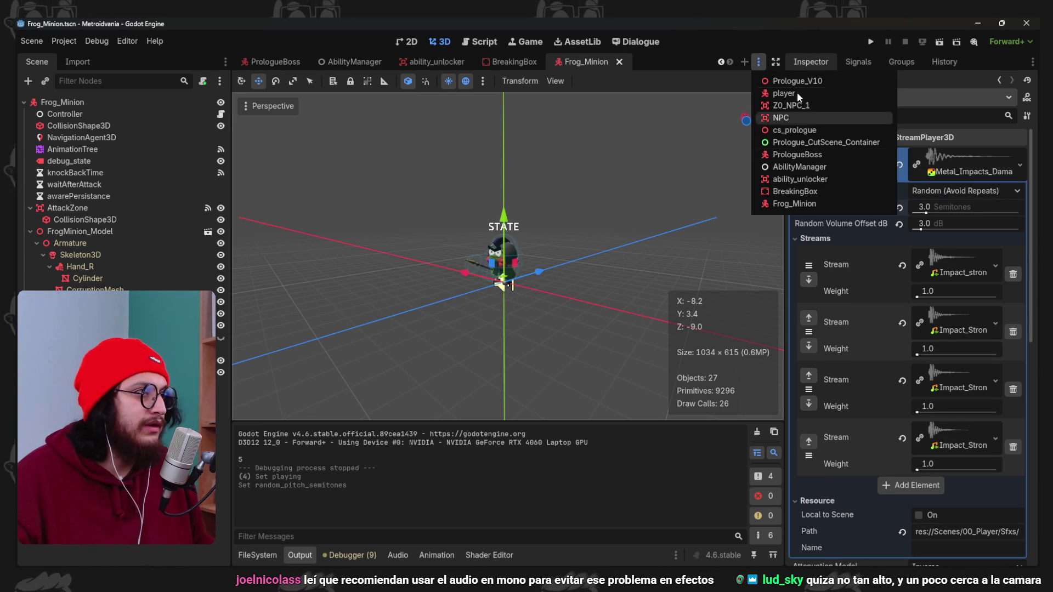
{"action": "left_click", "coordinate": [796, 89]}
{"action": "scroll", "coordinate": [669, 186], "scroll_direction": "down", "scroll_amount": 5}
{"action": "scroll", "coordinate": [567, 275], "scroll_direction": "up", "scroll_amount": 3}
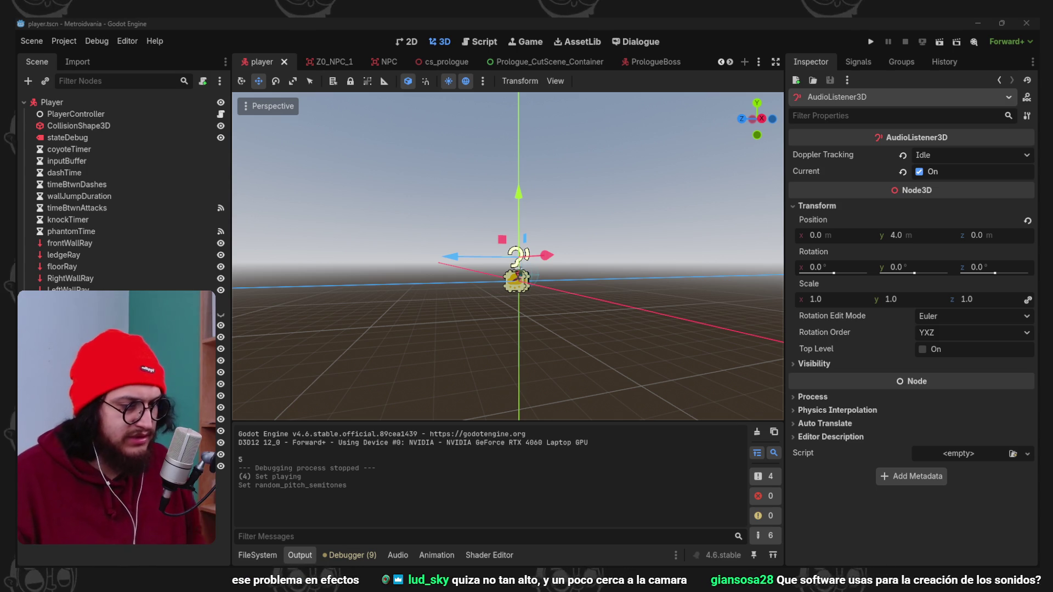
{"action": "key", "text": "alt+Tab"}
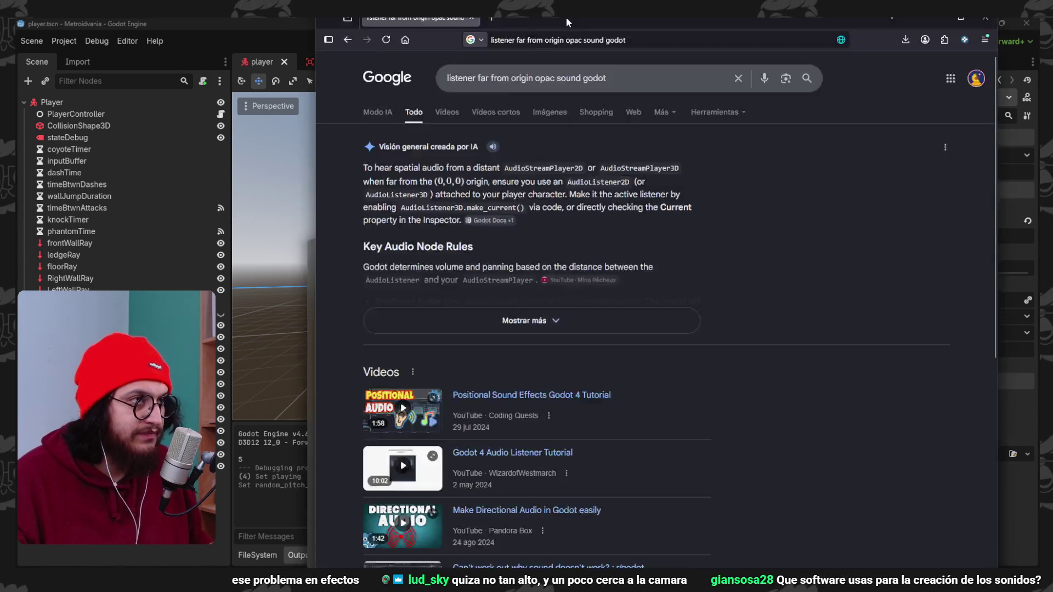
Maximize Chrome and scroll through the Forum, Reddit, GitHub and Docs results on distance audio fading.
{"action": "double_click", "coordinate": [566, 17]}
{"action": "scroll", "coordinate": [528, 219], "scroll_direction": "down", "scroll_amount": 5}
{"action": "scroll", "coordinate": [389, 273], "scroll_direction": "down", "scroll_amount": 1}
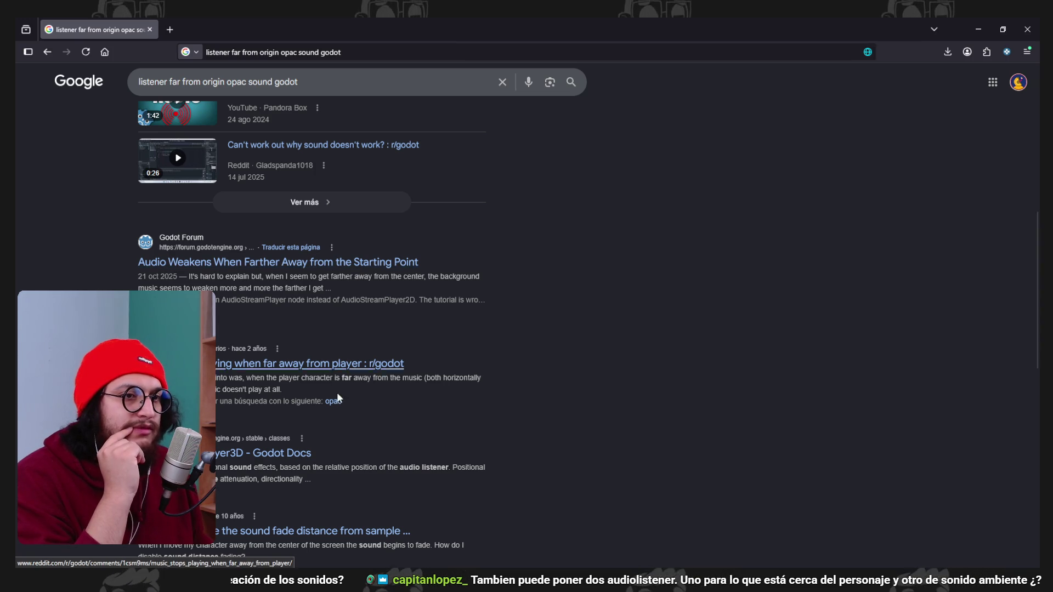
{"action": "scroll", "coordinate": [228, 373], "scroll_direction": "down", "scroll_amount": 2}
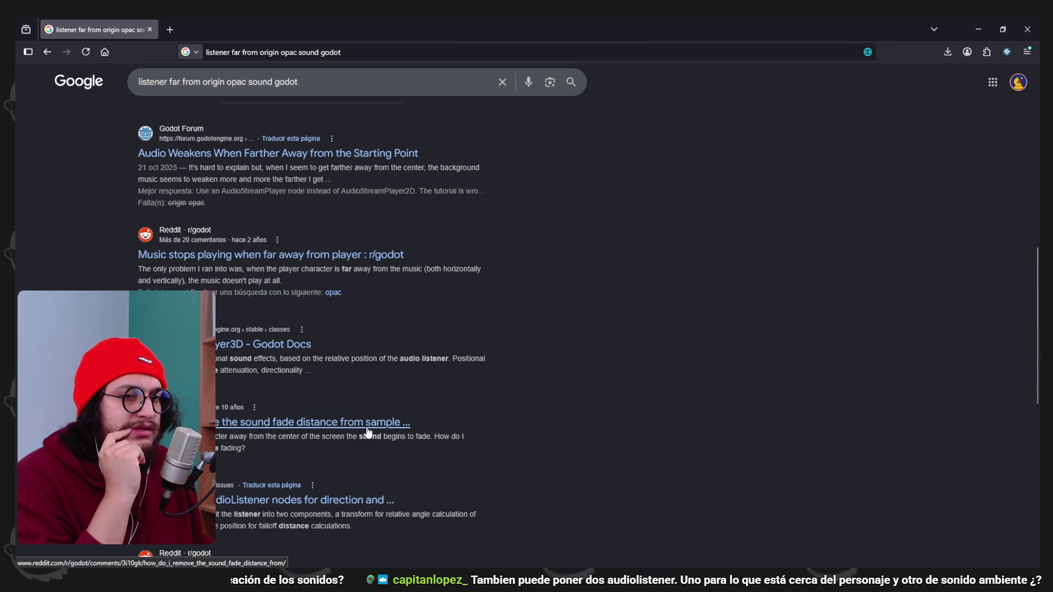
{"action": "scroll", "coordinate": [367, 431], "scroll_direction": "down", "scroll_amount": 2}
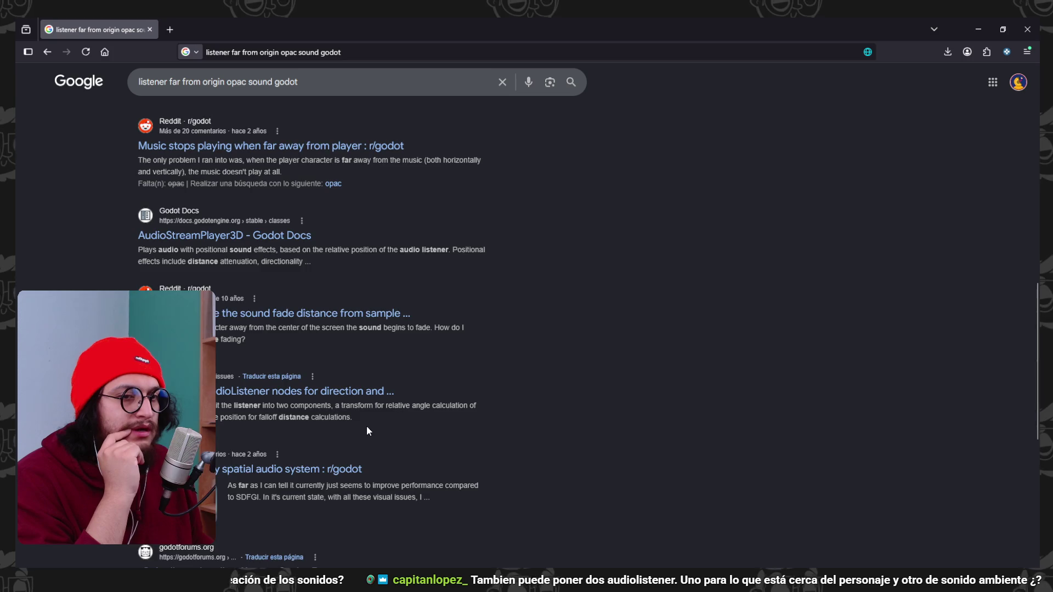
{"action": "scroll", "coordinate": [368, 431], "scroll_direction": "down", "scroll_amount": 2}
{"action": "scroll", "coordinate": [368, 431], "scroll_direction": "down", "scroll_amount": 2}
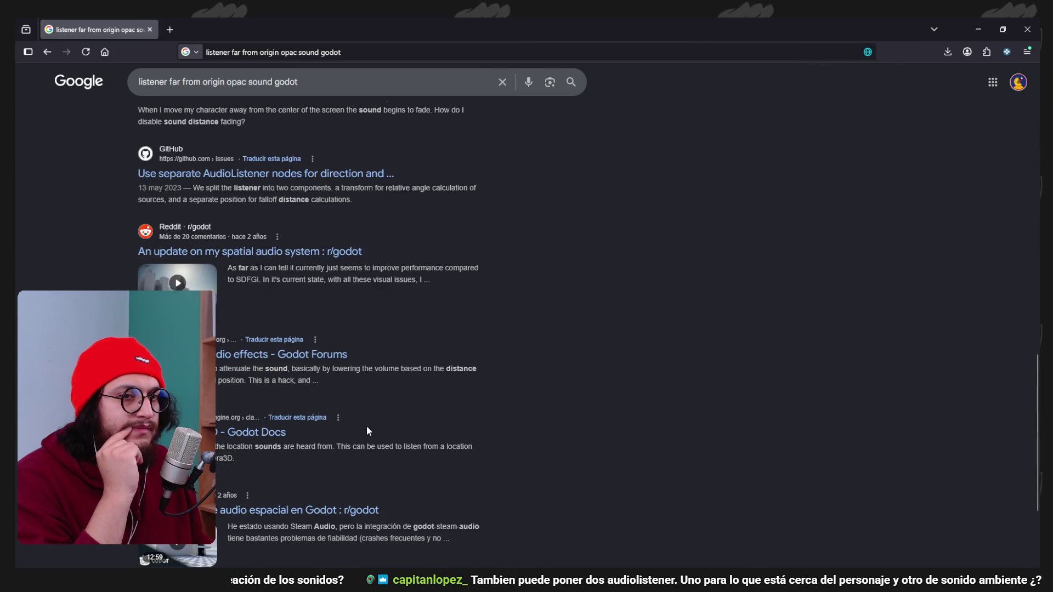
Back in Godot, reselect the AudioListener3D, set its Y position to 10 and save.
{"action": "left_click", "coordinate": [985, 33]}
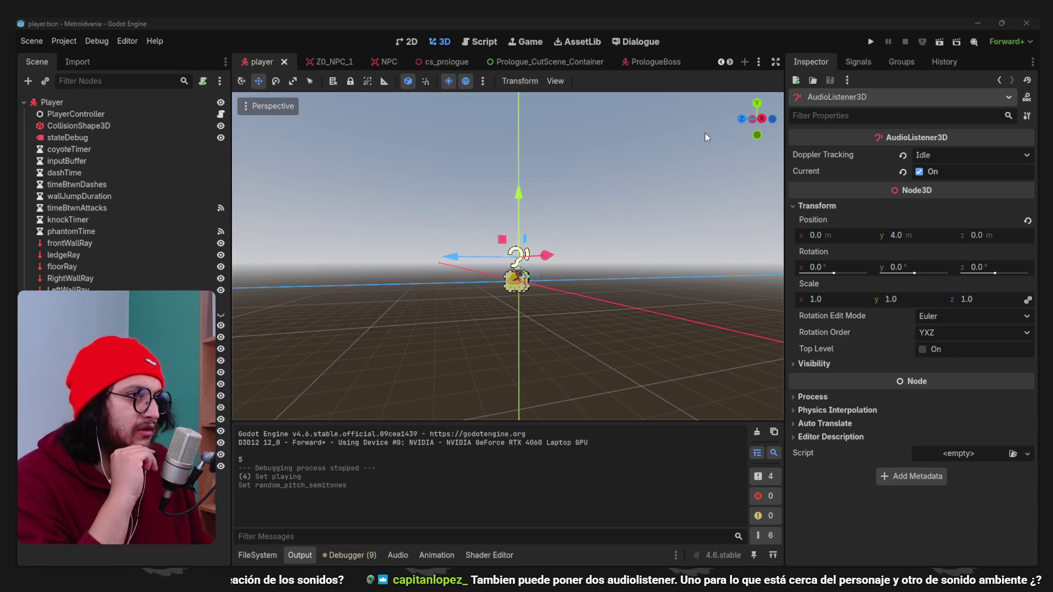
{"action": "left_click", "coordinate": [239, 305]}
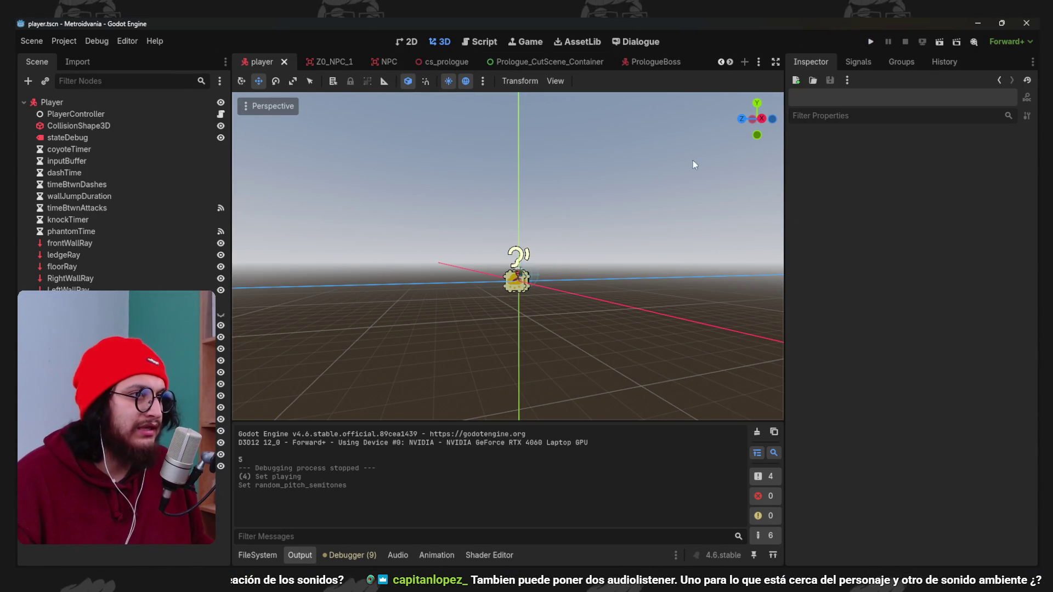
{"action": "left_click", "coordinate": [518, 256]}
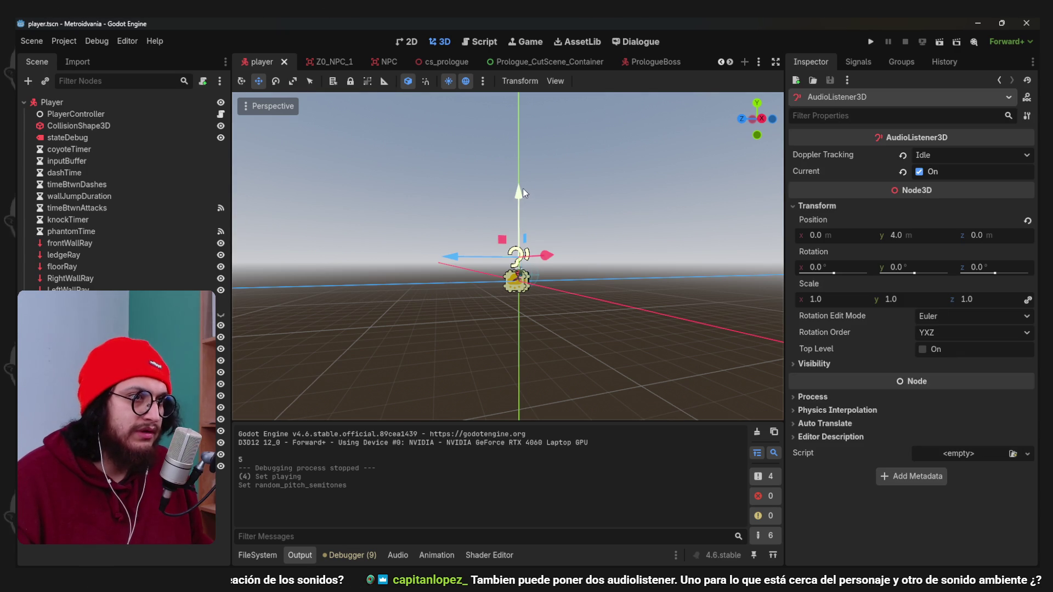
{"action": "left_click", "coordinate": [903, 233]}
{"action": "type", "text": "10"}
{"action": "key", "text": "Return"}
{"action": "key", "text": "ctrl+s"}
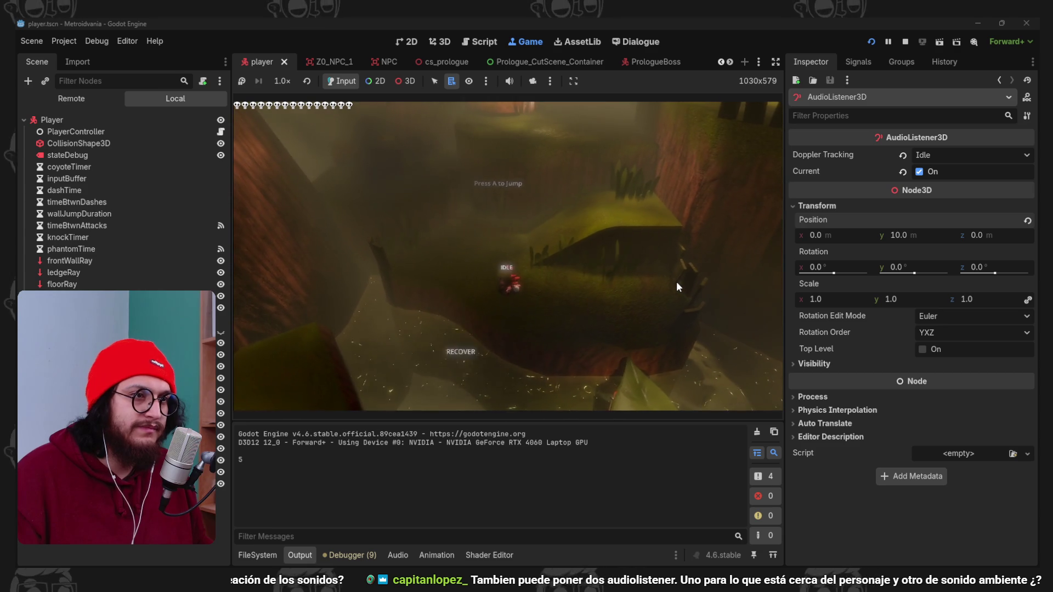
Test-run the game with the higher listener, then drag the listener back down toward Y 4.
{"action": "key", "text": "F8"}
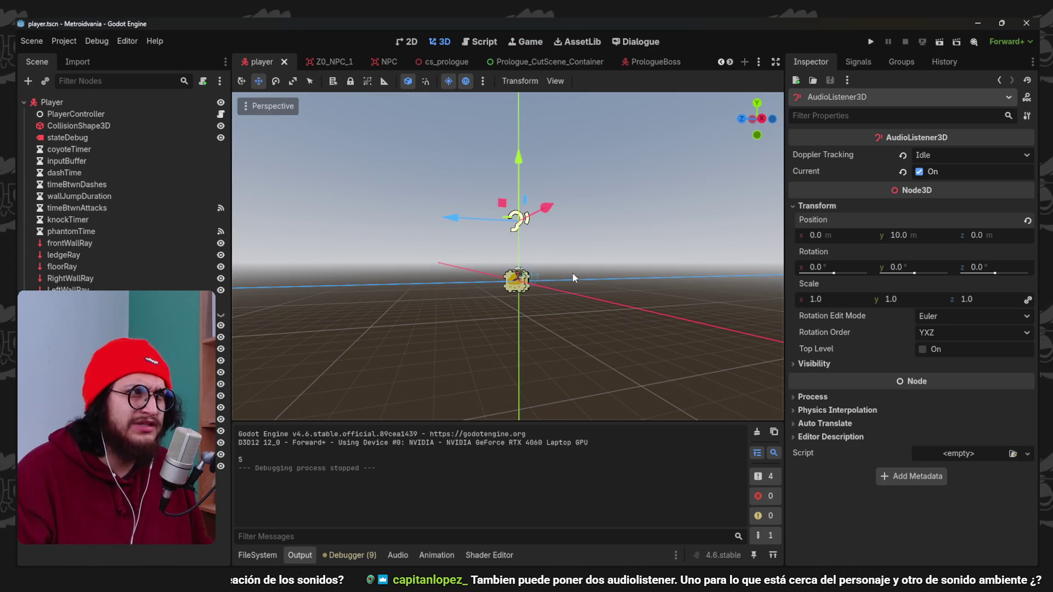
{"action": "key", "text": "F5"}
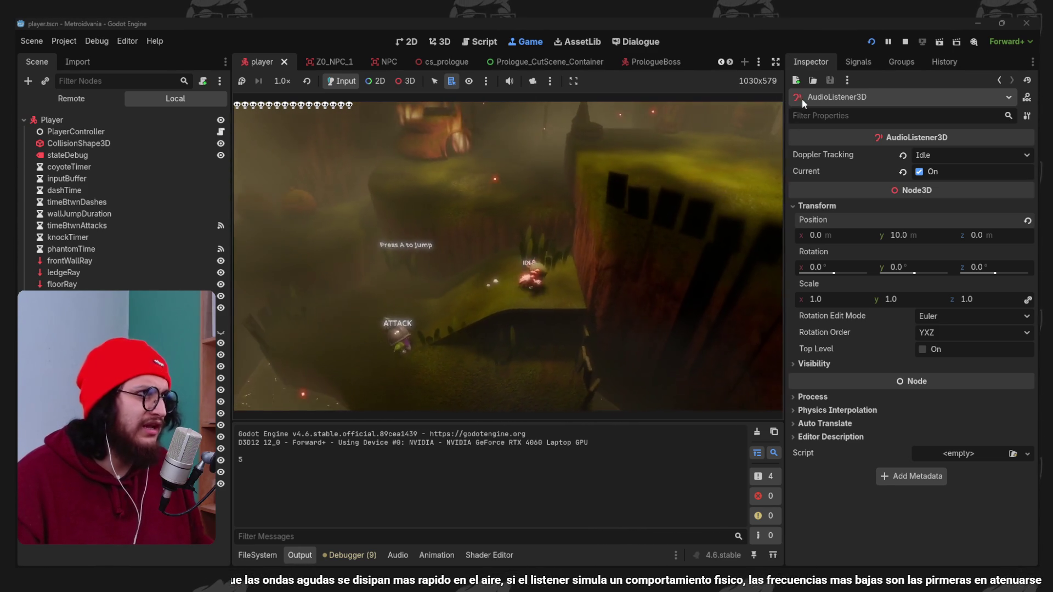
{"action": "key", "text": "F8"}
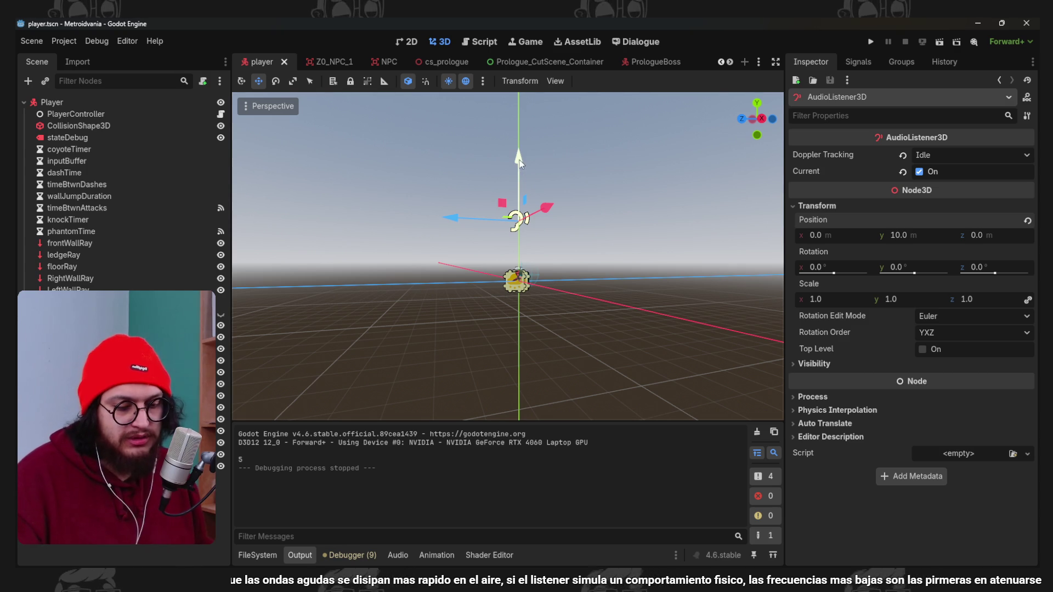
{"action": "left_click_drag", "start_coordinate": [527, 178], "coordinate": [531, 189]}
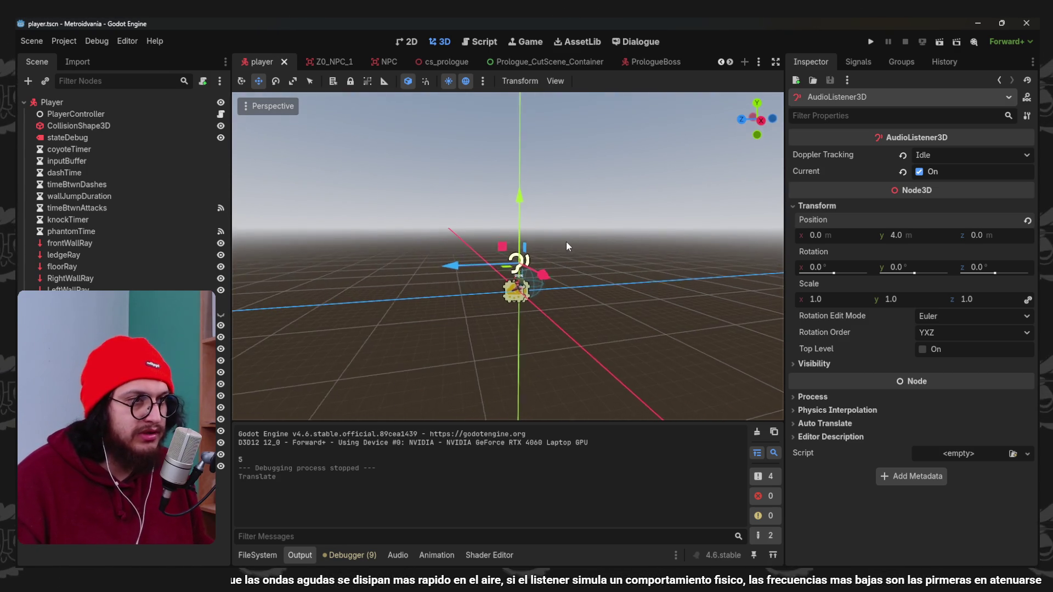
Test-run the game, then revert the listener's Doppler Tracking to Disabled.
{"action": "key", "text": "F5"}
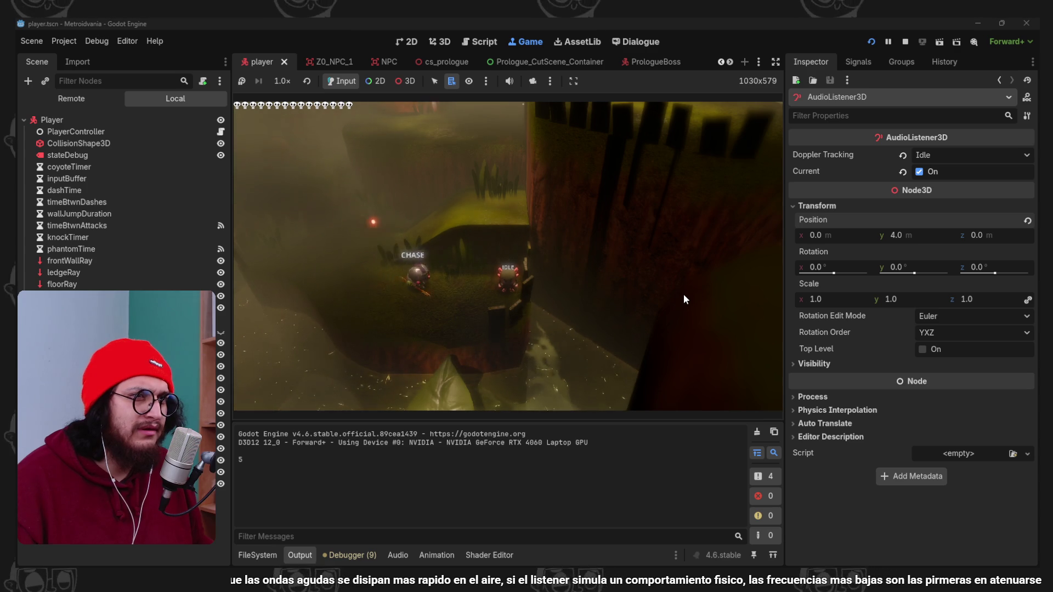
{"action": "left_click", "coordinate": [906, 42]}
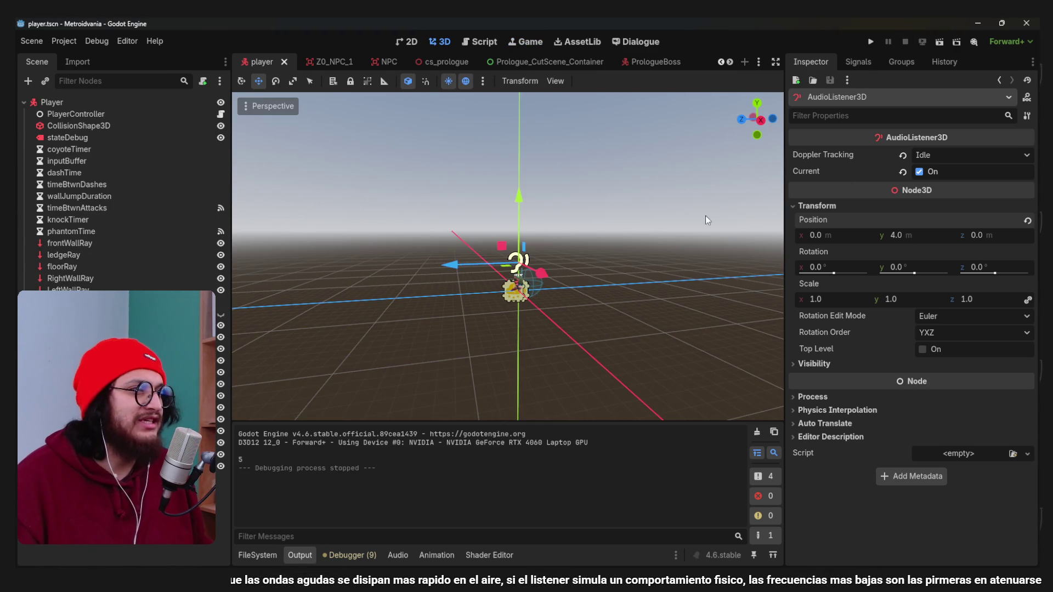
{"action": "left_click", "coordinate": [903, 156]}
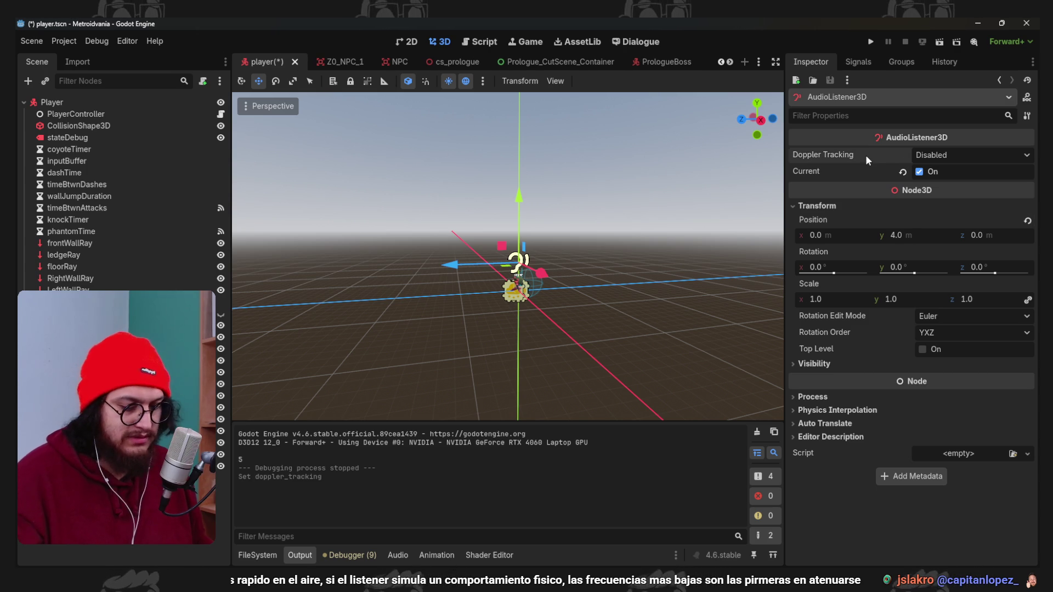
Save and playtest the game with the Y 4 listener, then switch to the Frog_Minion scene.
{"action": "key", "text": "F5"}
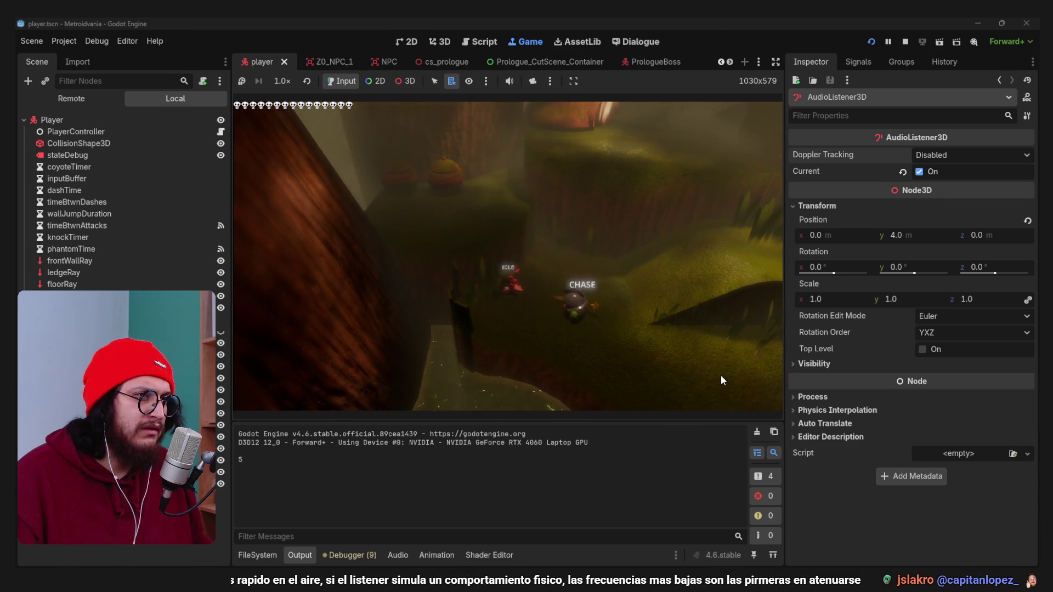
{"action": "mouse_move", "coordinate": [885, 141]}
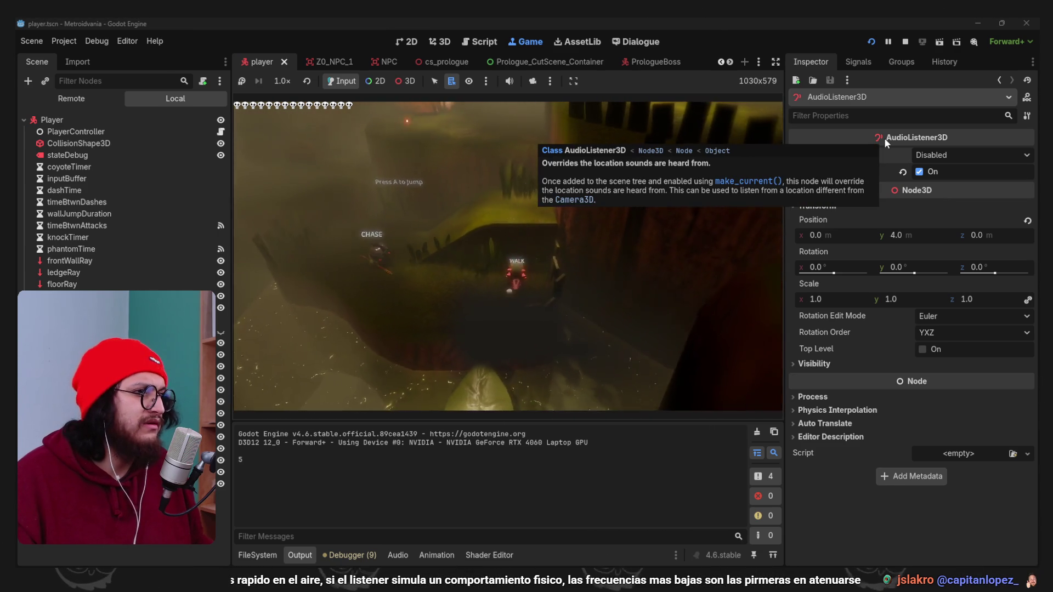
{"action": "left_click", "coordinate": [905, 42]}
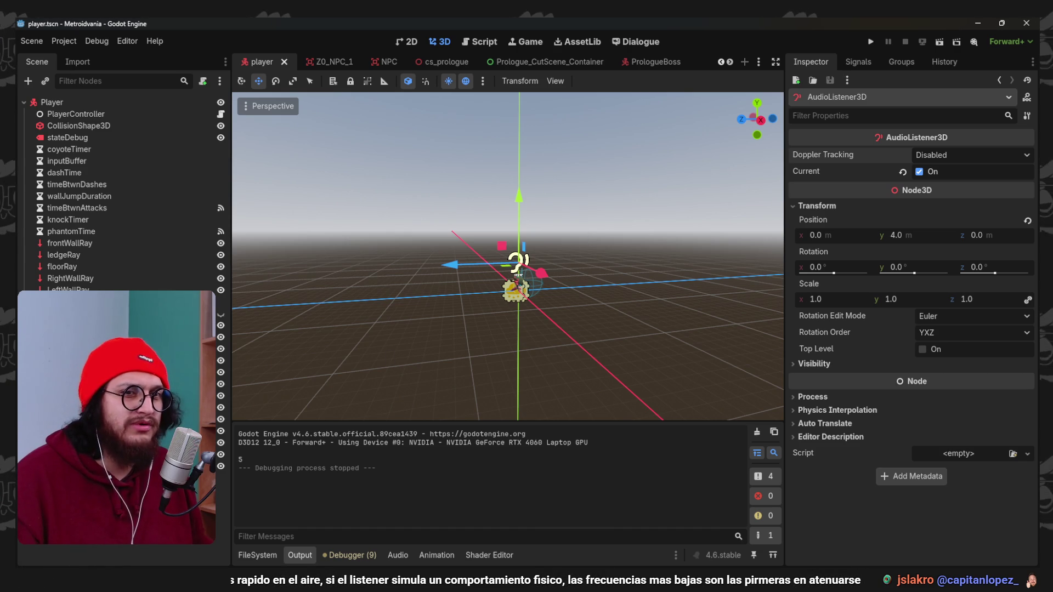
{"action": "left_click", "coordinate": [757, 62]}
{"action": "left_click", "coordinate": [795, 204]}
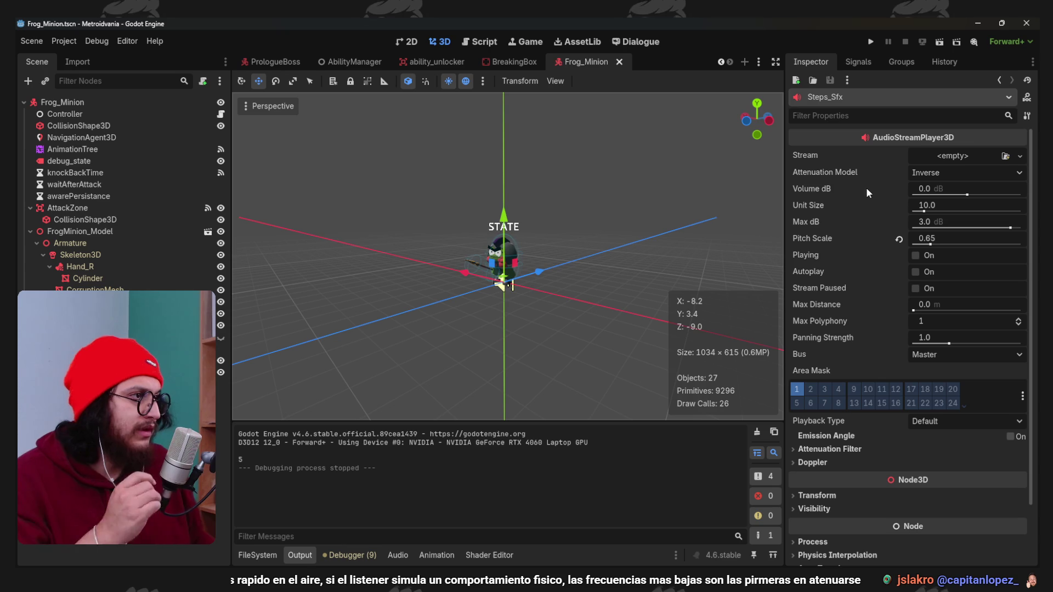
Reset Steps_Sfx pitch scale to 1.0, choose Logarithmic attenuation, save, and run the game.
{"action": "left_click", "coordinate": [899, 241]}
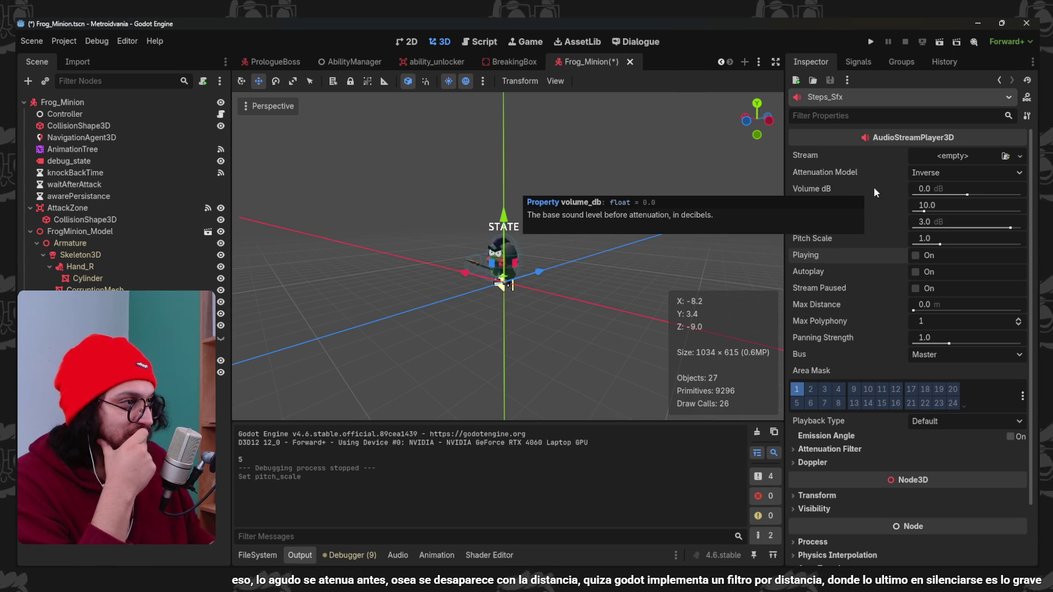
{"action": "left_click", "coordinate": [931, 175]}
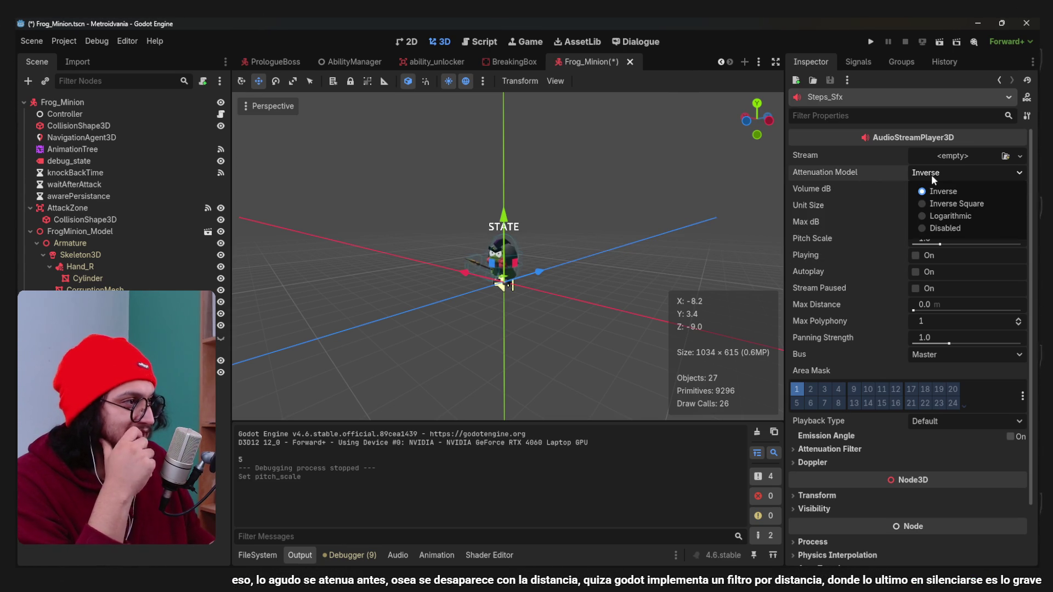
{"action": "left_click", "coordinate": [939, 215]}
{"action": "key", "text": "ctrl+s"}
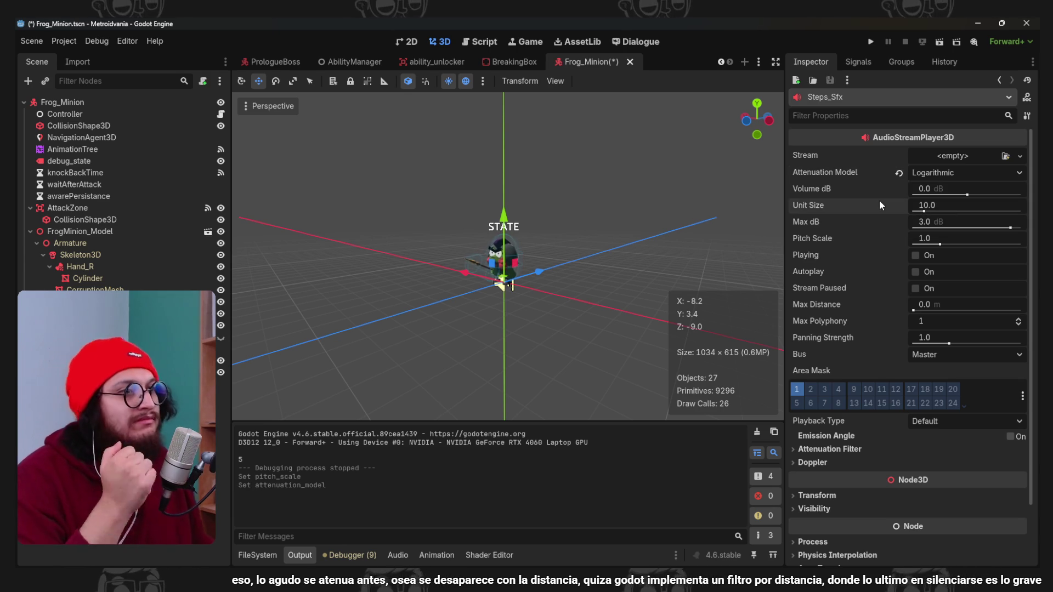
{"action": "key", "text": "F5"}
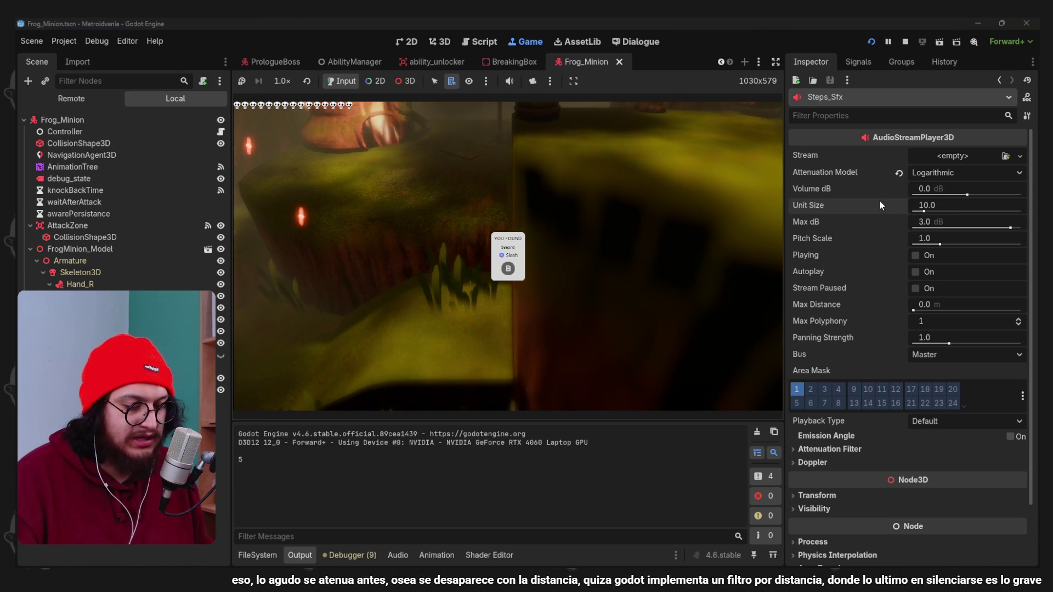
{"action": "left_click", "coordinate": [696, 226]}
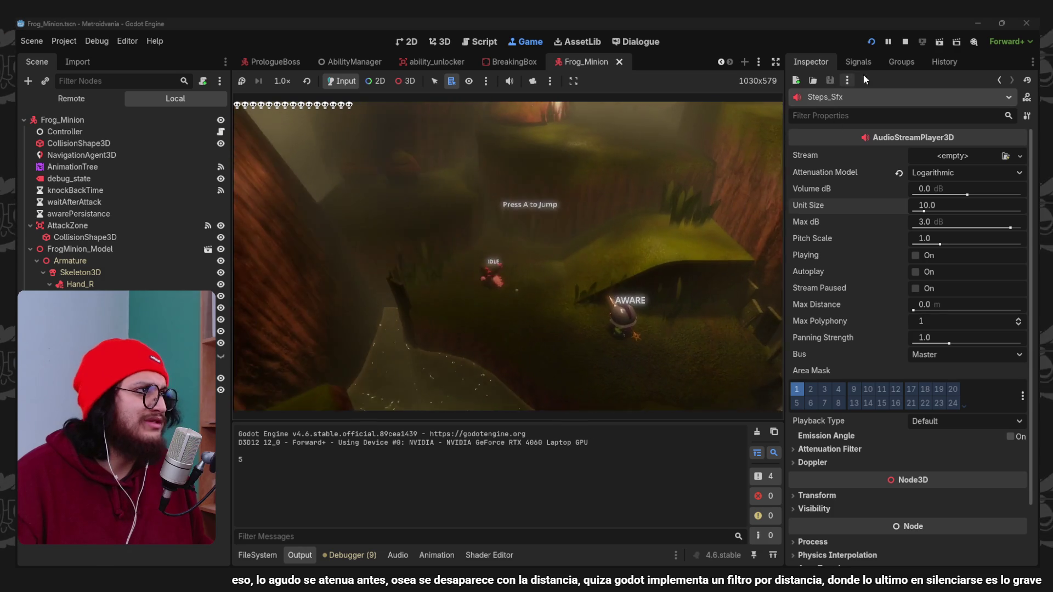
Stop the running test game after hearing the Frog_Minion footsteps.
{"action": "left_click", "coordinate": [905, 42]}
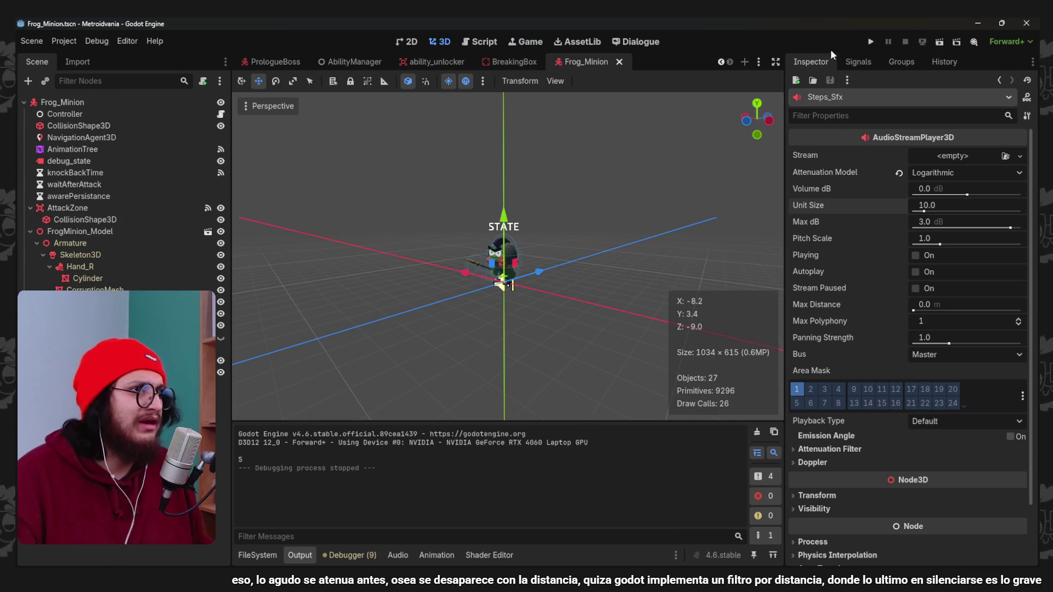
Switch to the Prologue_V10 scene and turn on View Gizmos in the 3D viewport.
{"action": "left_click", "coordinate": [759, 61]}
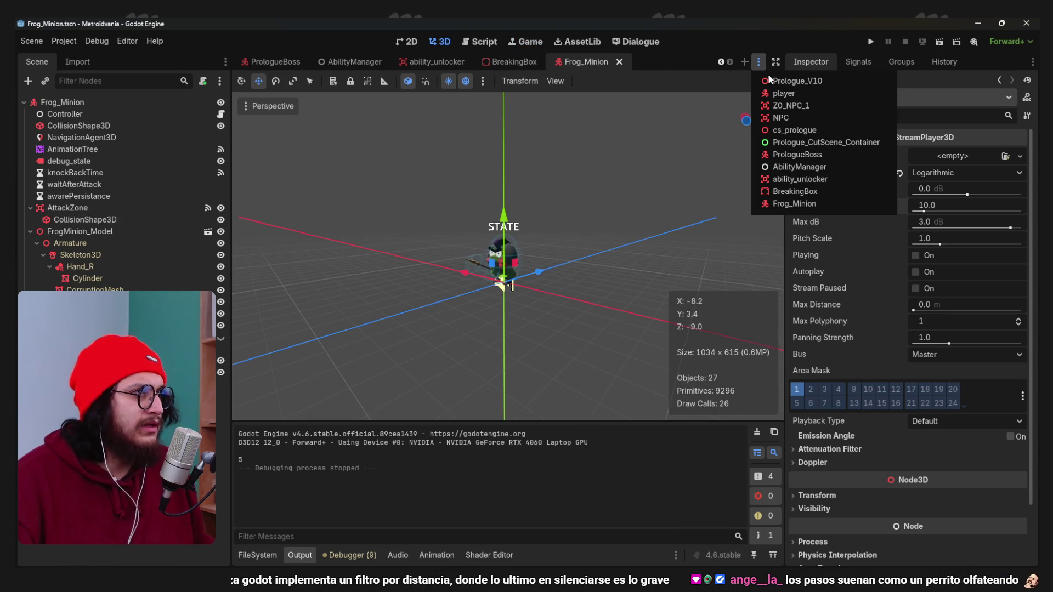
{"action": "left_click", "coordinate": [770, 80]}
{"action": "scroll", "coordinate": [384, 255], "scroll_direction": "down", "scroll_amount": 5}
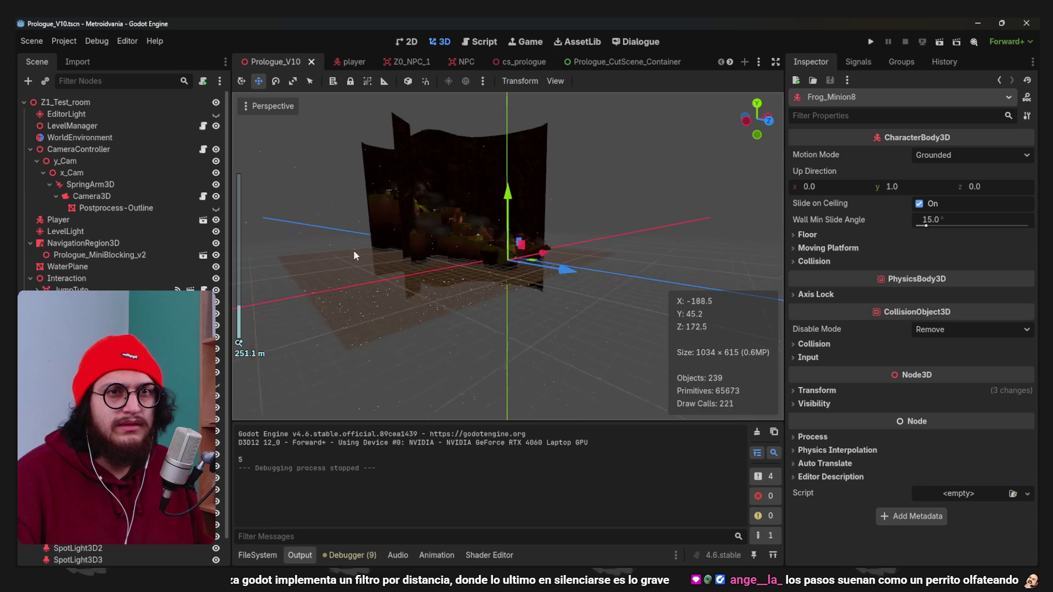
{"action": "left_click", "coordinate": [271, 105]}
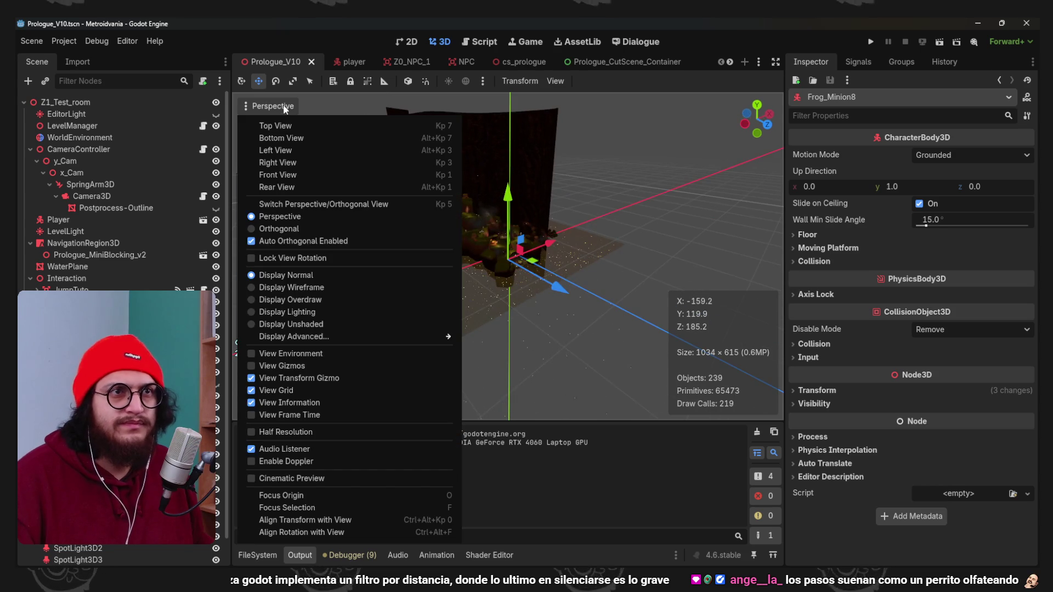
{"action": "left_click", "coordinate": [282, 366]}
Orbit to look down on the navmesh and frog minions, then save and run.
{"action": "scroll", "coordinate": [528, 269], "scroll_direction": "up", "scroll_amount": 4}
{"action": "scroll", "coordinate": [528, 269], "scroll_direction": "up", "scroll_amount": 15}
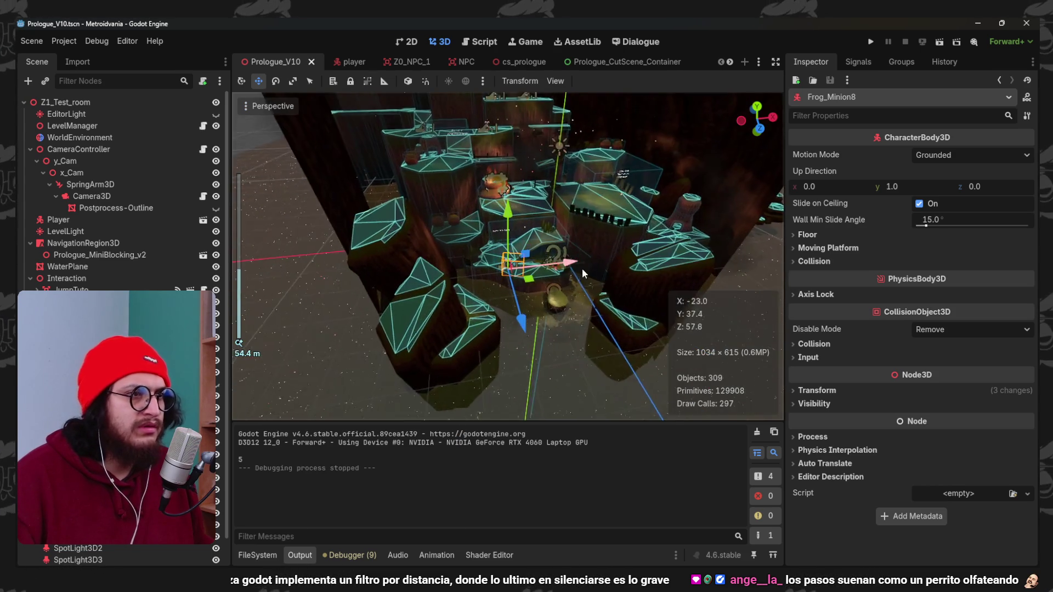
{"action": "scroll", "coordinate": [548, 282], "scroll_direction": "down", "scroll_amount": 4}
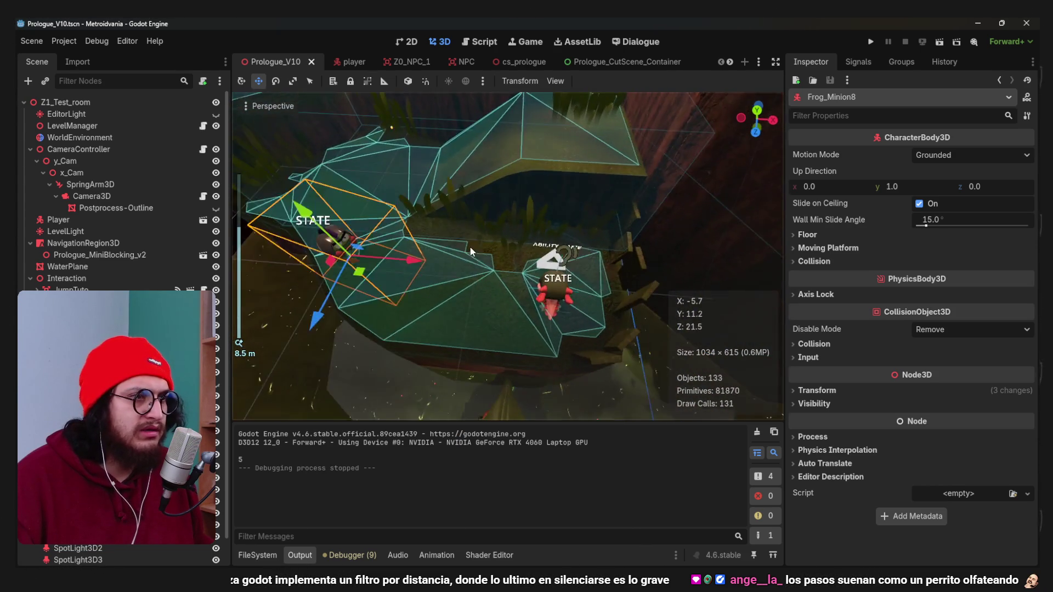
{"action": "mouse_move", "coordinate": [508, 240]}
{"action": "left_mouse_down"}
{"action": "mouse_move", "coordinate": [524, 213]}
{"action": "mouse_move", "coordinate": [523, 265]}
{"action": "mouse_move", "coordinate": [423, 265]}
{"action": "mouse_move", "coordinate": [544, 213]}
{"action": "left_mouse_up"}
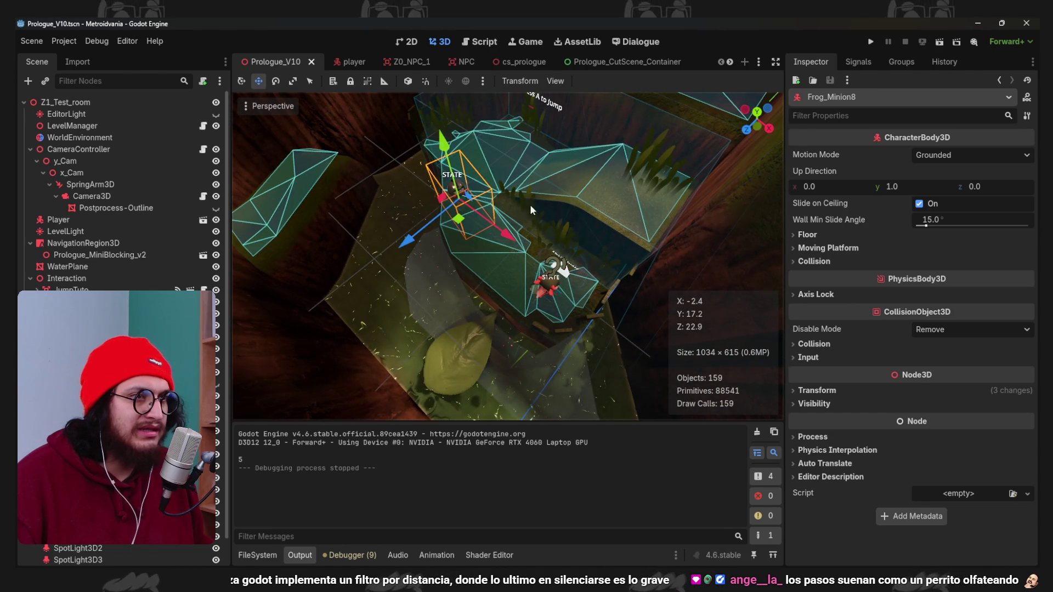
{"action": "scroll", "coordinate": [545, 237], "scroll_direction": "down", "scroll_amount": 3}
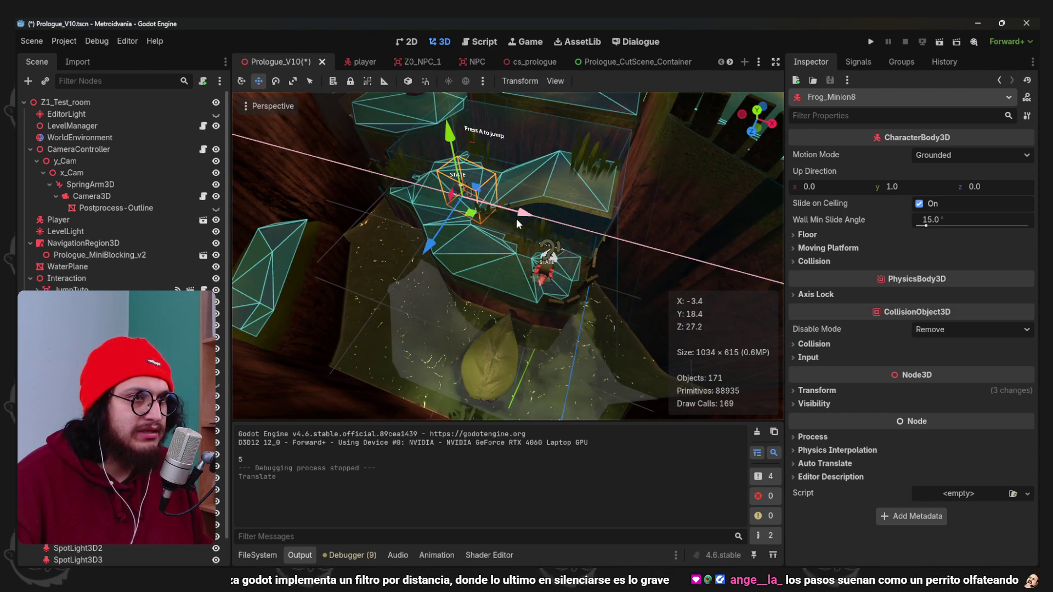
{"action": "key", "text": "F5"}
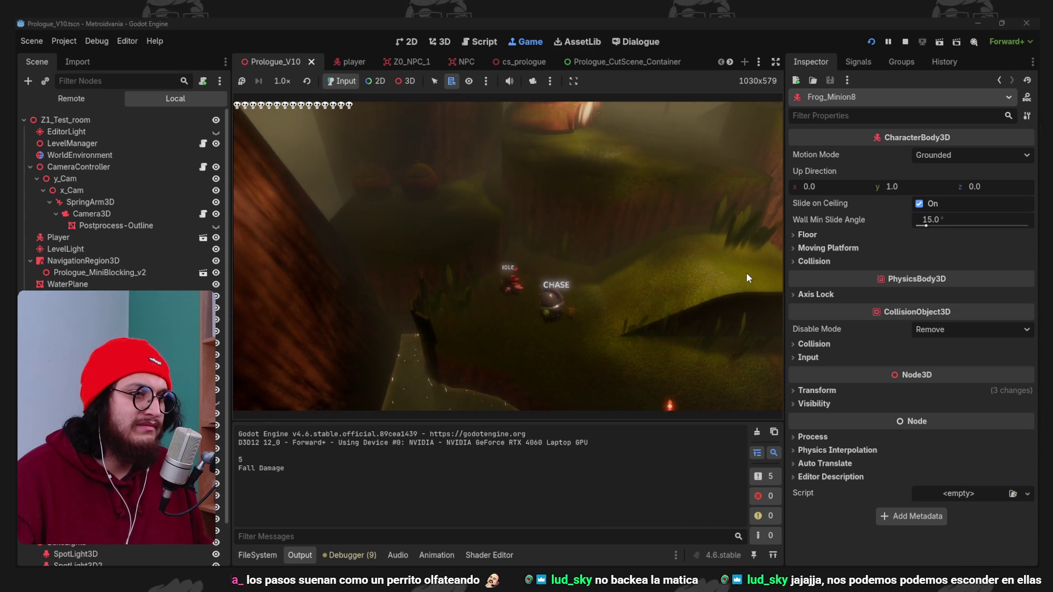
Stop the Prologue_V10 test run after checking the enemies' footsteps.
{"action": "left_click", "coordinate": [905, 41]}
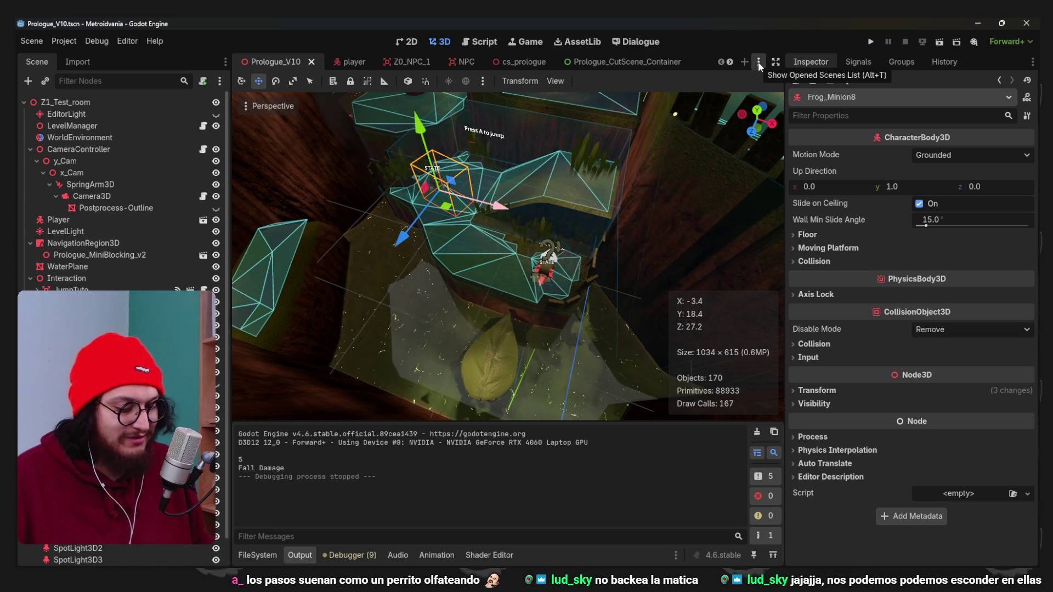
Set Frog_Minion's Steps_Sfx attenuation to Inverse Square and save the scene.
{"action": "left_click", "coordinate": [760, 62]}
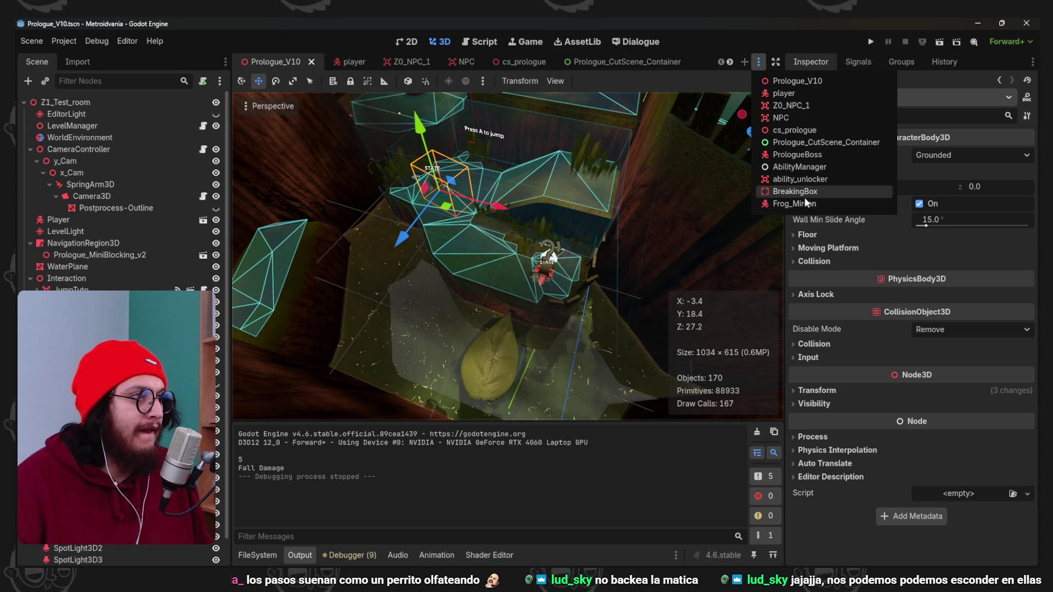
{"action": "left_click", "coordinate": [803, 204]}
{"action": "left_click", "coordinate": [900, 173]}
{"action": "left_click", "coordinate": [933, 173]}
{"action": "left_click", "coordinate": [948, 205]}
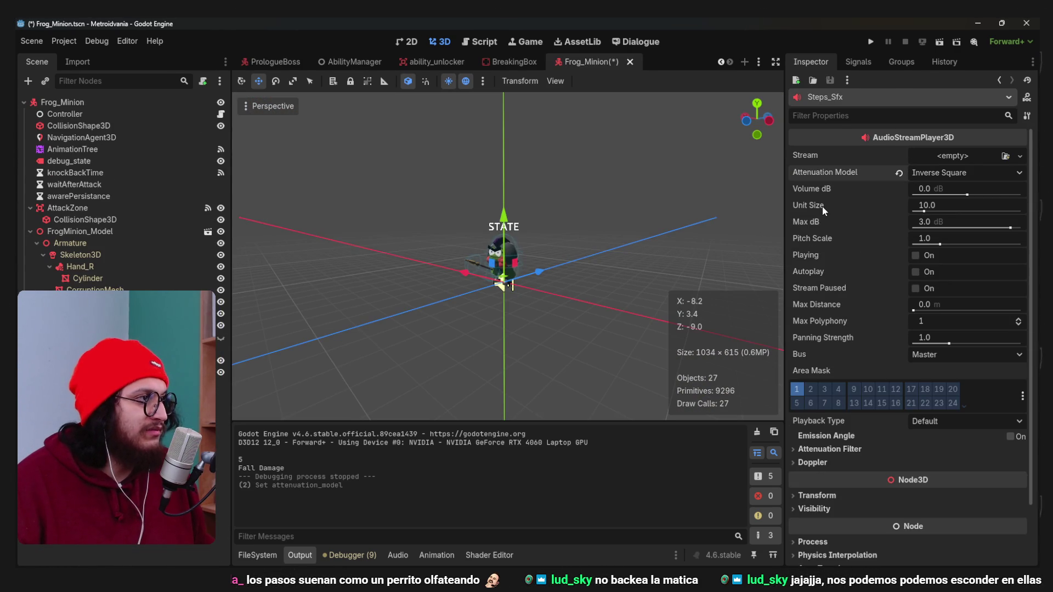
{"action": "key", "text": "ctrl+s"}
Start editing Steps_Sfx Panning Strength to set it to 3.0.
{"action": "scroll", "coordinate": [821, 205], "scroll_direction": "down", "scroll_amount": 2}
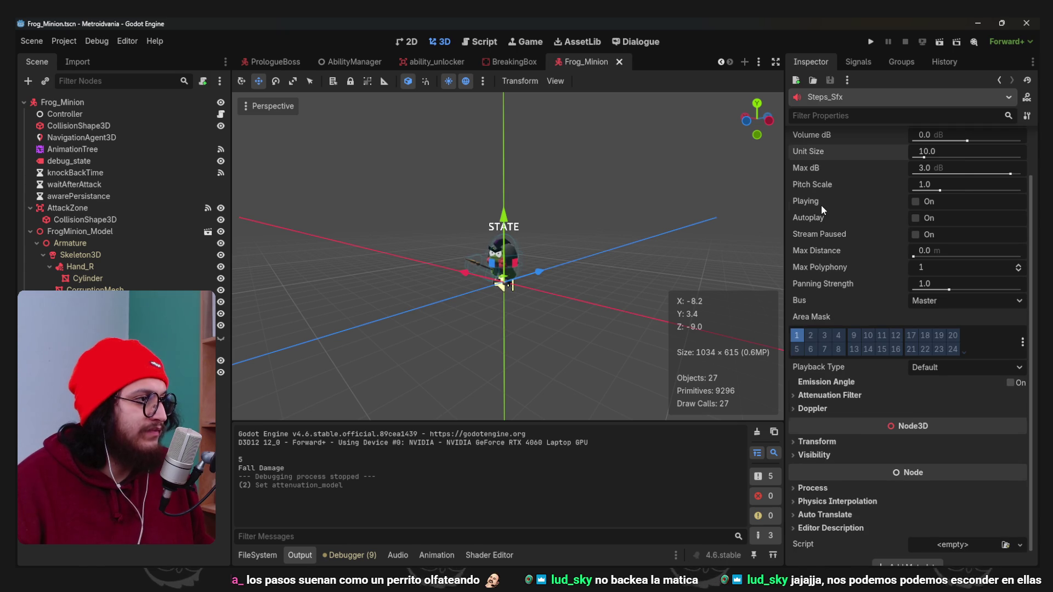
{"action": "scroll", "coordinate": [821, 205], "scroll_direction": "up", "scroll_amount": 2}
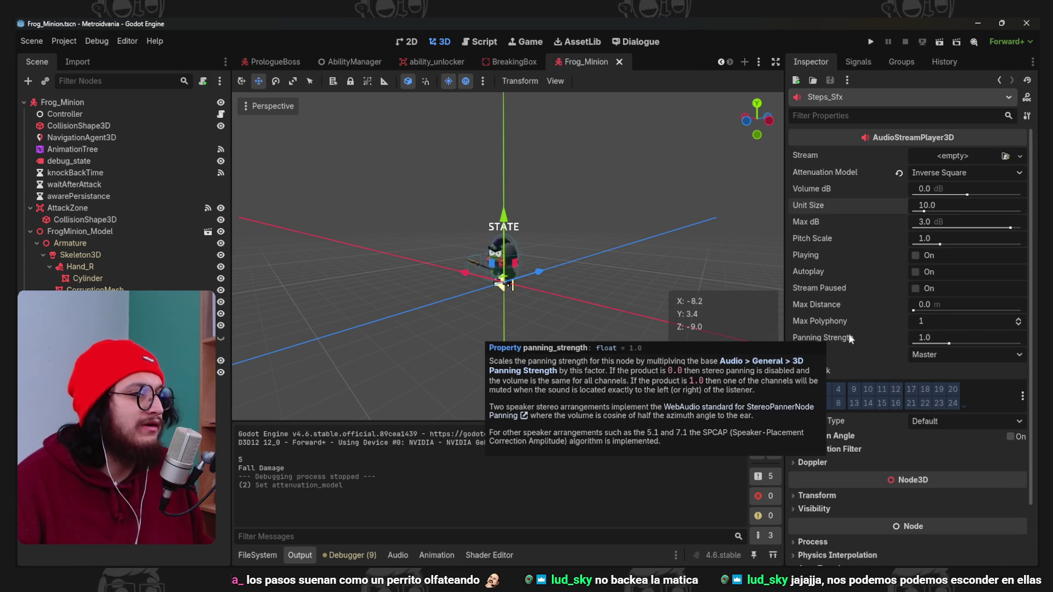
{"action": "left_click", "coordinate": [971, 337]}
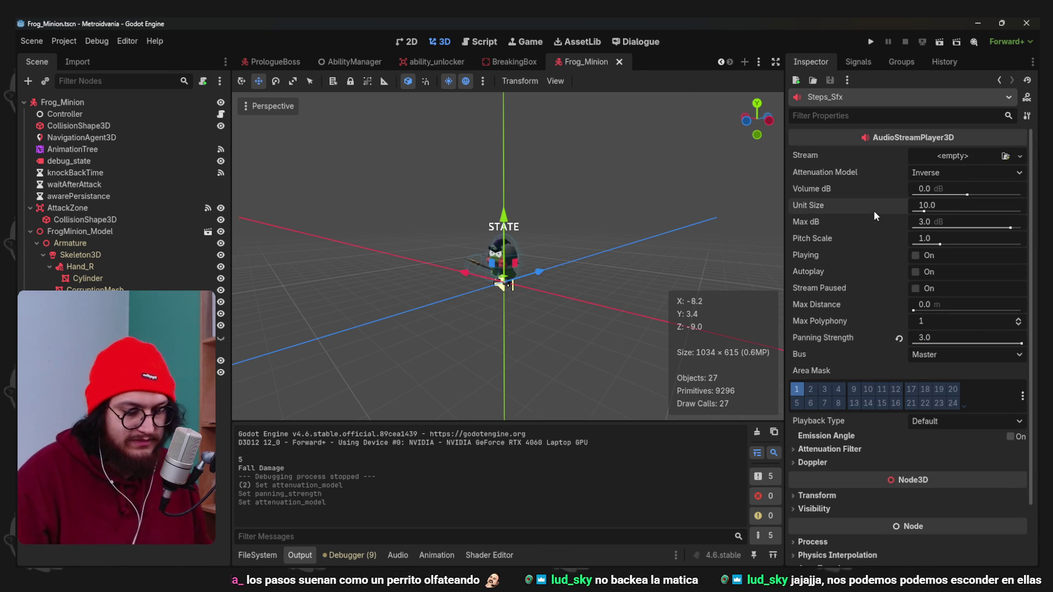
{"action": "key", "text": "F5"}
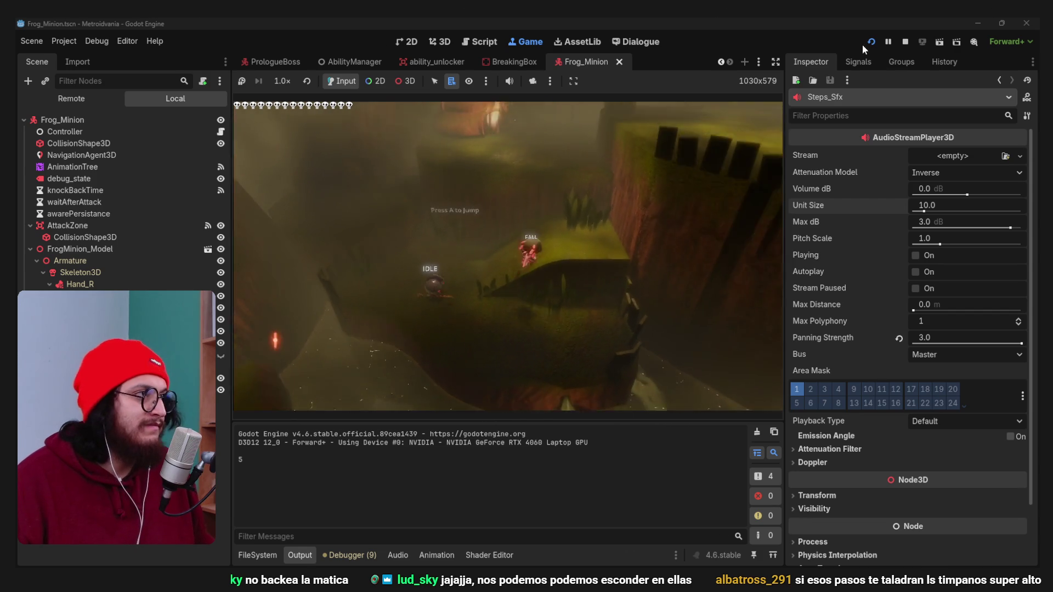
{"action": "left_click", "coordinate": [906, 42]}
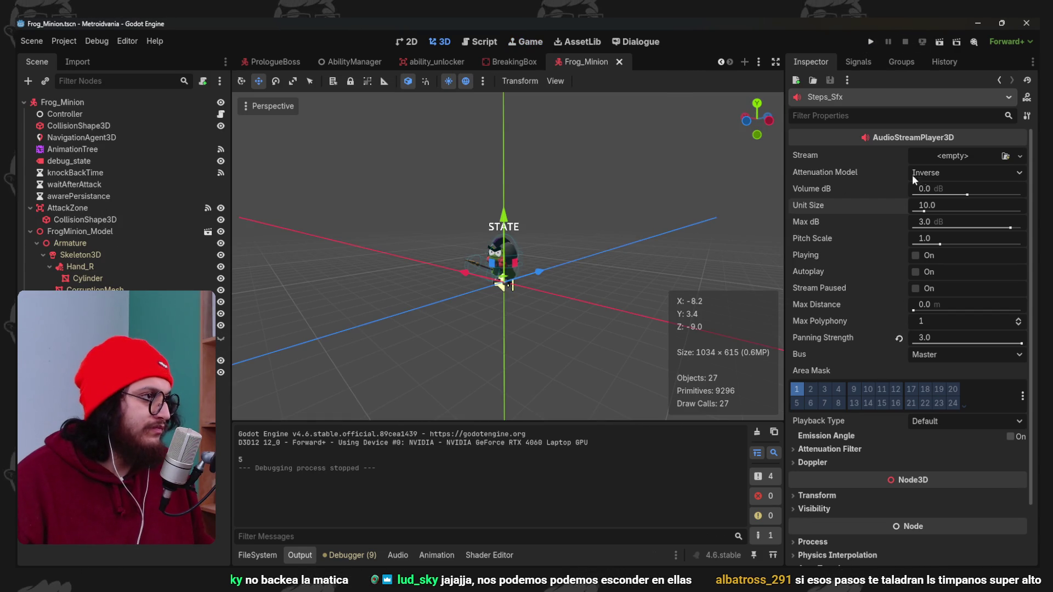
Reset Steps_Sfx Panning Strength to 1.0 and switch to the player scene.
{"action": "left_click", "coordinate": [898, 340]}
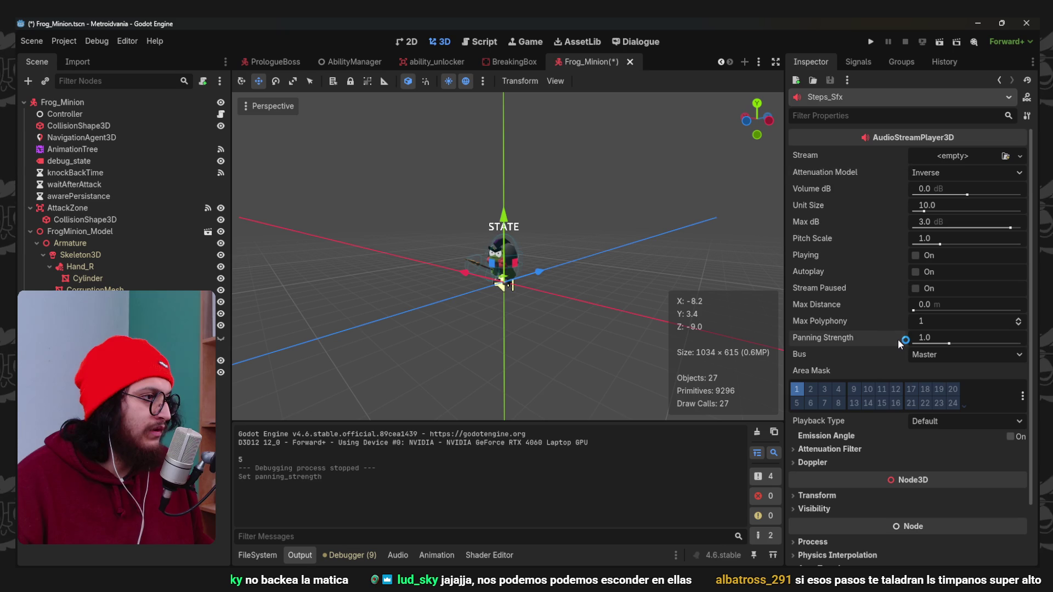
{"action": "left_click", "coordinate": [759, 62]}
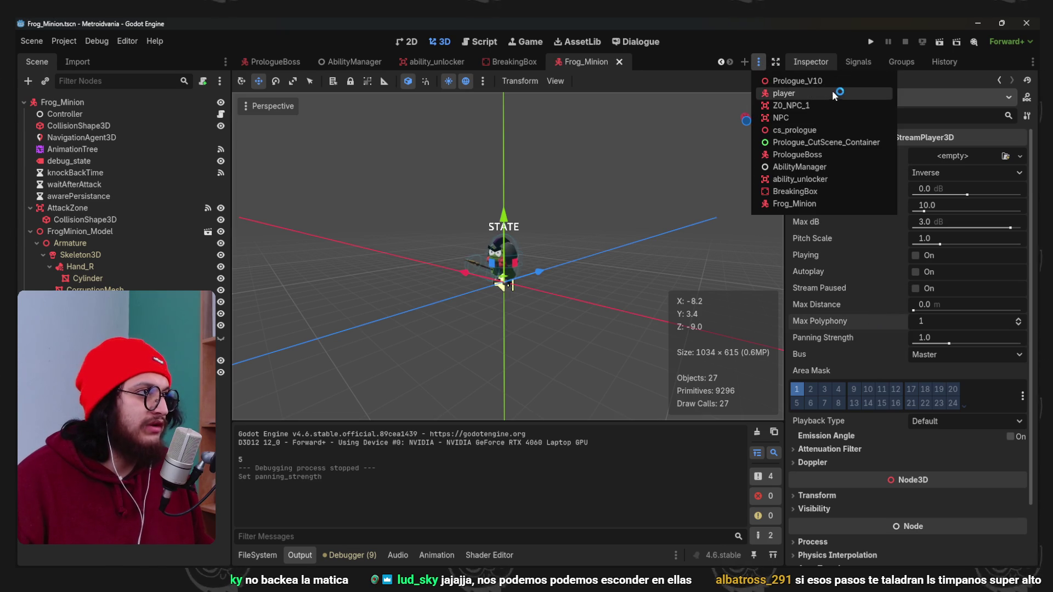
{"action": "scroll", "coordinate": [565, 229], "scroll_direction": "down", "scroll_amount": 2}
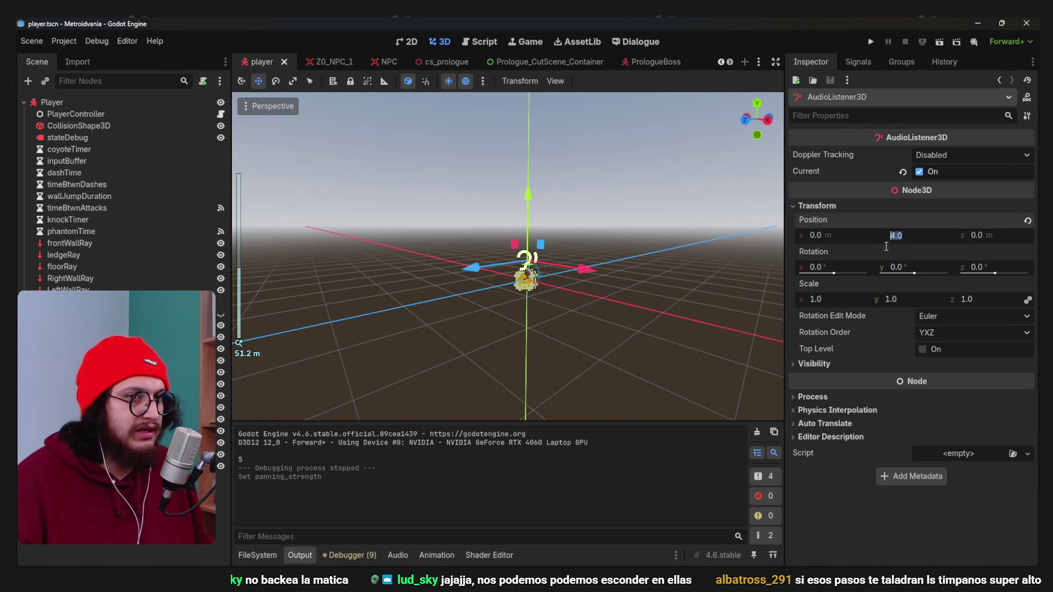
Set AudioListener3D Position Y to 15 and test it in a game run.
{"action": "type", "text": "15"}
{"action": "key", "text": "Return"}
{"action": "key", "text": "F5"}
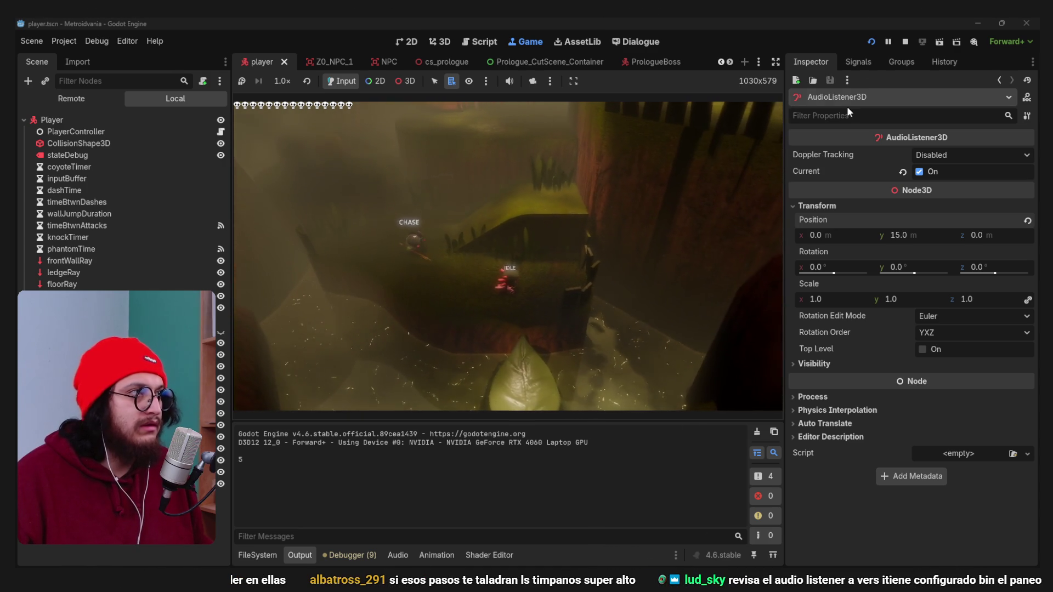
{"action": "left_click", "coordinate": [903, 42]}
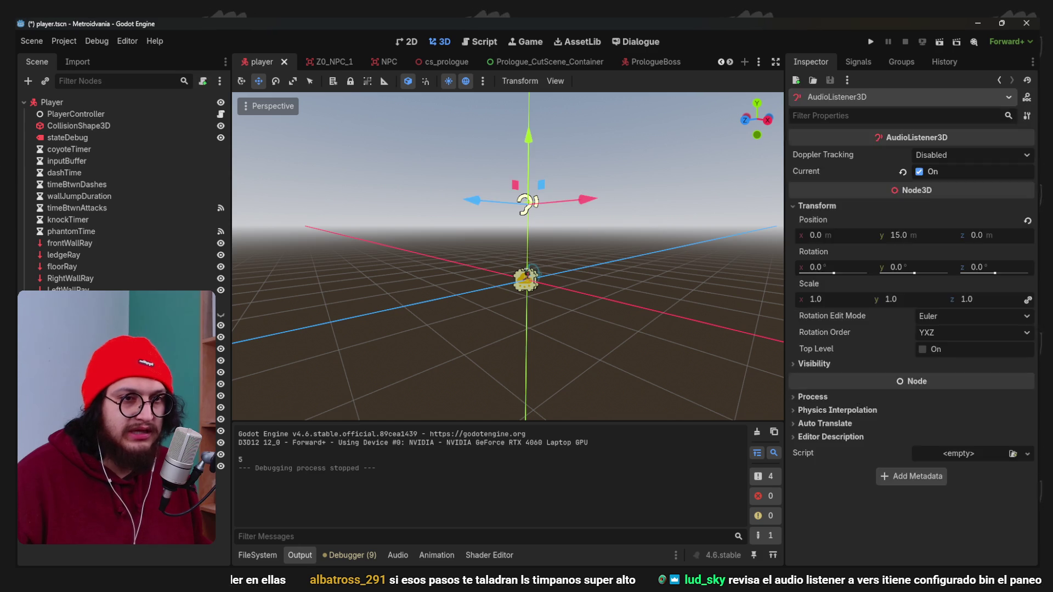
Cut AudioListener3D from the player scene and paste it under CameraController in Prologue_V10.
{"action": "key", "text": "ctrl+x"}
{"action": "left_click", "coordinate": [759, 62]}
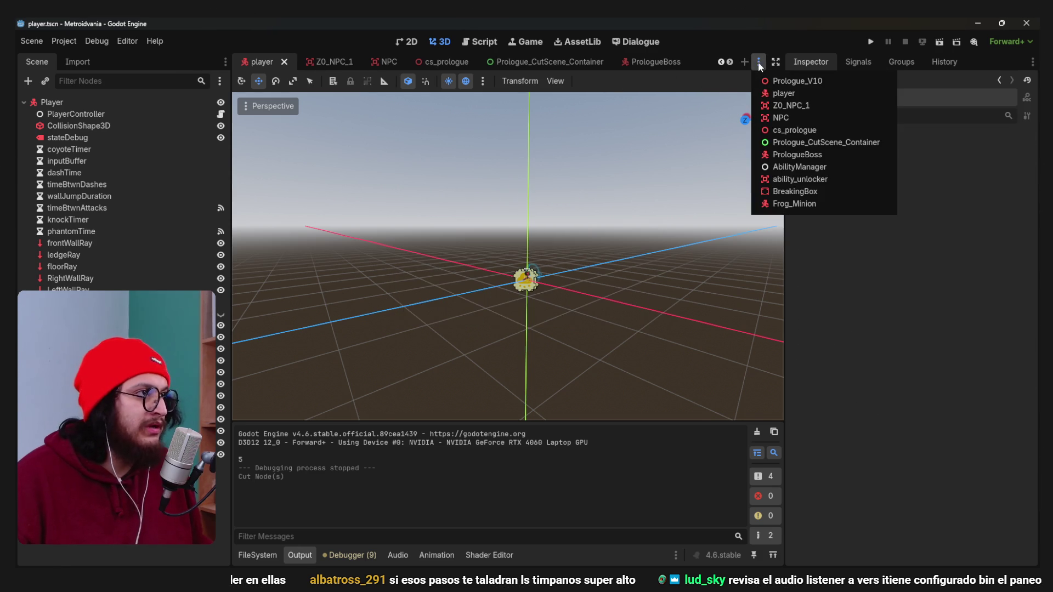
{"action": "left_click", "coordinate": [809, 82]}
{"action": "left_click", "coordinate": [133, 194]}
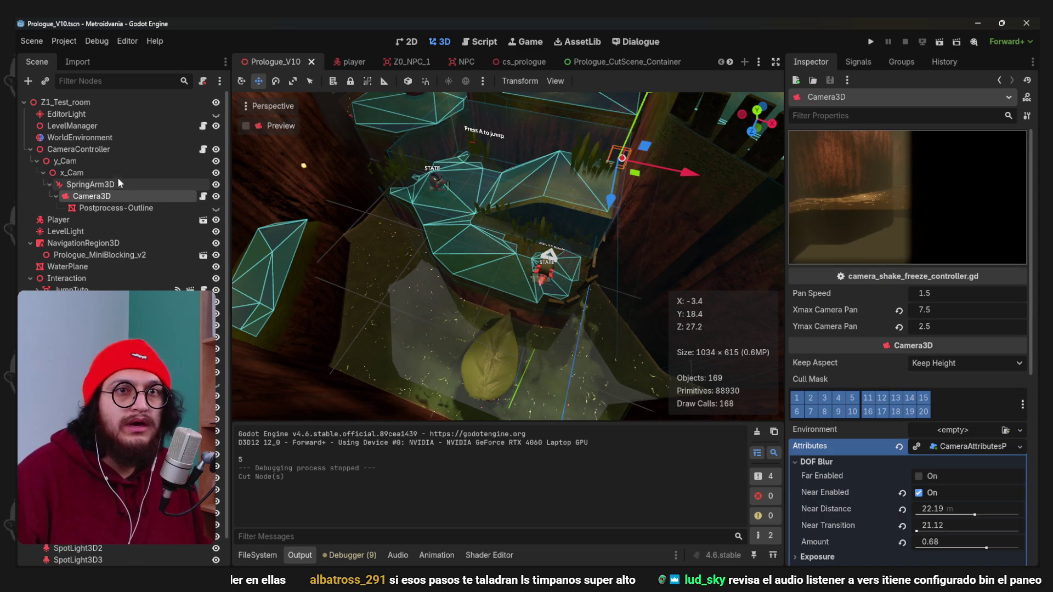
{"action": "double_click", "coordinate": [124, 152]}
{"action": "scroll", "coordinate": [432, 188], "scroll_direction": "up", "scroll_amount": 5}
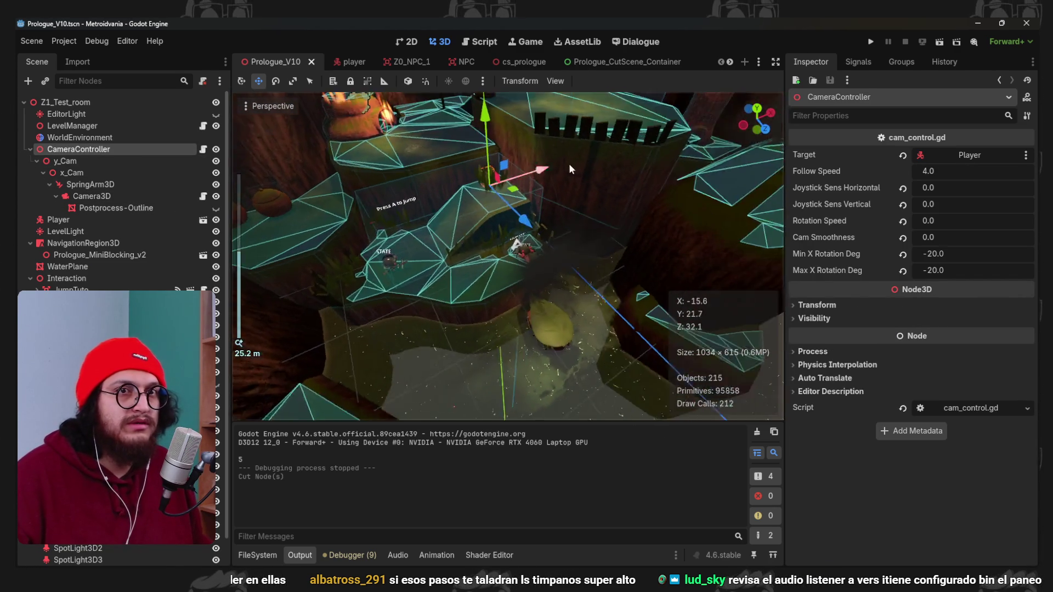
{"action": "key", "text": "ctrl+v"}
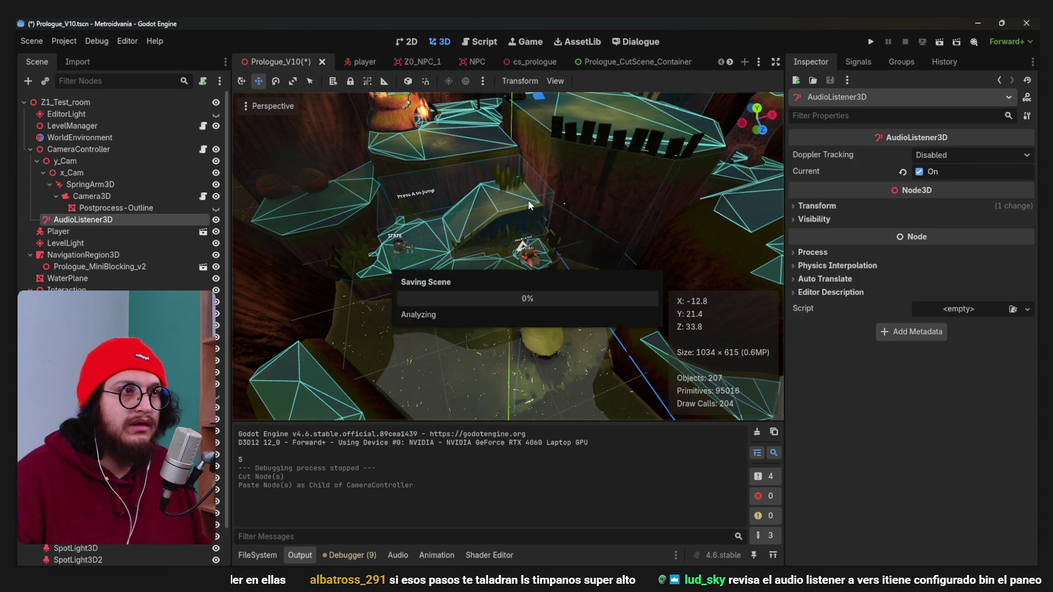
{"action": "scroll", "coordinate": [528, 226], "scroll_direction": "down", "scroll_amount": 2}
{"action": "key", "text": "ctrl+a"}
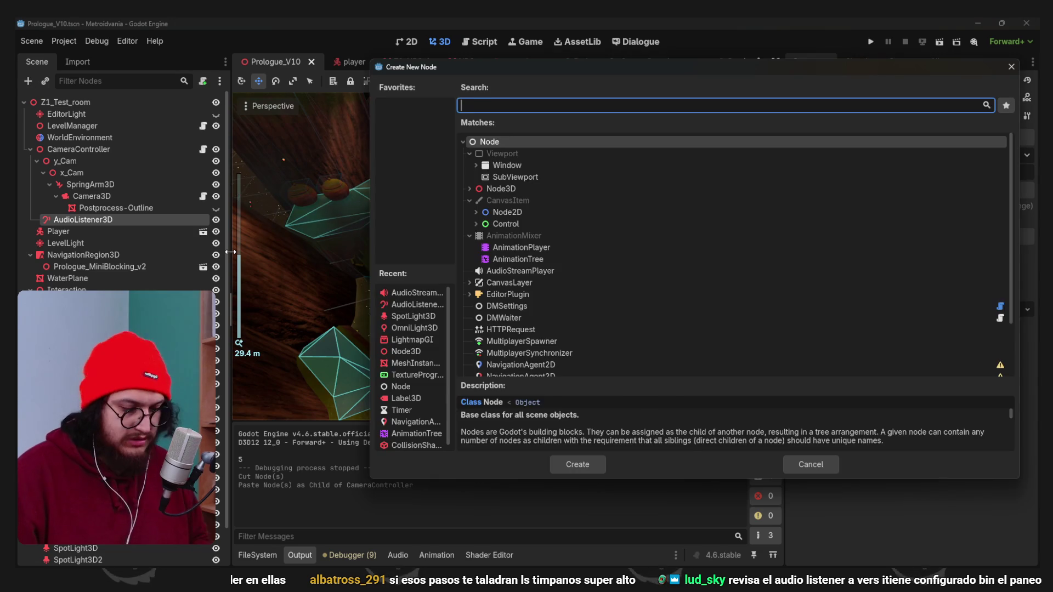
Add a MeshInstance3D named AudioListenerVisualizer with a SphereMesh, and save.
{"action": "type", "text": "meshinst"}
{"action": "key", "text": "Return"}
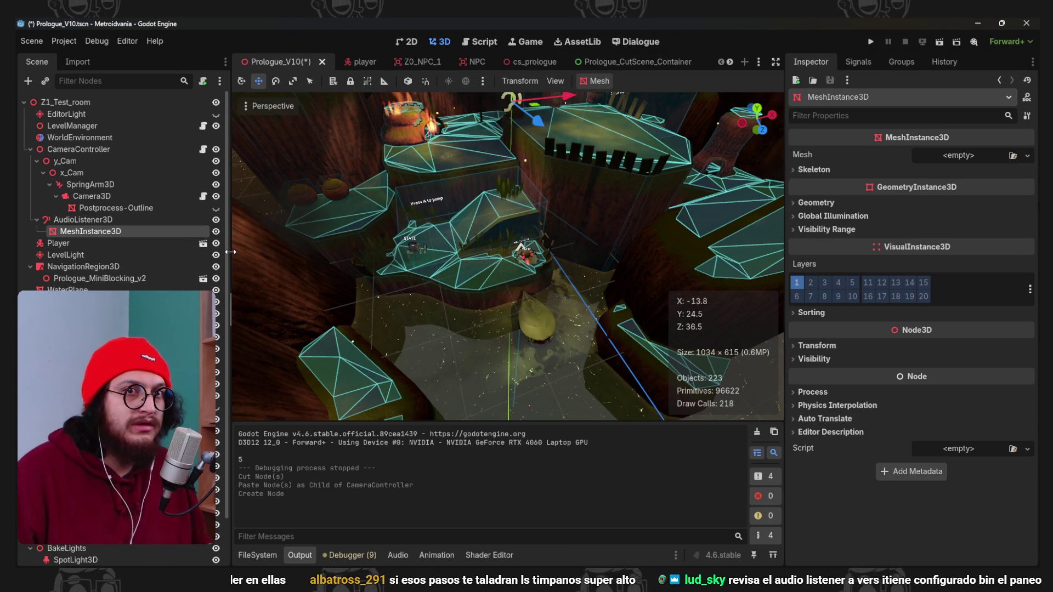
{"action": "double_click", "coordinate": [112, 236]}
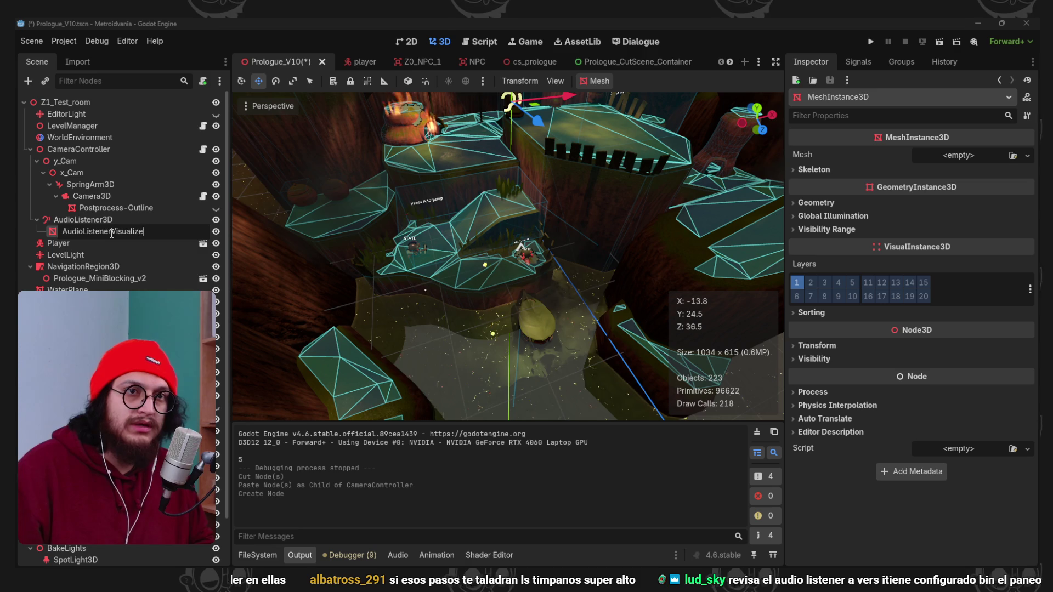
{"action": "type", "text": "r"}
{"action": "key", "text": "Return"}
{"action": "key", "text": "ctrl+s"}
{"action": "left_click", "coordinate": [1027, 155]}
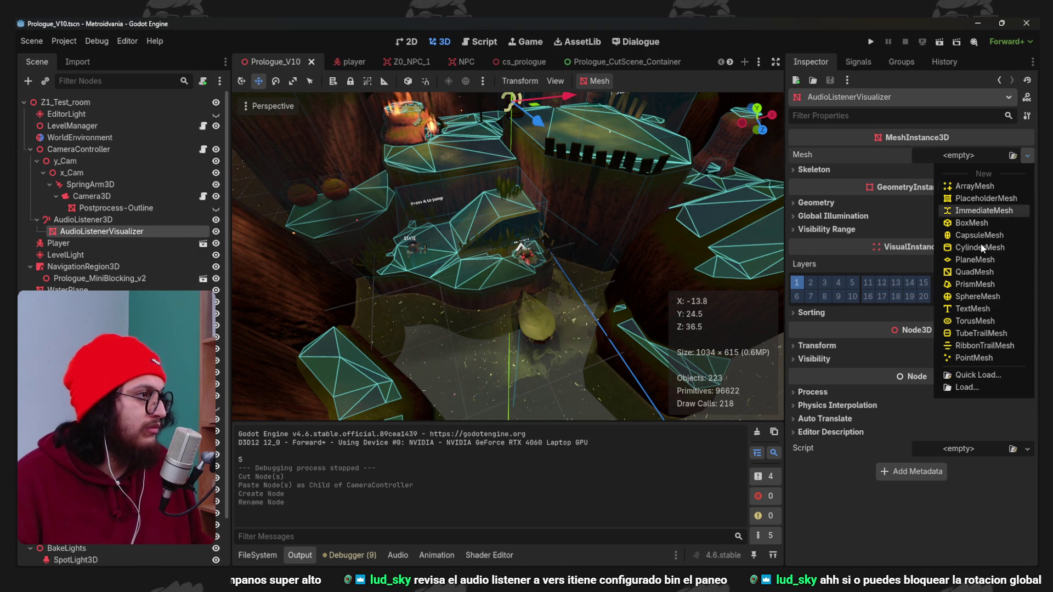
{"action": "left_click", "coordinate": [969, 297]}
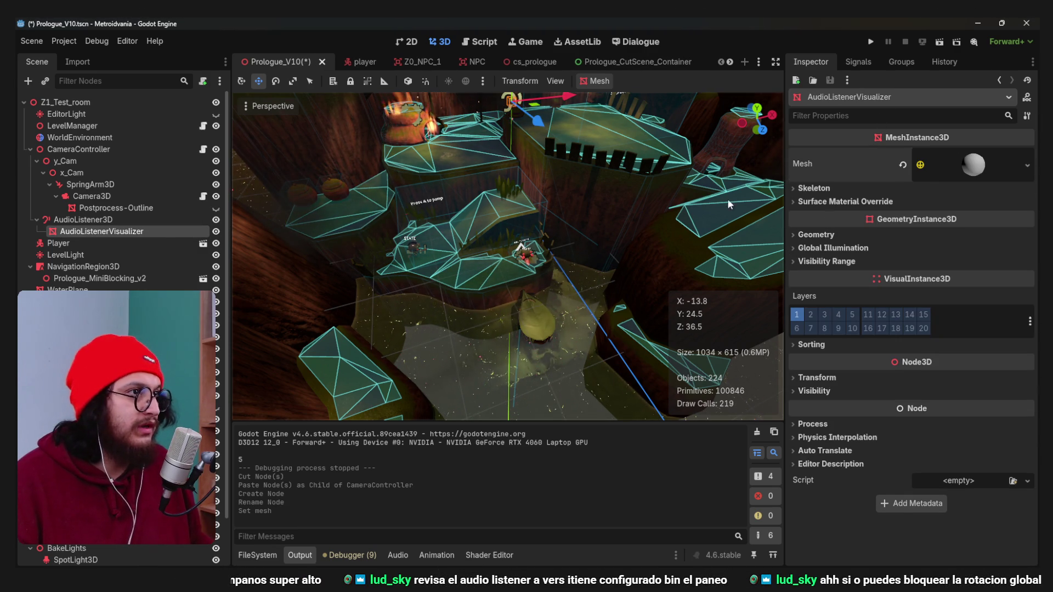
Reset AudioListener3D's position to 0 and do a quick test run.
{"action": "scroll", "coordinate": [729, 204], "scroll_direction": "up", "scroll_amount": 5}
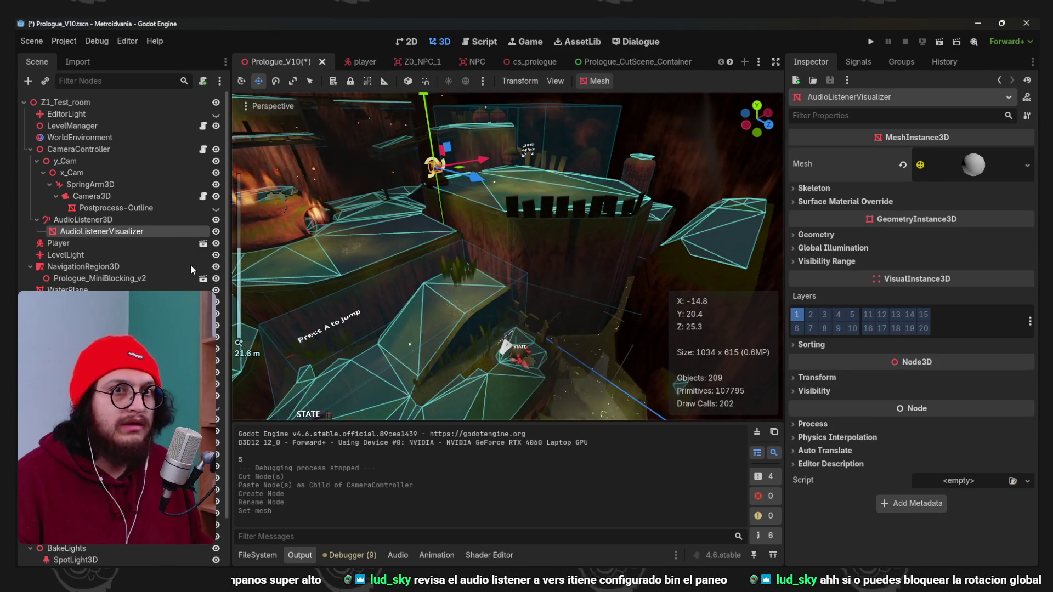
{"action": "left_click", "coordinate": [129, 221]}
{"action": "left_click", "coordinate": [822, 206]}
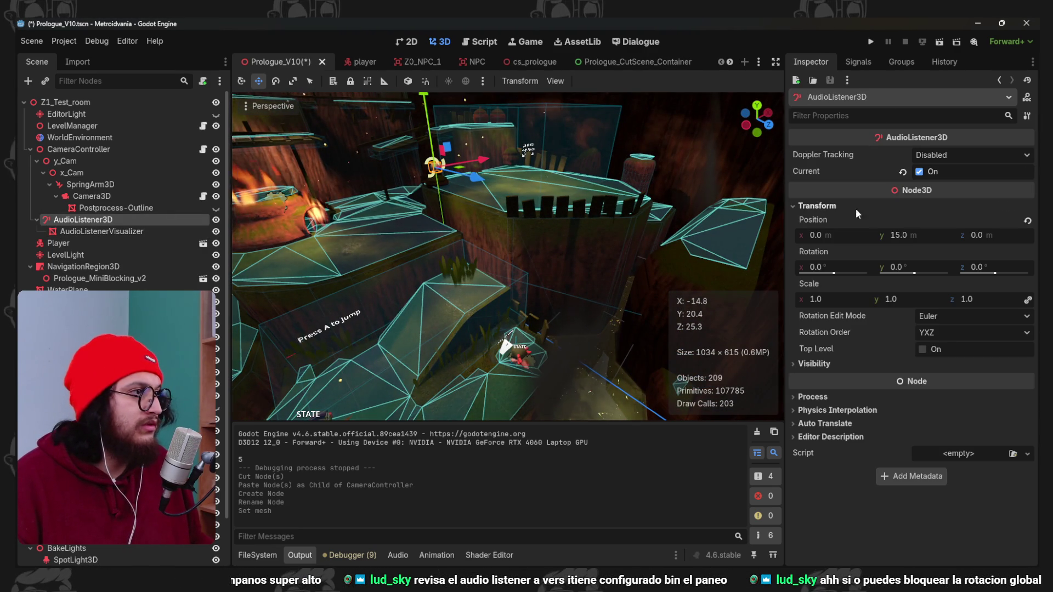
{"action": "left_click", "coordinate": [1028, 222]}
{"action": "left_click", "coordinate": [100, 197]}
{"action": "left_click", "coordinate": [90, 220]}
{"action": "left_click", "coordinate": [87, 236]}
{"action": "key", "text": "F5"}
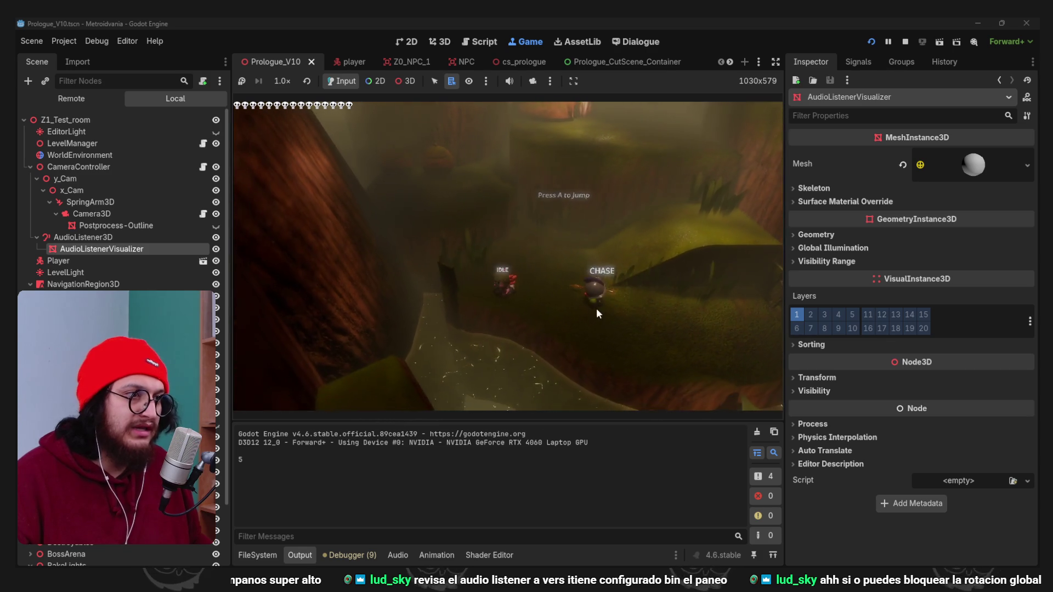
{"action": "left_click", "coordinate": [906, 42]}
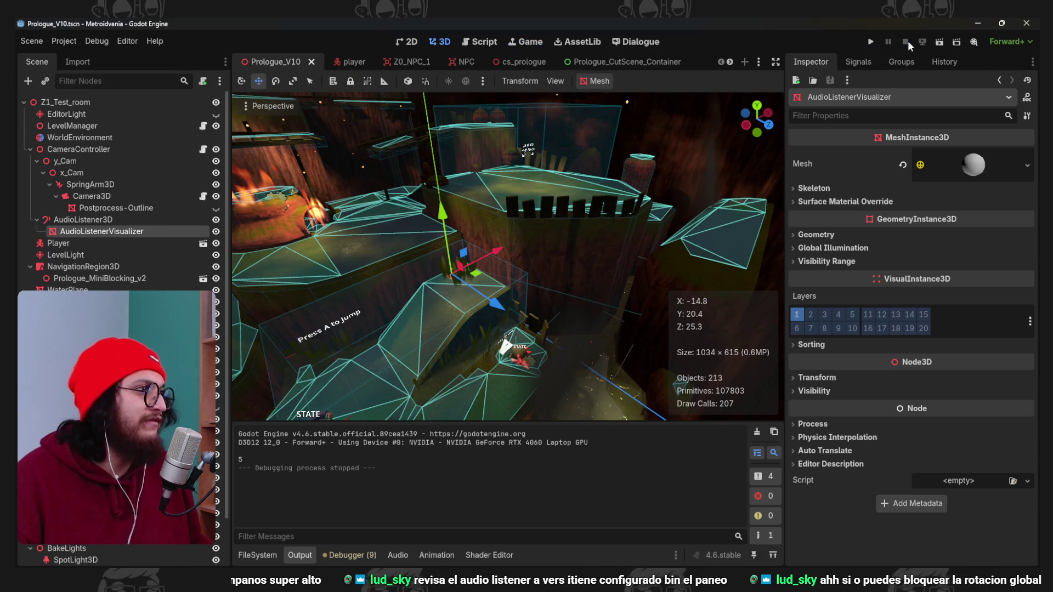
Raise AudioListener3D Position Y to 20 and test it in a game run.
{"action": "left_click", "coordinate": [137, 219]}
{"action": "left_click", "coordinate": [911, 234]}
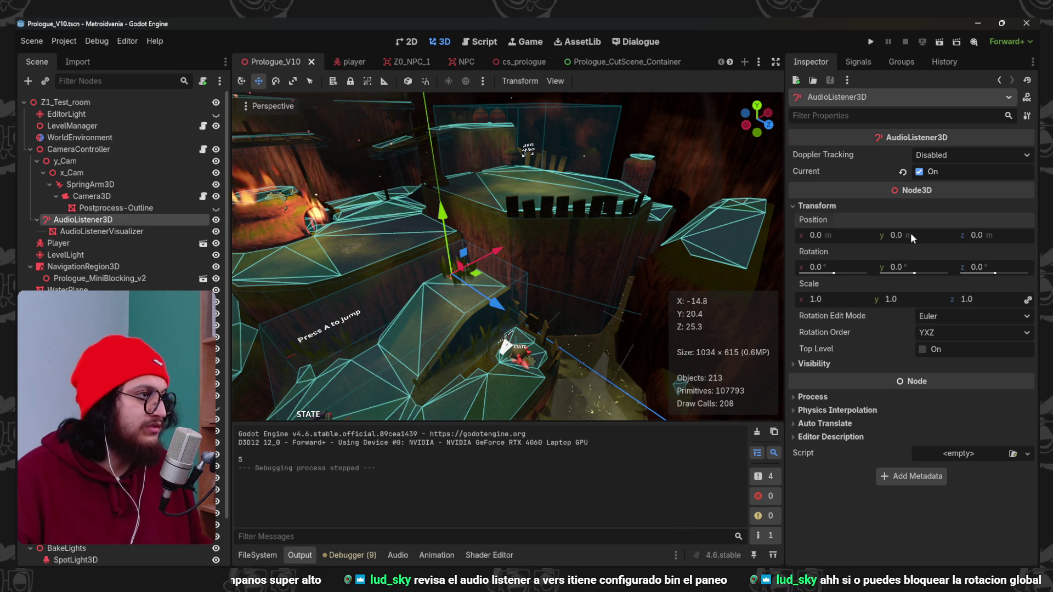
{"action": "type", "text": "20"}
{"action": "key", "text": "Return"}
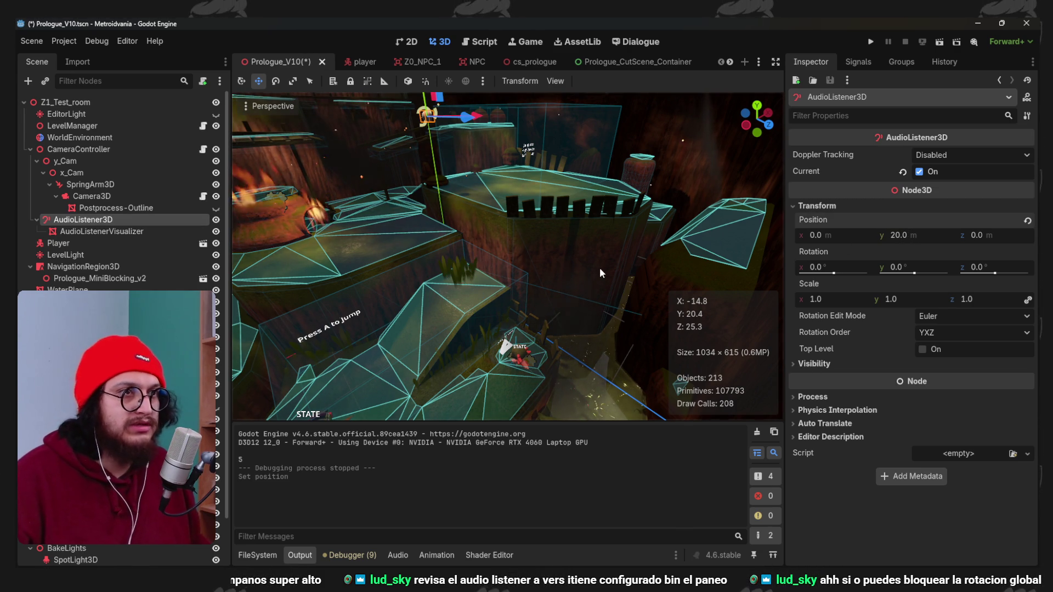
{"action": "key", "text": "F5"}
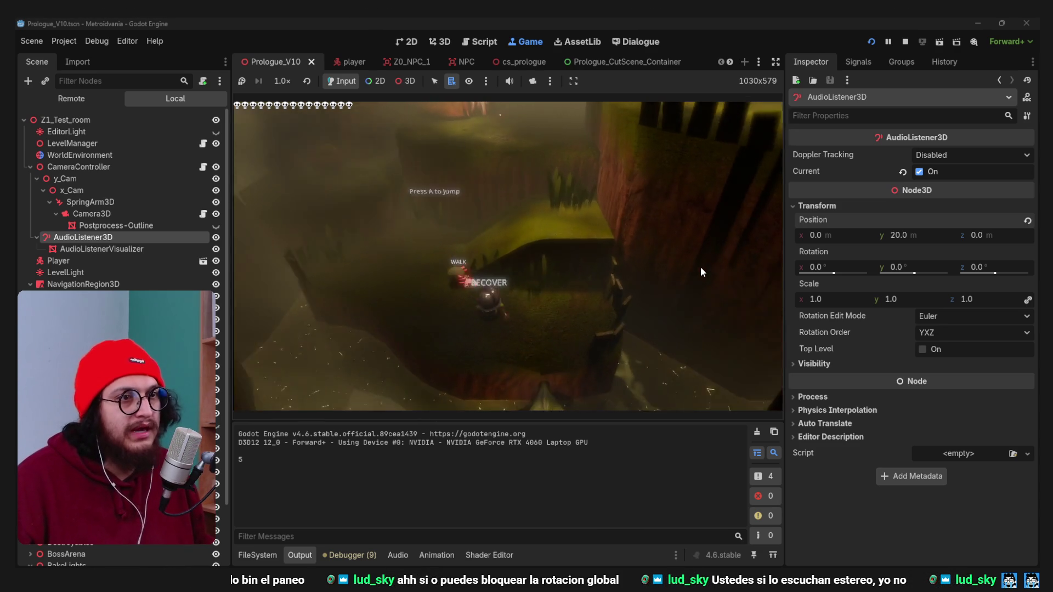
{"action": "left_click", "coordinate": [906, 41]}
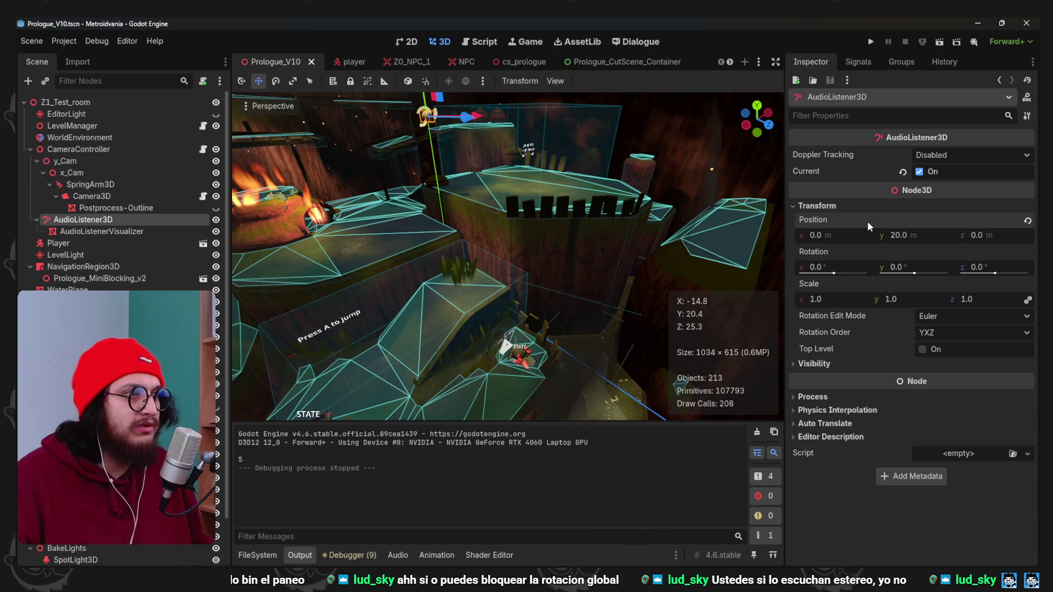
Lower the listener height to 10, save Prologue_V10, and run again.
{"action": "left_click", "coordinate": [929, 238]}
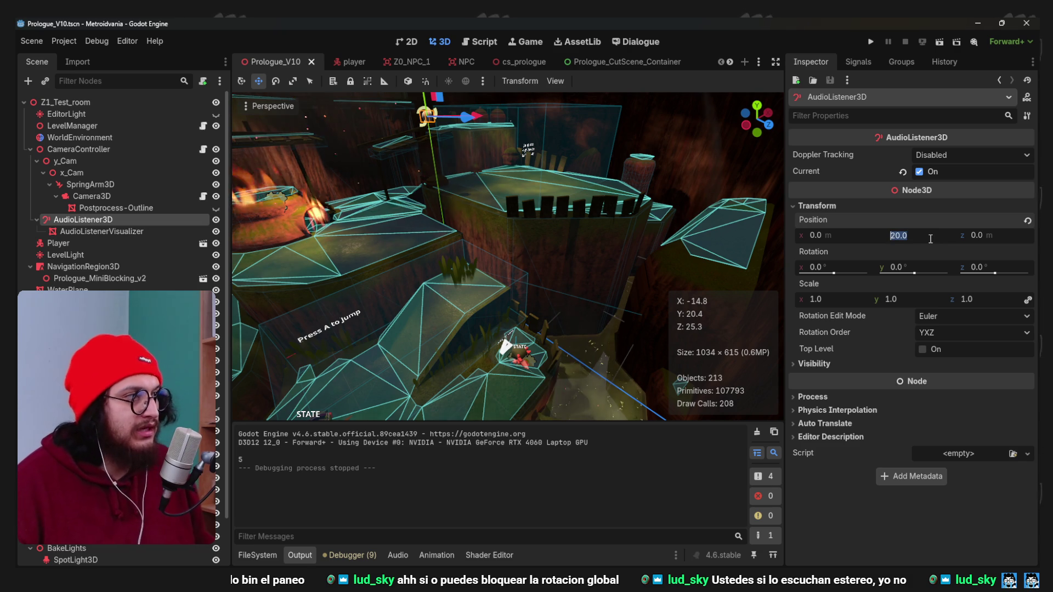
{"action": "type", "text": "10"}
{"action": "key", "text": "ctrl+s"}
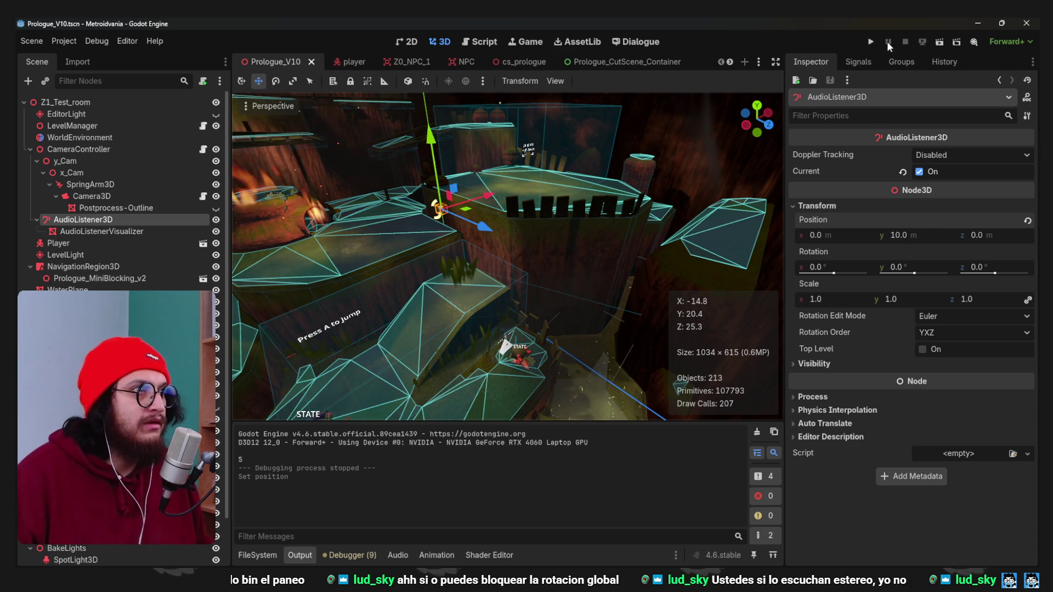
{"action": "key", "text": "F5"}
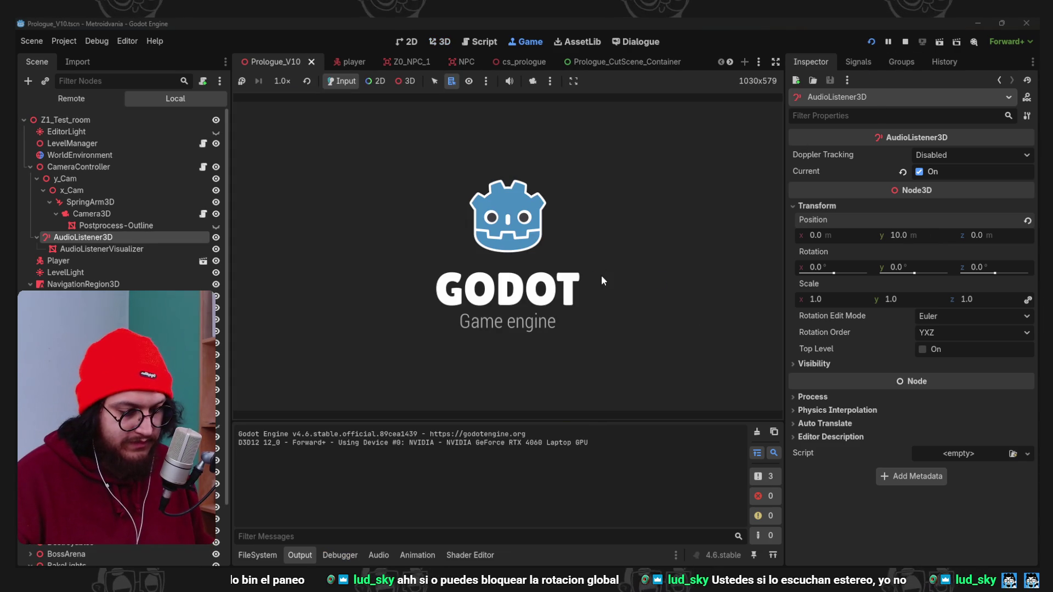
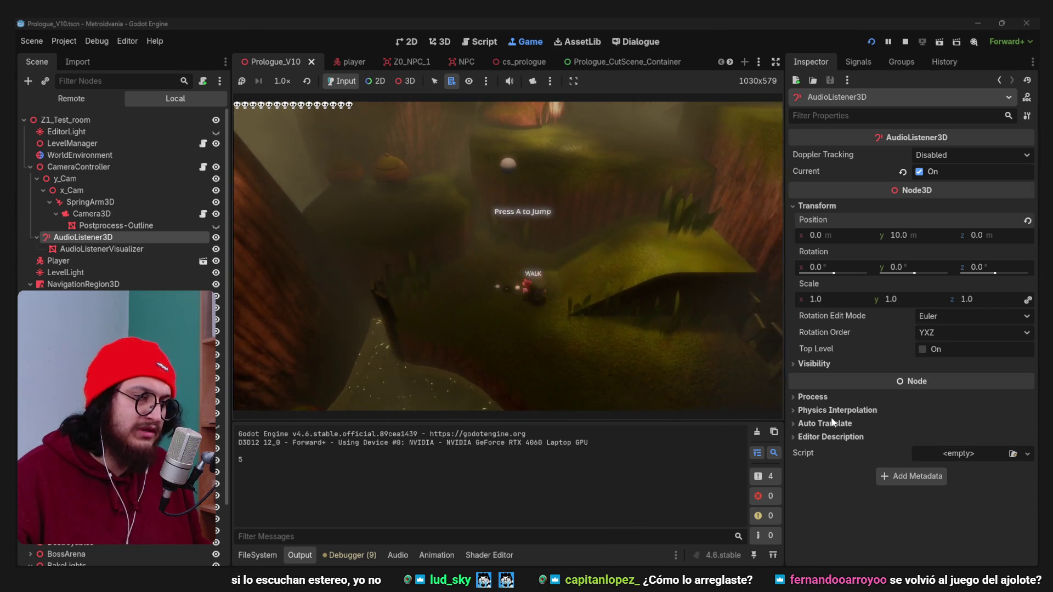
Stop the running game, save the scene, and view the player scene.
{"action": "key", "text": "F8"}
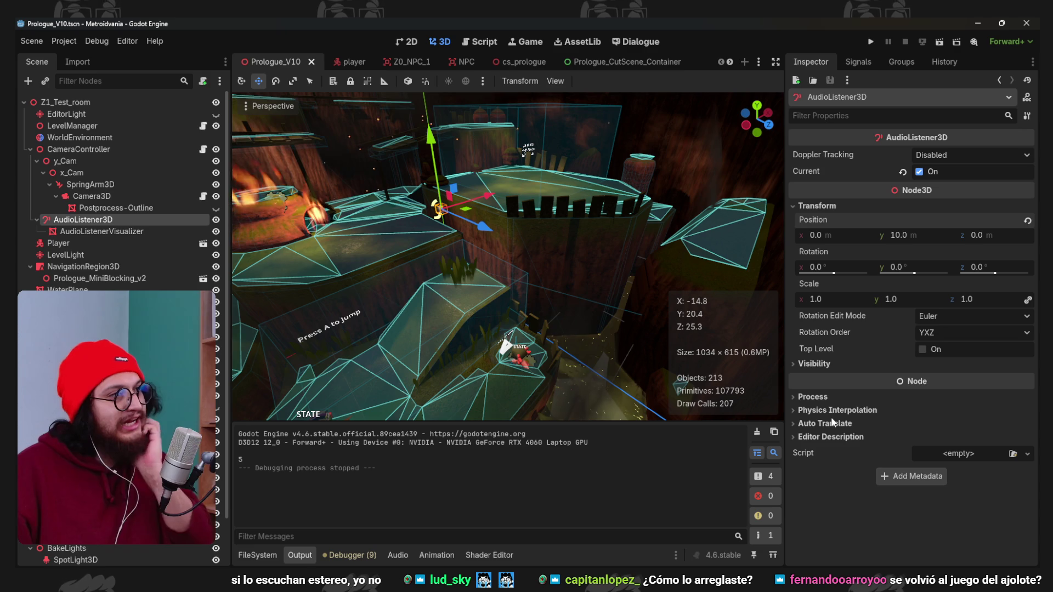
{"action": "key", "text": "ctrl+s"}
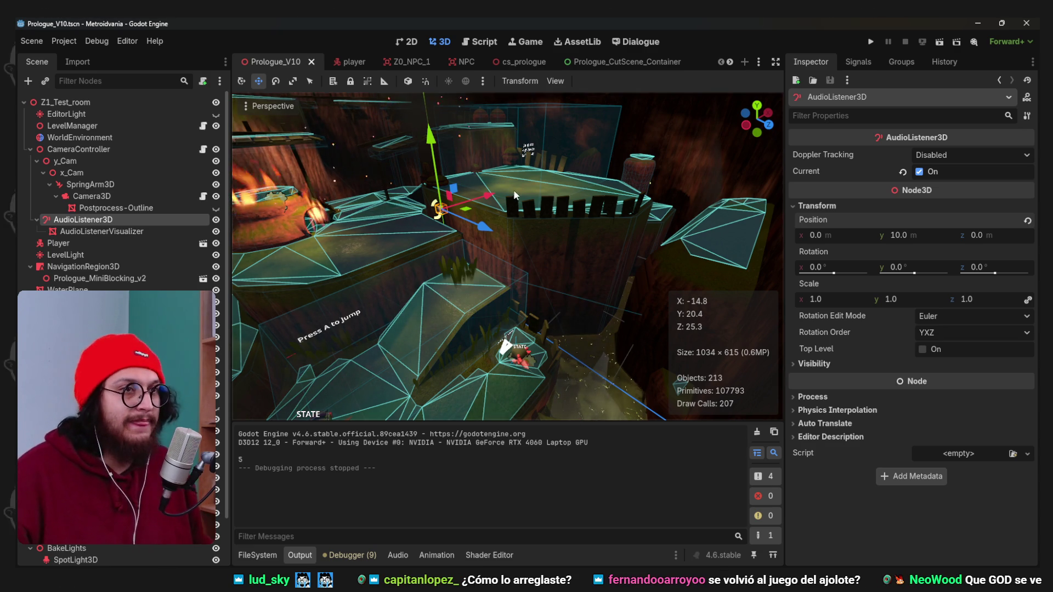
{"action": "left_click", "coordinate": [758, 62]}
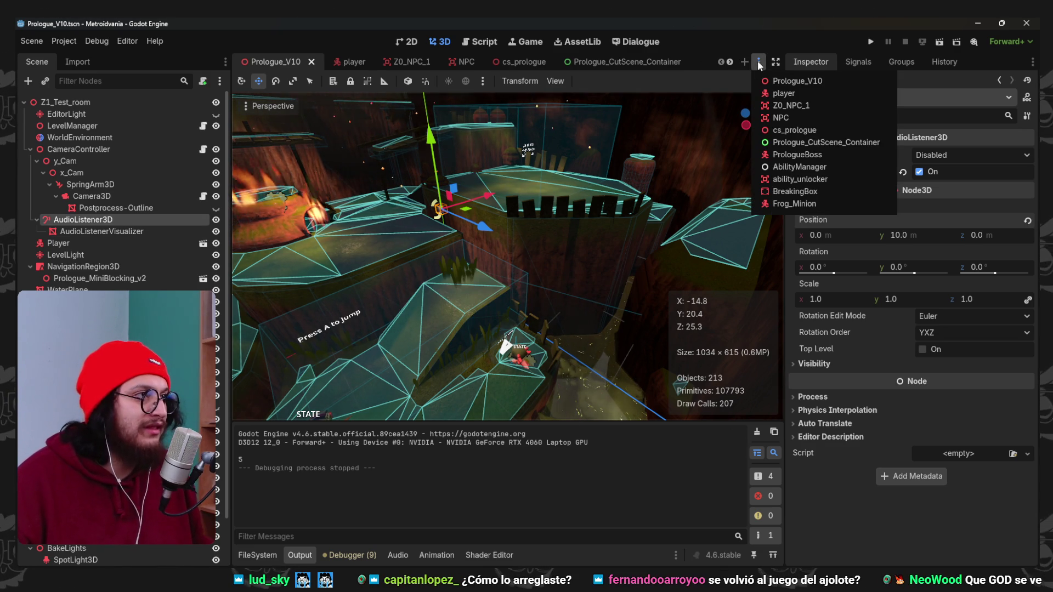
{"action": "left_click", "coordinate": [806, 94]}
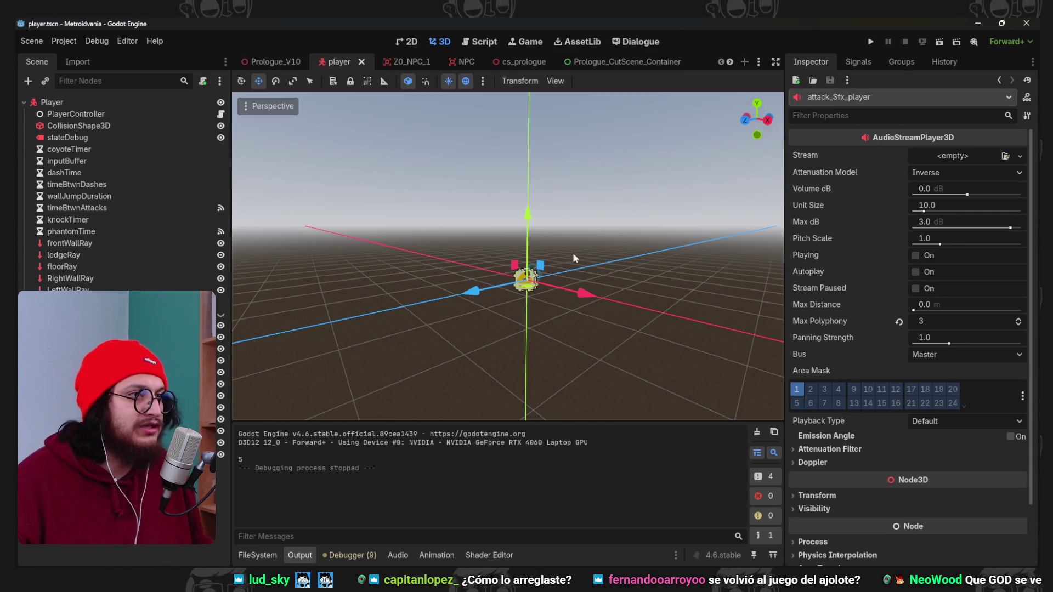
{"action": "scroll", "coordinate": [614, 266], "scroll_direction": "up", "scroll_amount": 3}
{"action": "mouse_move", "coordinate": [553, 304]}
{"action": "left_mouse_down"}
{"action": "mouse_move", "coordinate": [617, 298]}
{"action": "mouse_move", "coordinate": [619, 318]}
{"action": "mouse_move", "coordinate": [581, 301]}
{"action": "left_mouse_up"}
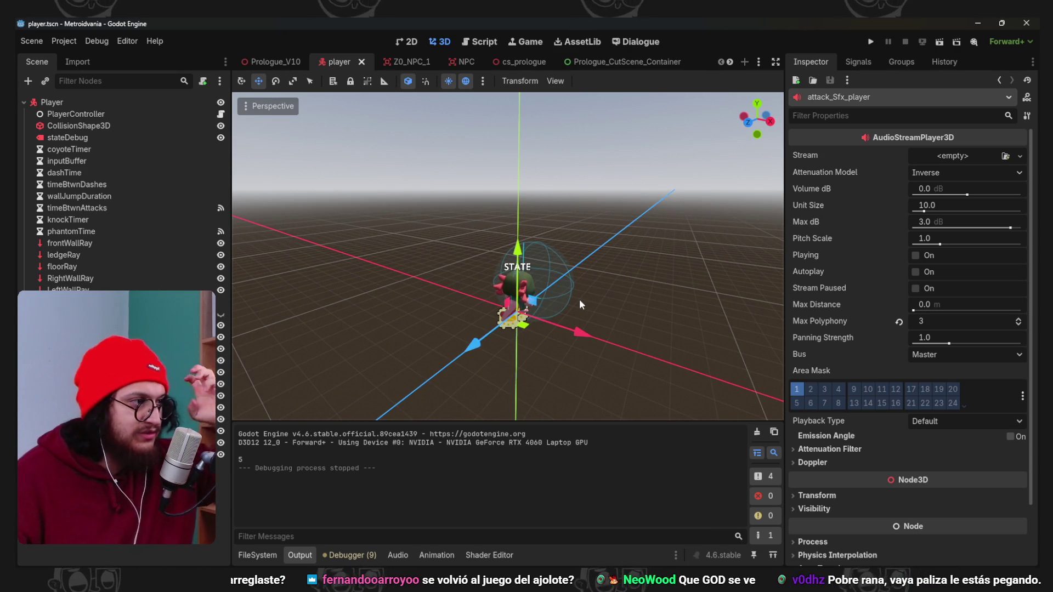
Return to the Prologue_V10 scene and run the game.
{"action": "left_click", "coordinate": [759, 62]}
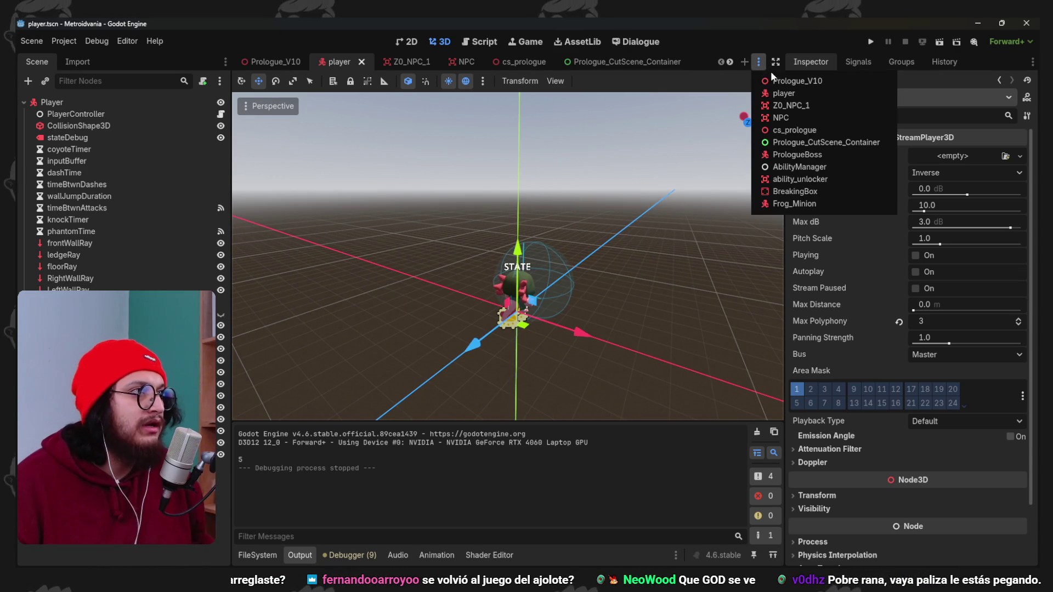
{"action": "left_click", "coordinate": [798, 82]}
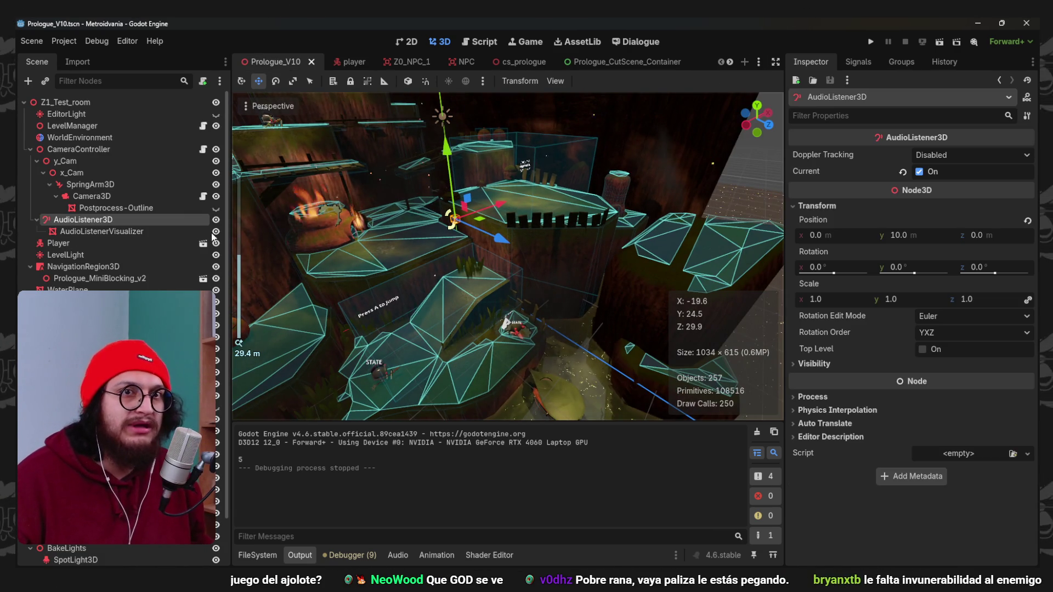
{"action": "scroll", "coordinate": [456, 214], "scroll_direction": "up", "scroll_amount": 3}
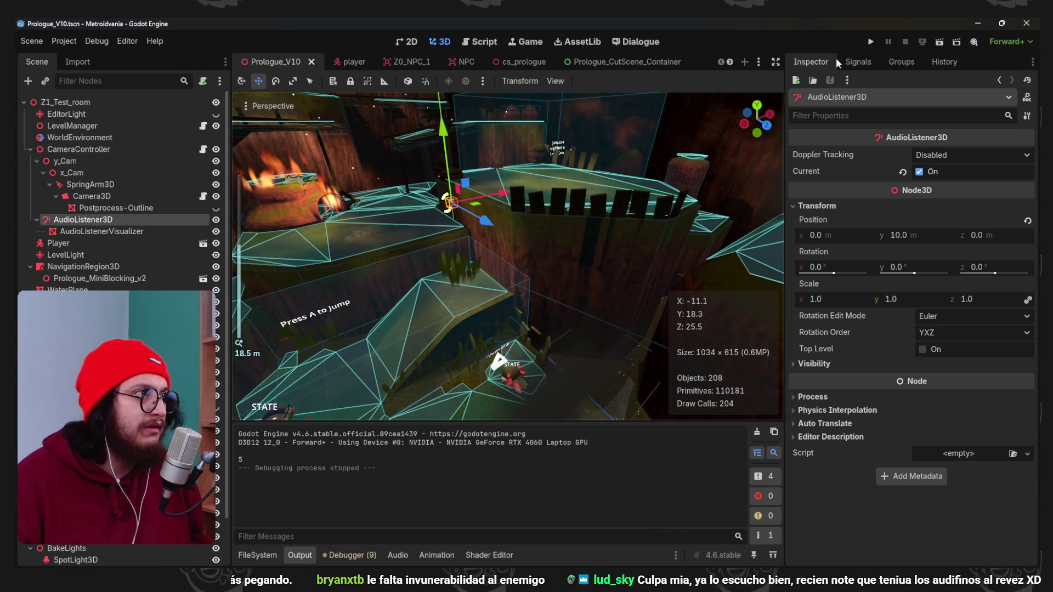
{"action": "left_click", "coordinate": [874, 42]}
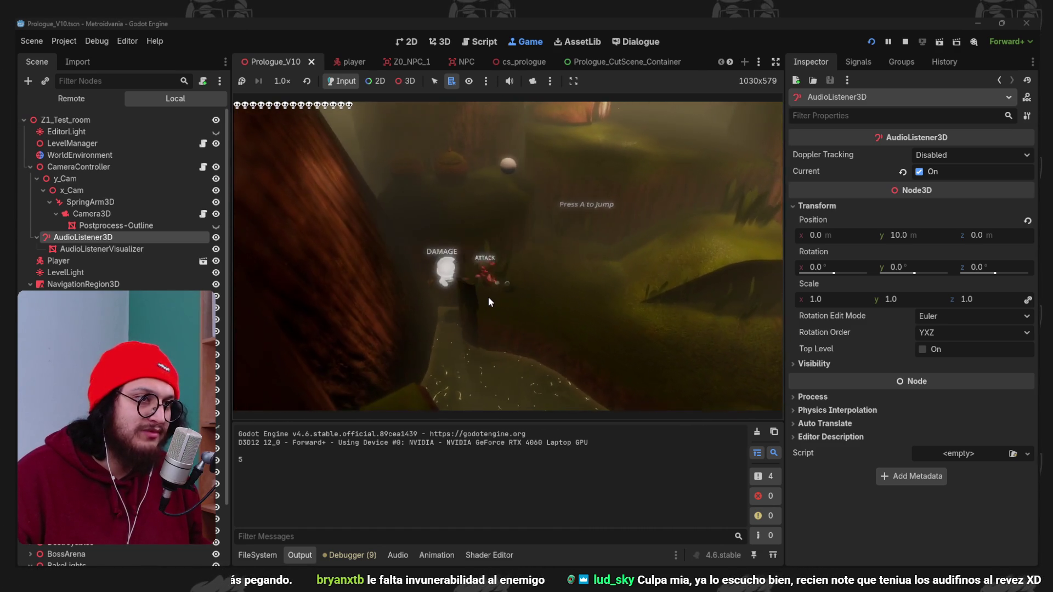
Stop the game with F8 and save the scene.
{"action": "key", "text": "F8"}
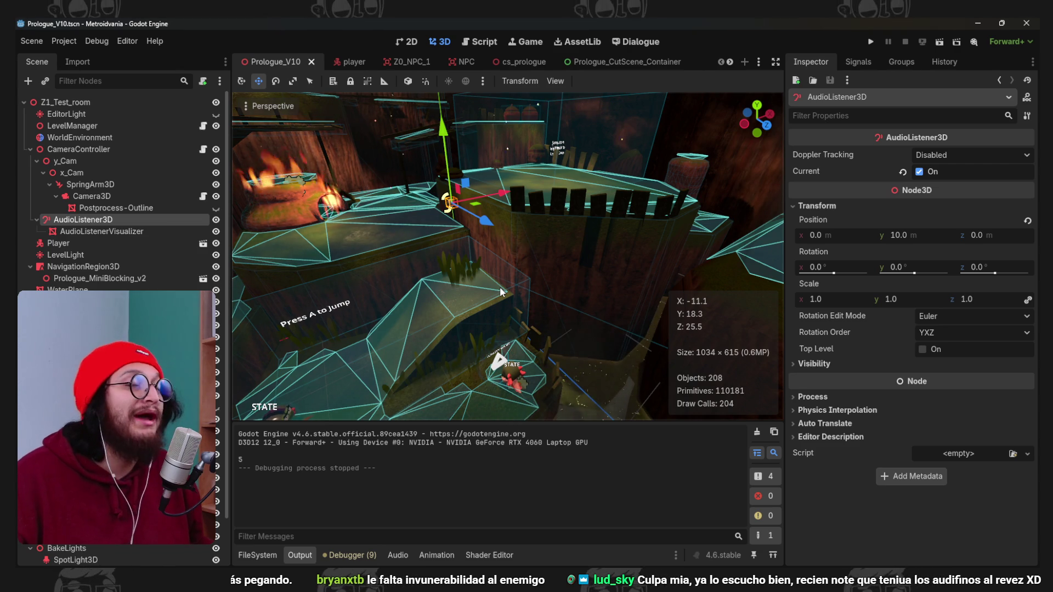
{"action": "key", "text": "ctrl+s"}
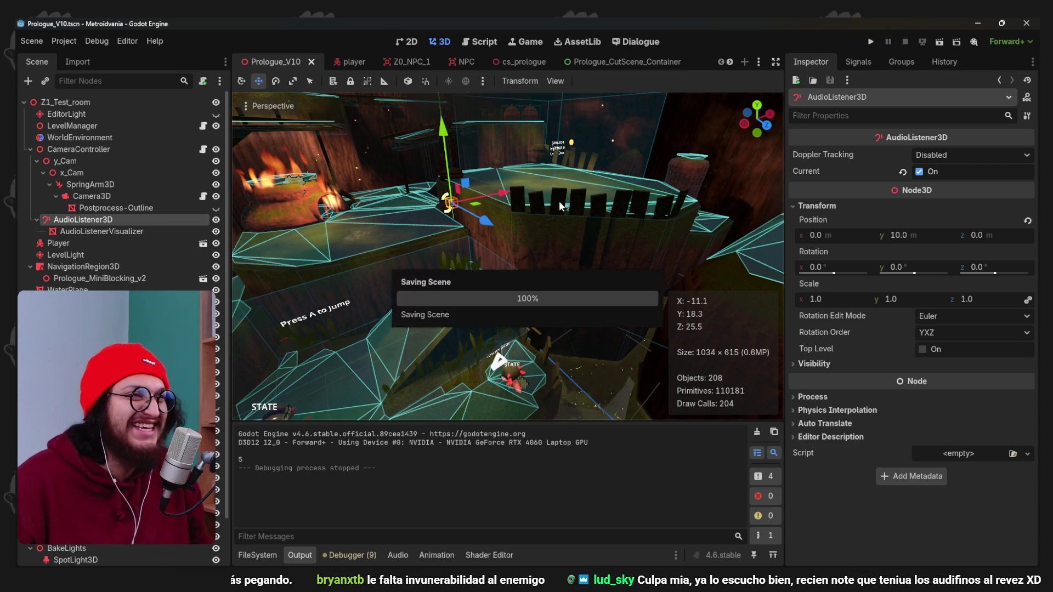
{"action": "scroll", "coordinate": [502, 285], "scroll_direction": "down", "scroll_amount": 5}
{"action": "left_click_drag", "start_coordinate": [456, 302], "coordinate": [439, 285]}
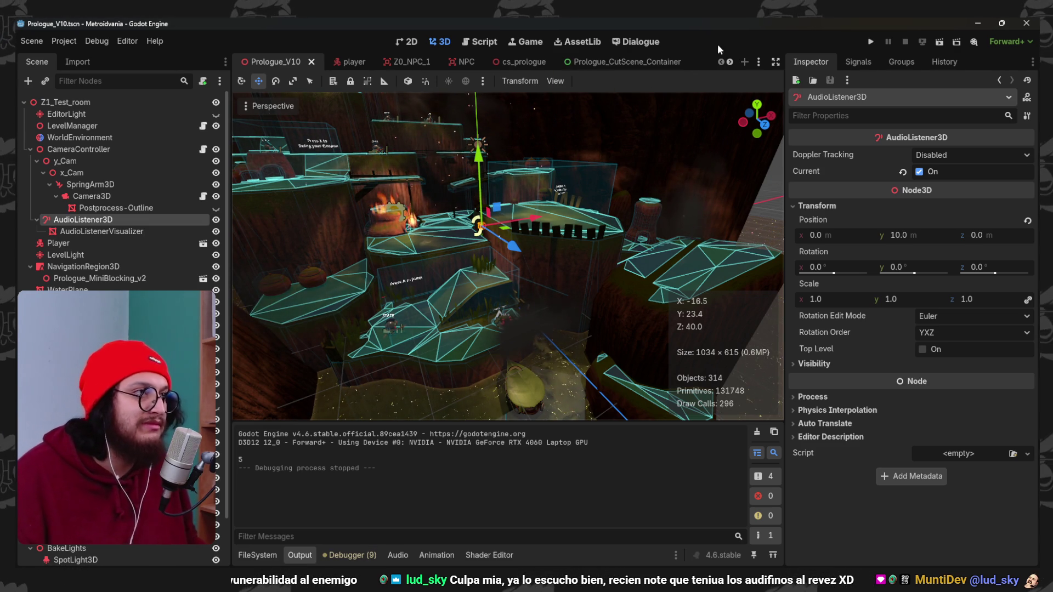
Run a second test of the game, stop it, and collapse the Debugger panel.
{"action": "left_click", "coordinate": [870, 42]}
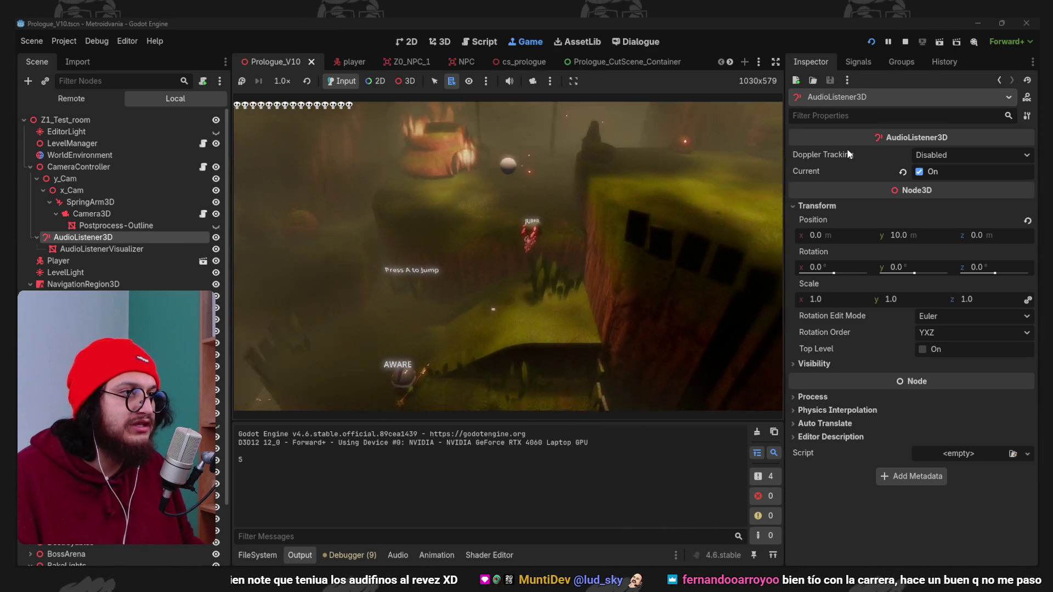
{"action": "mouse_move", "coordinate": [846, 148]}
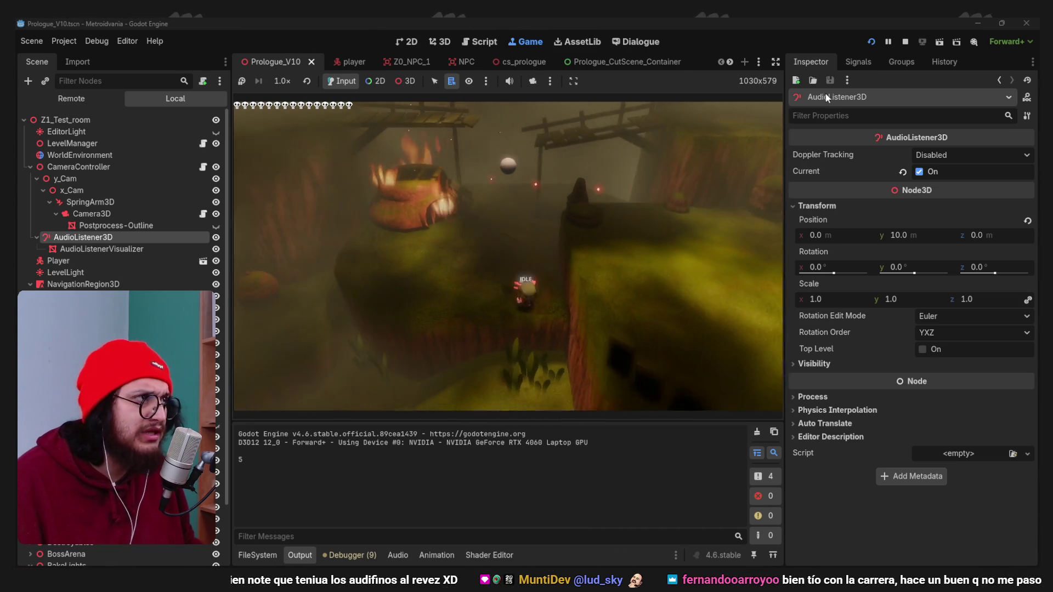
{"action": "left_click", "coordinate": [905, 41]}
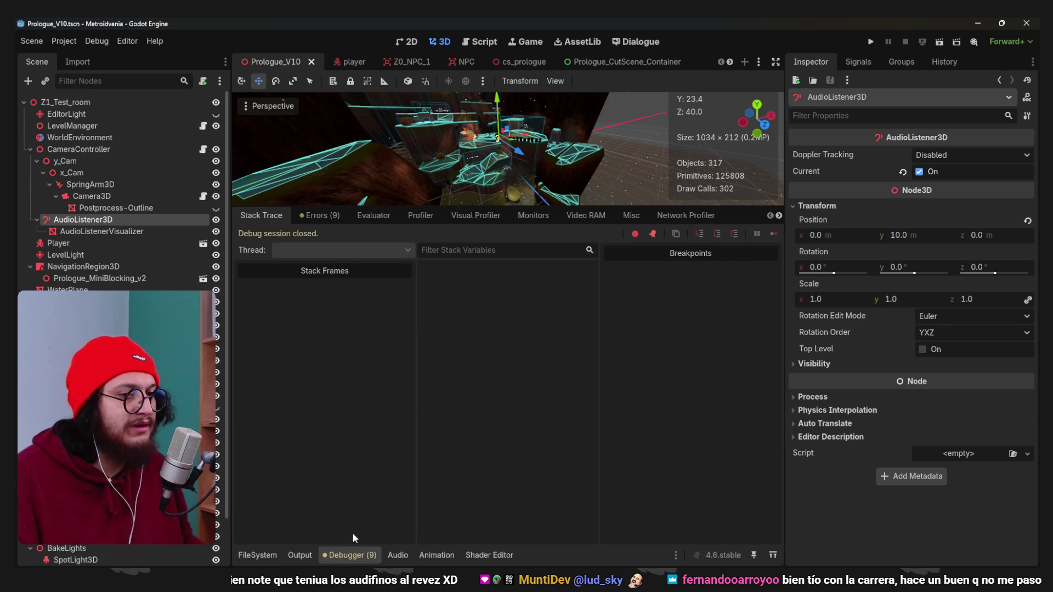
{"action": "left_click", "coordinate": [364, 554]}
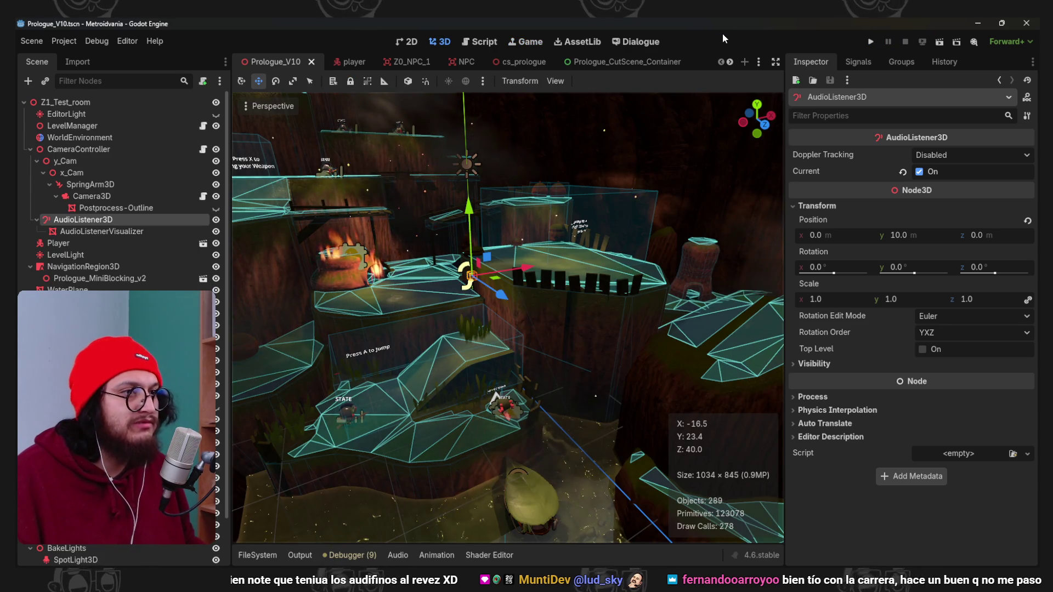
{"action": "scroll", "coordinate": [554, 235], "scroll_direction": "up", "scroll_amount": 5}
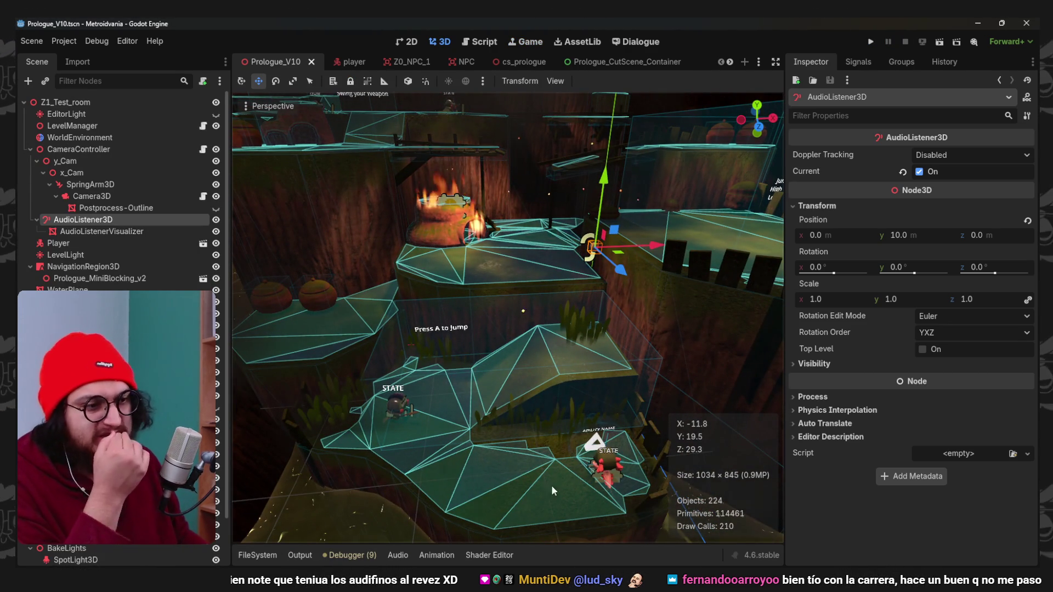
Switch to Audacity and create a new empty project.
{"action": "key", "text": "alt+Tab"}
{"action": "left_click", "coordinate": [30, 34]}
{"action": "left_click", "coordinate": [34, 44]}
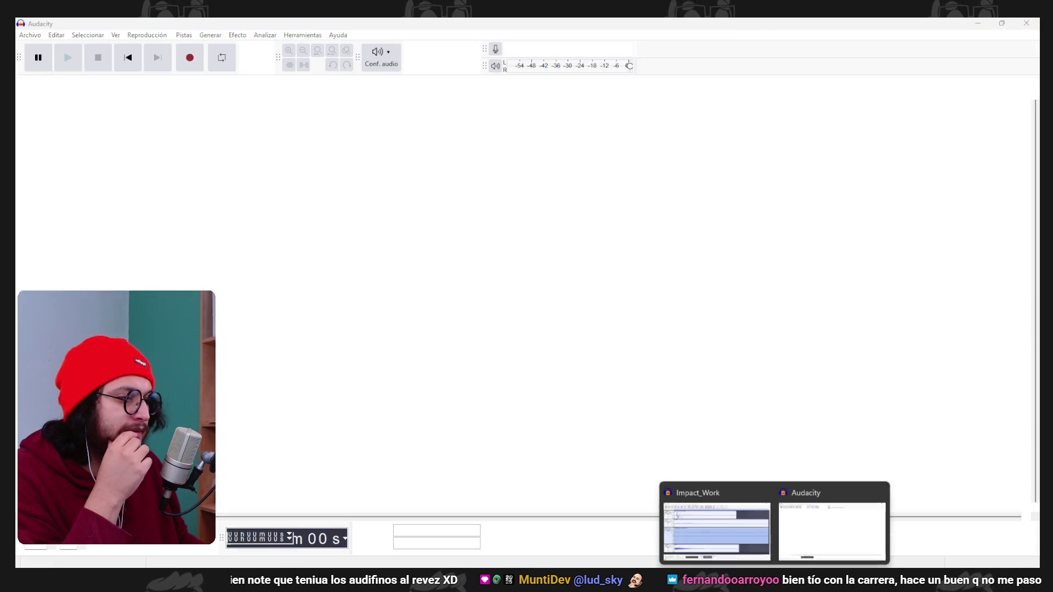
Close Impact_Work without saving and record a short clip onto Audio 1 in the new project.
{"action": "left_click", "coordinate": [764, 489]}
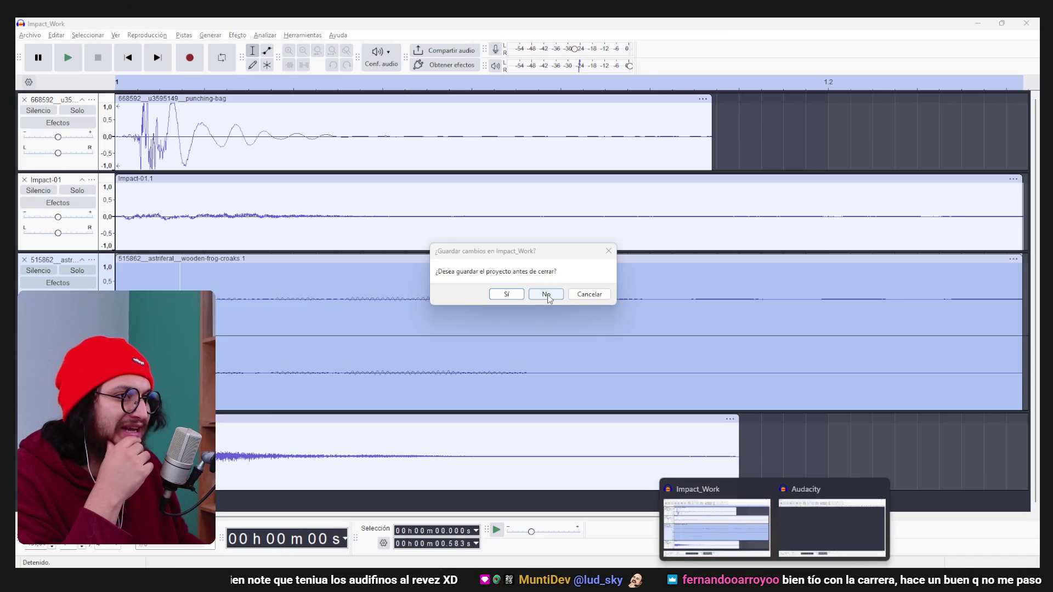
{"action": "left_click", "coordinate": [507, 295]}
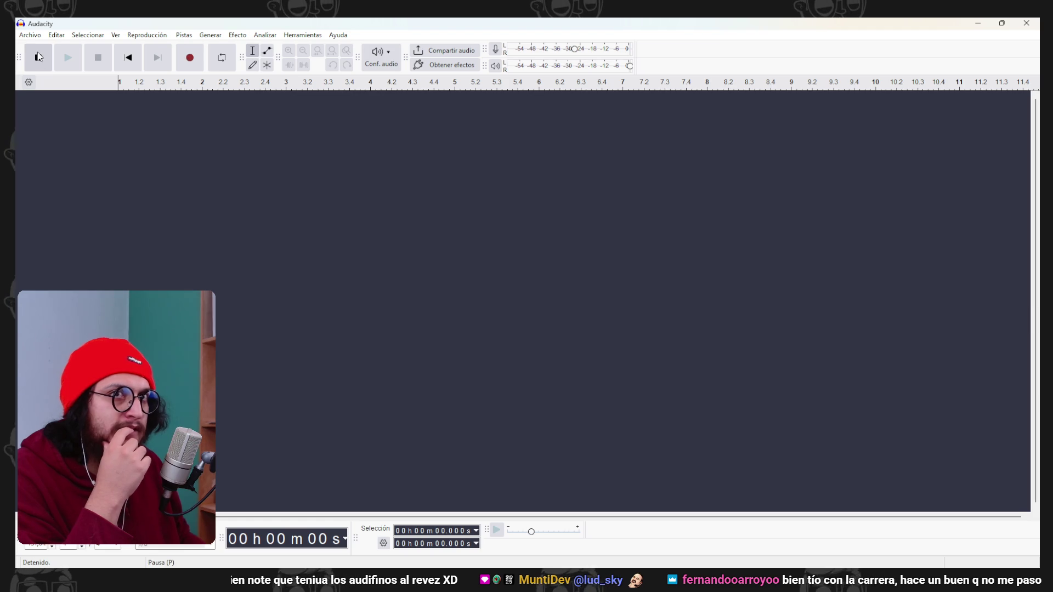
{"action": "left_click", "coordinate": [190, 59]}
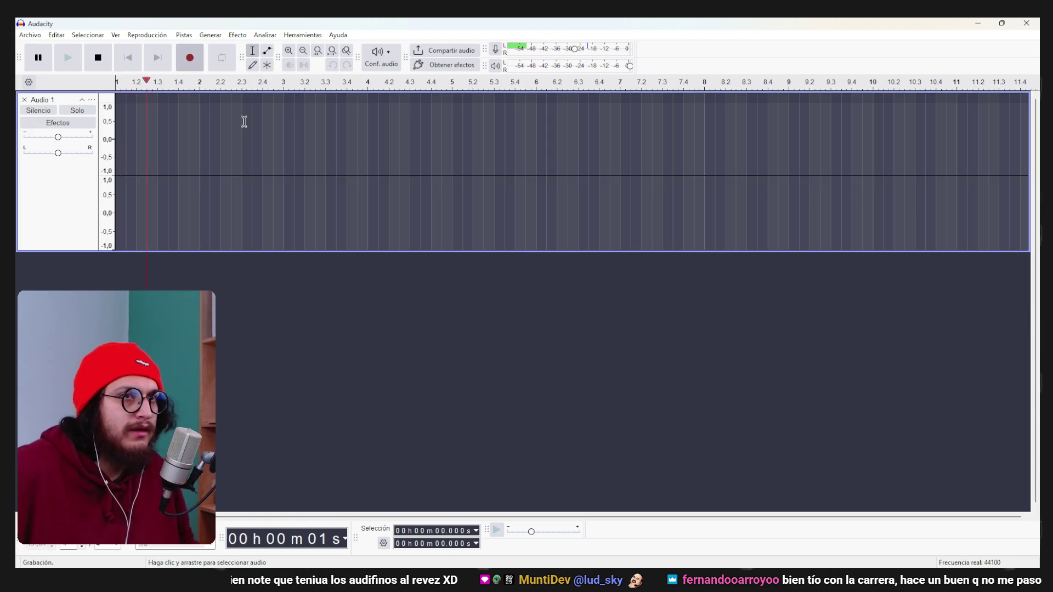
{"action": "left_click", "coordinate": [98, 57]}
{"action": "left_click", "coordinate": [148, 133]}
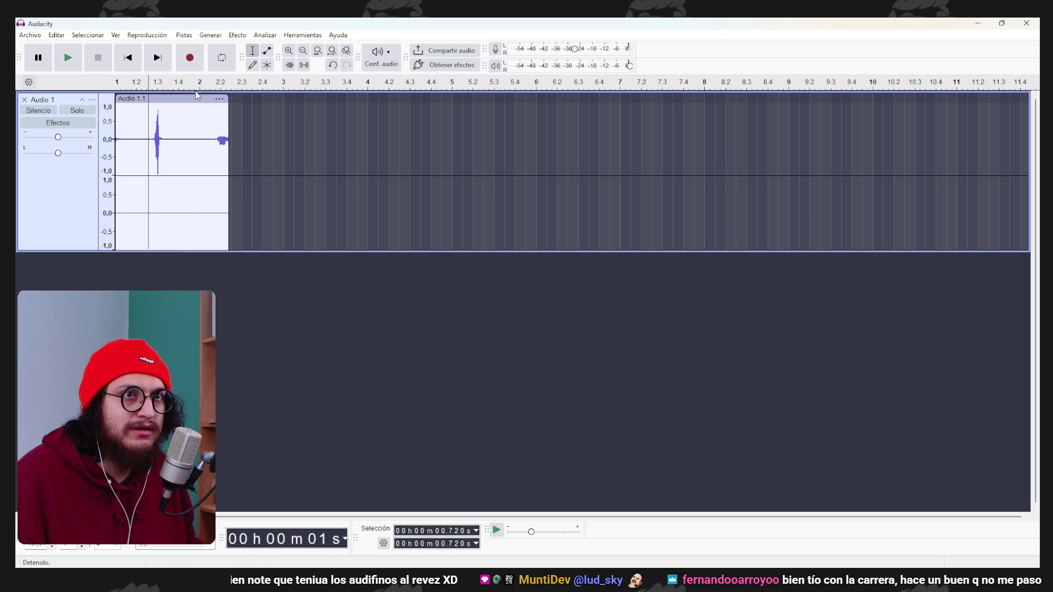
{"action": "right_click", "coordinate": [238, 305]}
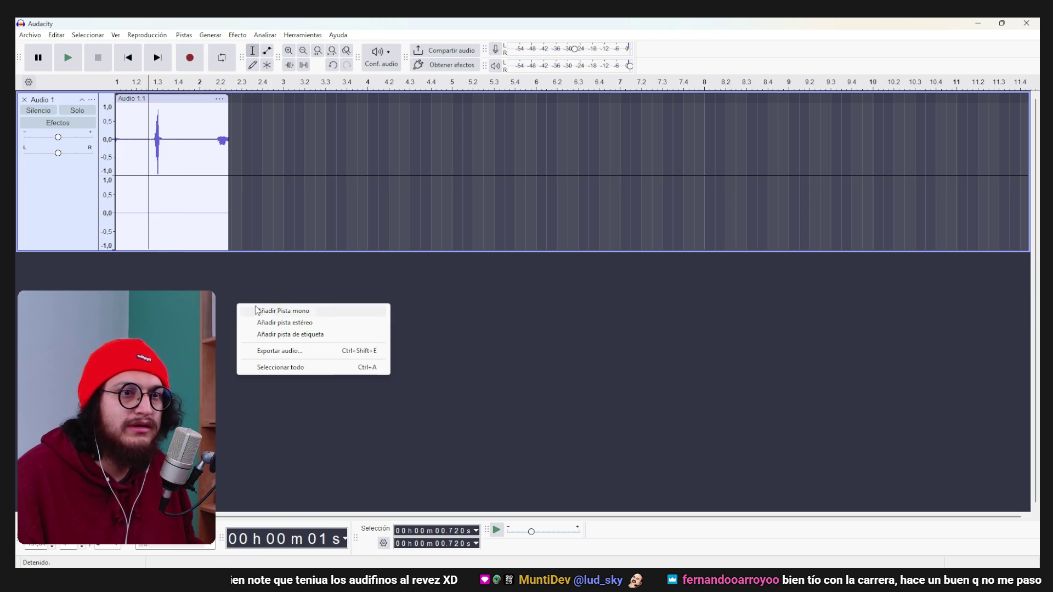
Add a mono track and try moving the clip into Audio 2, undoing after a paste error.
{"action": "left_click", "coordinate": [307, 311]}
{"action": "left_click_drag", "start_coordinate": [133, 103], "coordinate": [145, 103]}
{"action": "left_click", "coordinate": [179, 107]}
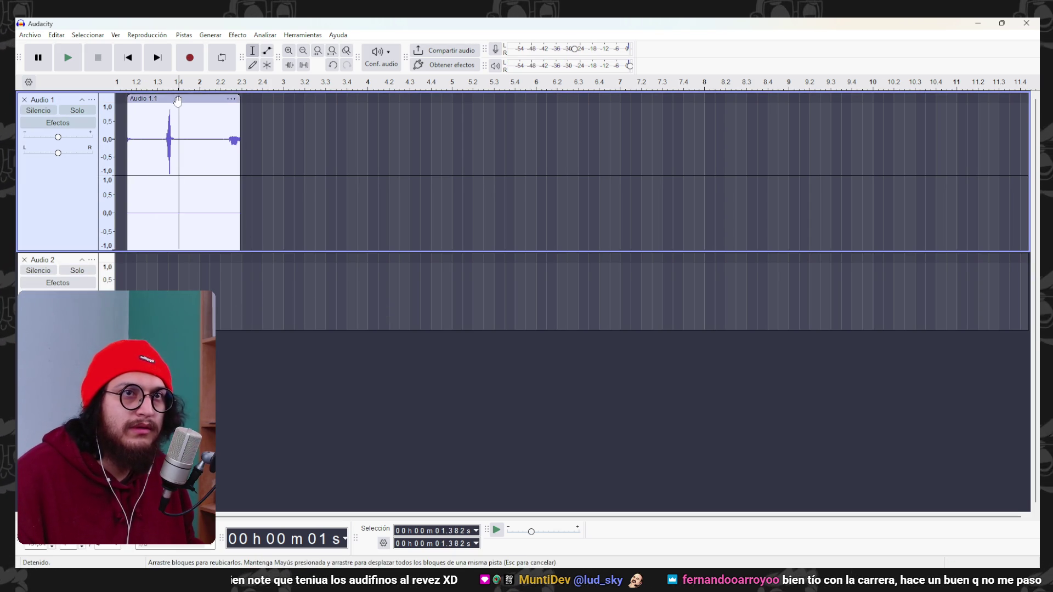
{"action": "key", "text": "ctrl+x"}
{"action": "left_click", "coordinate": [174, 269]}
{"action": "key", "text": "ctrl+v"}
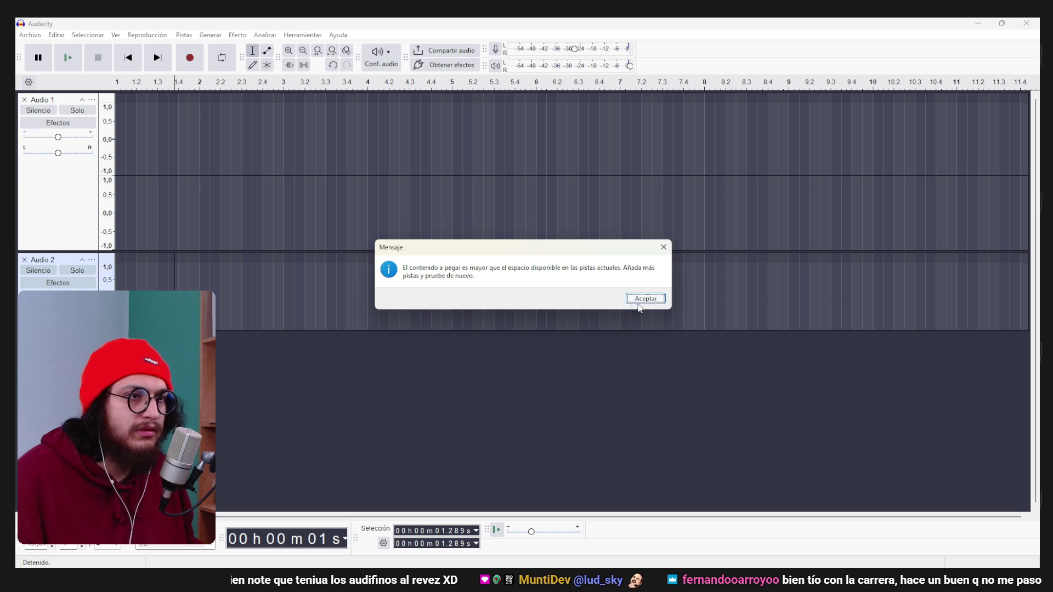
{"action": "left_click", "coordinate": [662, 251]}
{"action": "key", "text": "ctrl+z"}
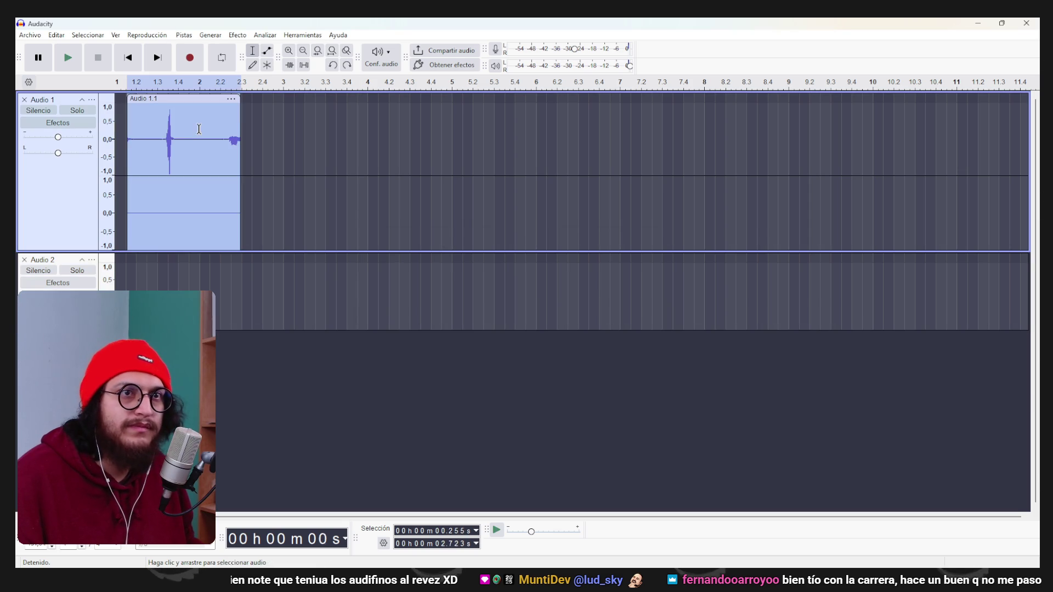
Split the stereo Audio 1 track to mono and delete the extra tracks.
{"action": "right_click", "coordinate": [183, 101]}
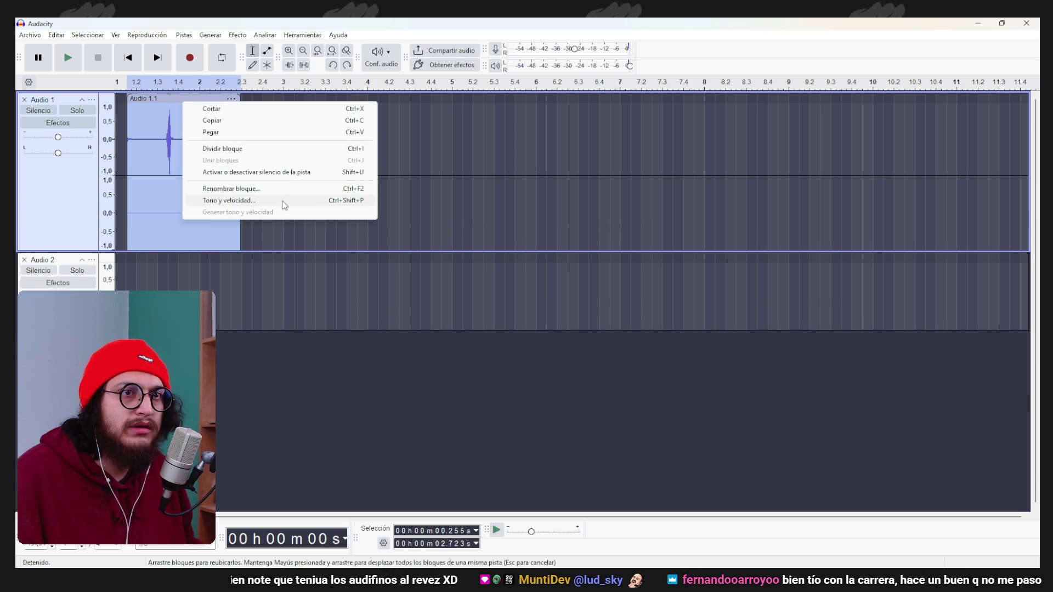
{"action": "right_click", "coordinate": [58, 173]}
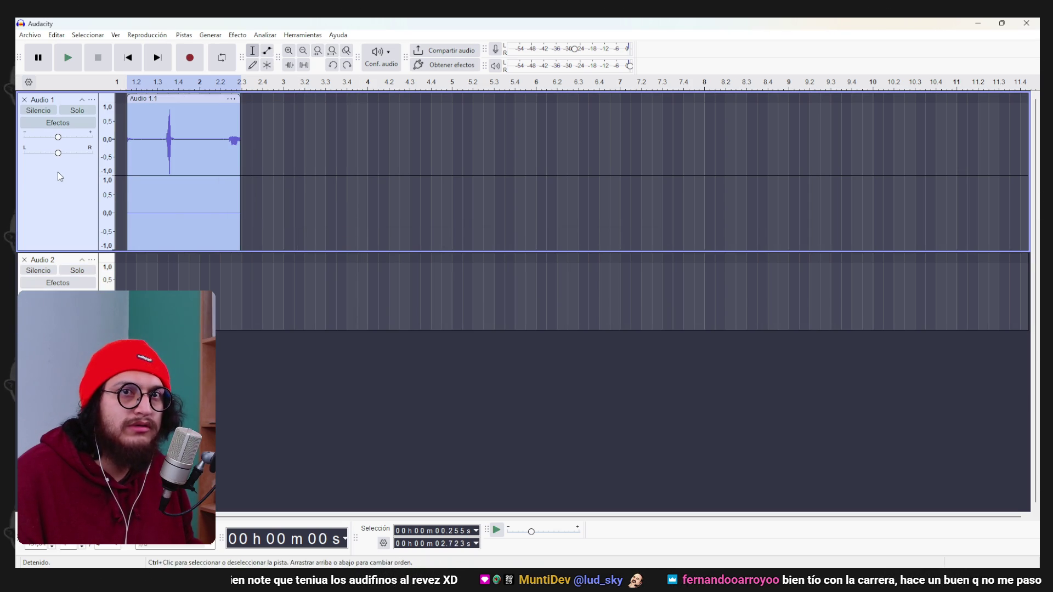
{"action": "right_click", "coordinate": [61, 172]}
{"action": "mouse_move", "coordinate": [165, 223]}
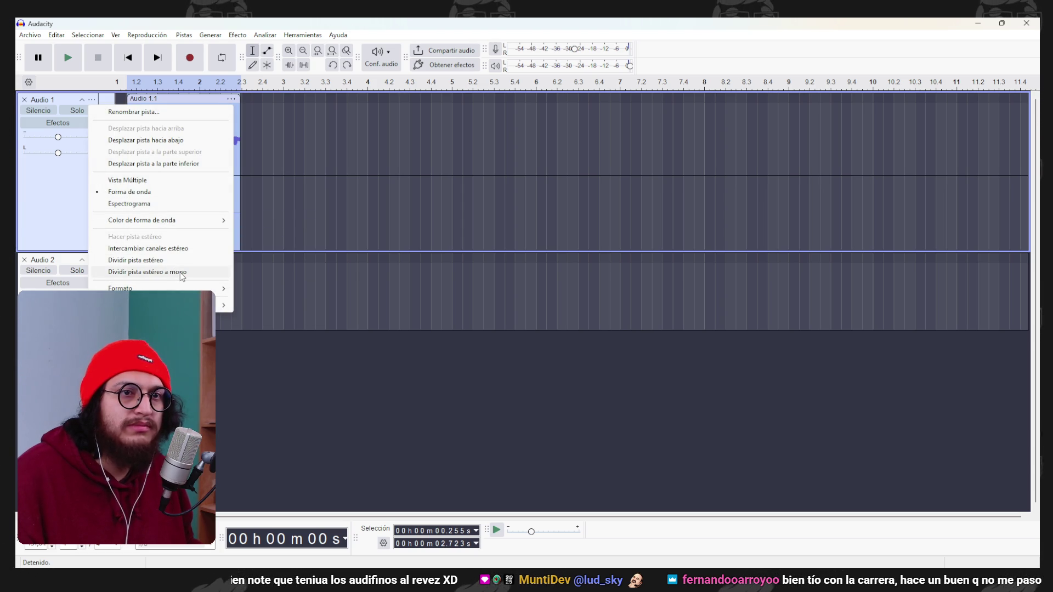
{"action": "left_click", "coordinate": [180, 274]}
{"action": "left_click", "coordinate": [24, 180]}
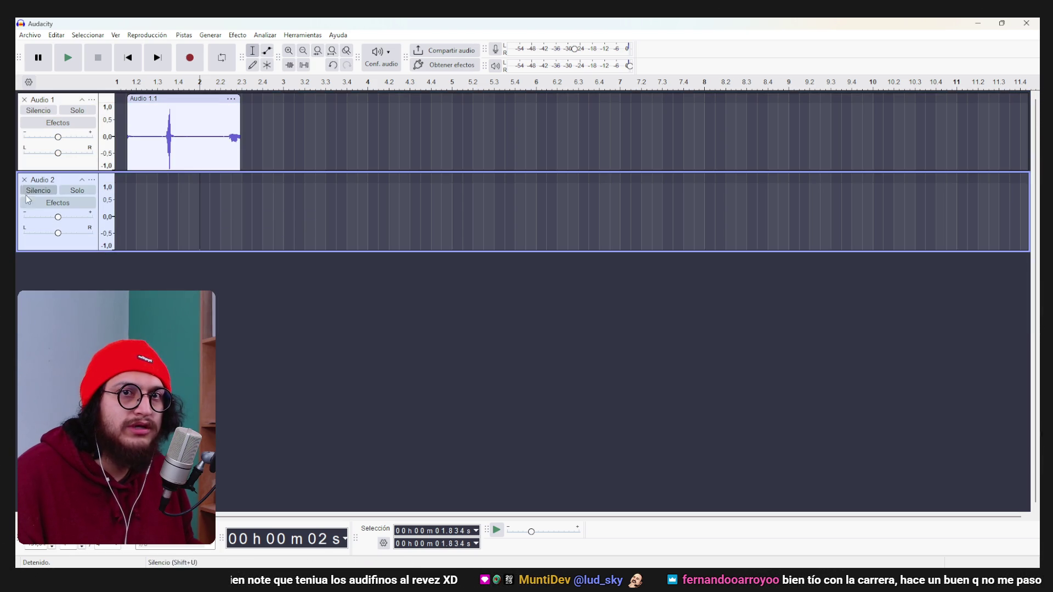
{"action": "left_click", "coordinate": [23, 181]}
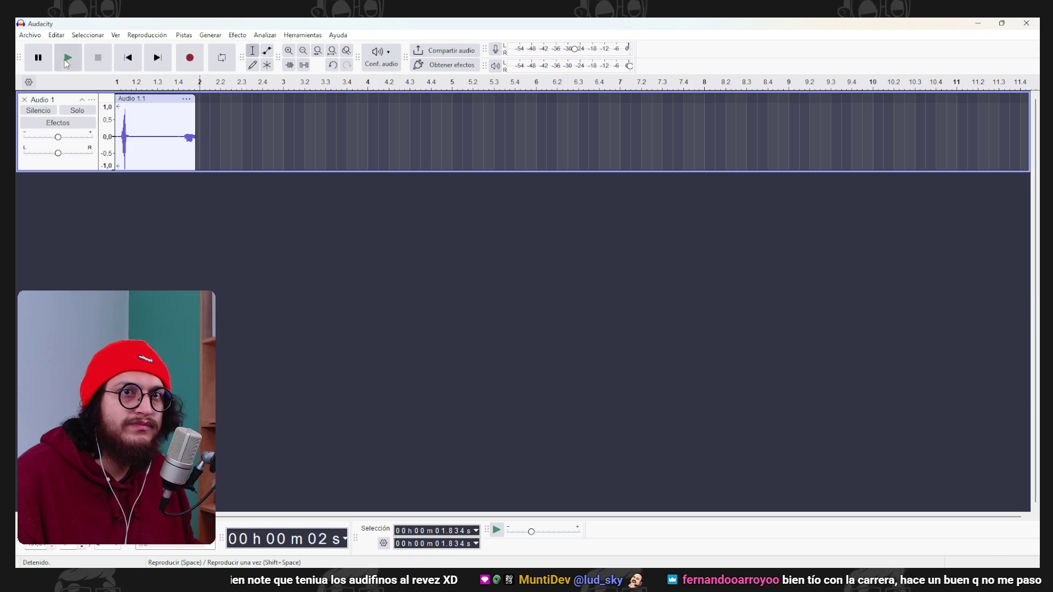
Trim the silent tail off the clip's end and audition the trimmed clip.
{"action": "left_click", "coordinate": [129, 57]}
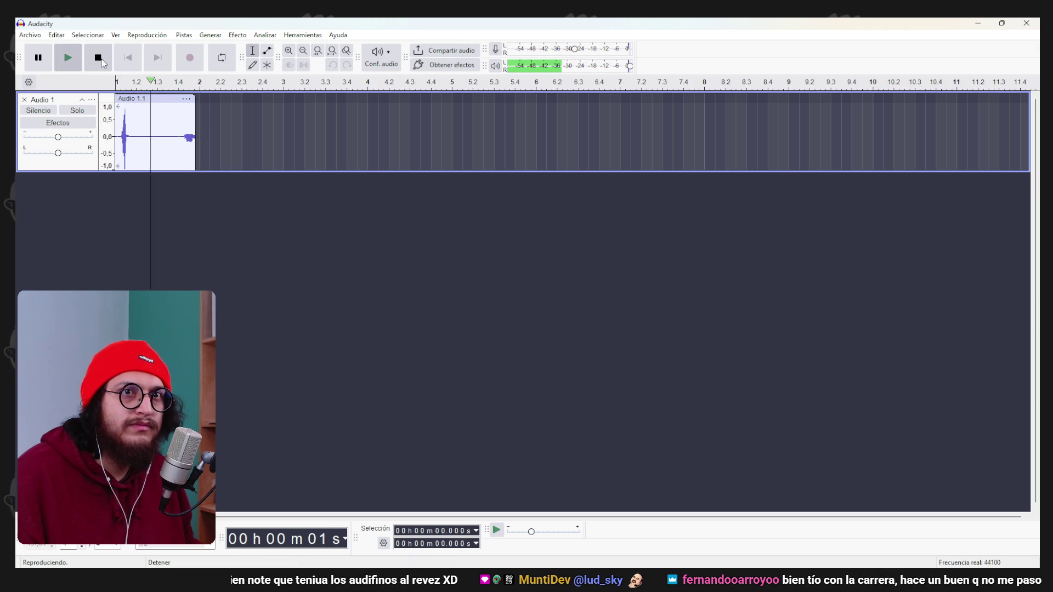
{"action": "left_click", "coordinate": [101, 62]}
{"action": "left_click_drag", "start_coordinate": [195, 104], "coordinate": [149, 104]}
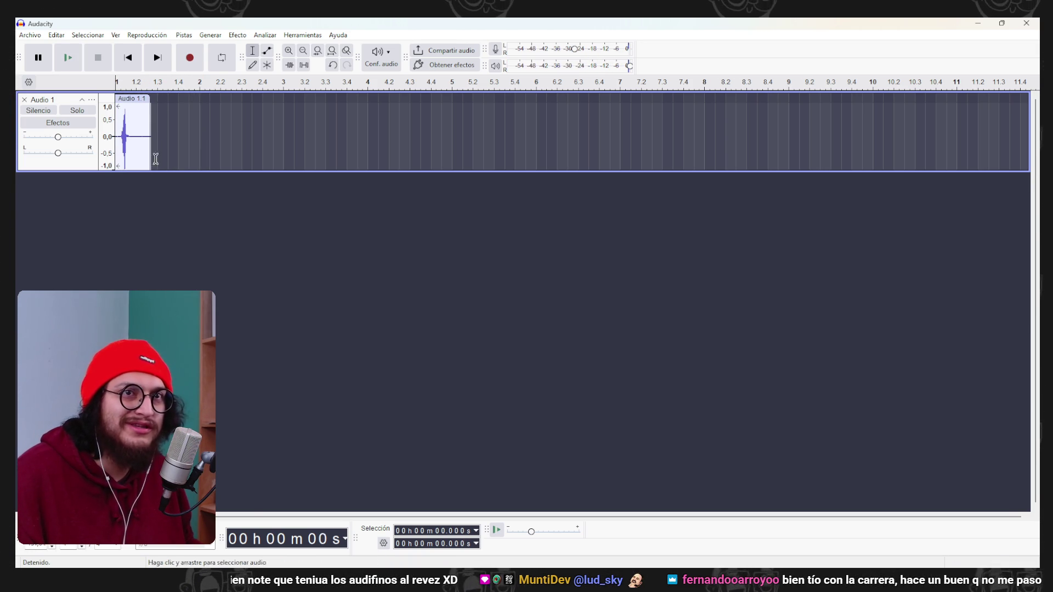
{"action": "scroll", "coordinate": [154, 159], "scroll_direction": "up", "scroll_amount": 2}
{"action": "left_click_drag", "start_coordinate": [334, 517], "coordinate": [296, 517]}
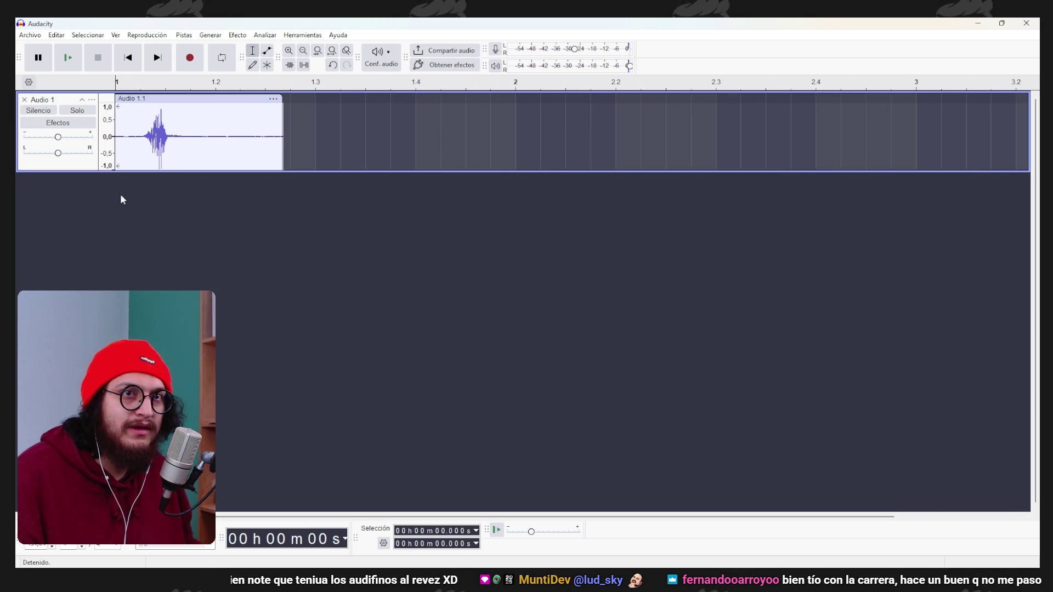
{"action": "scroll", "coordinate": [120, 193], "scroll_direction": "up", "scroll_amount": 1}
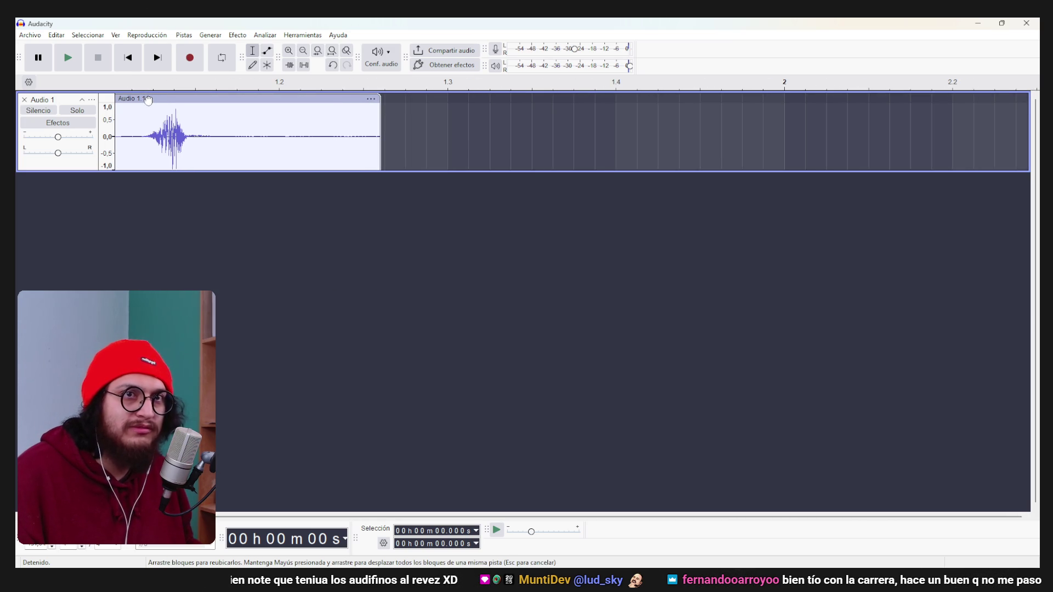
{"action": "left_click", "coordinate": [74, 57]}
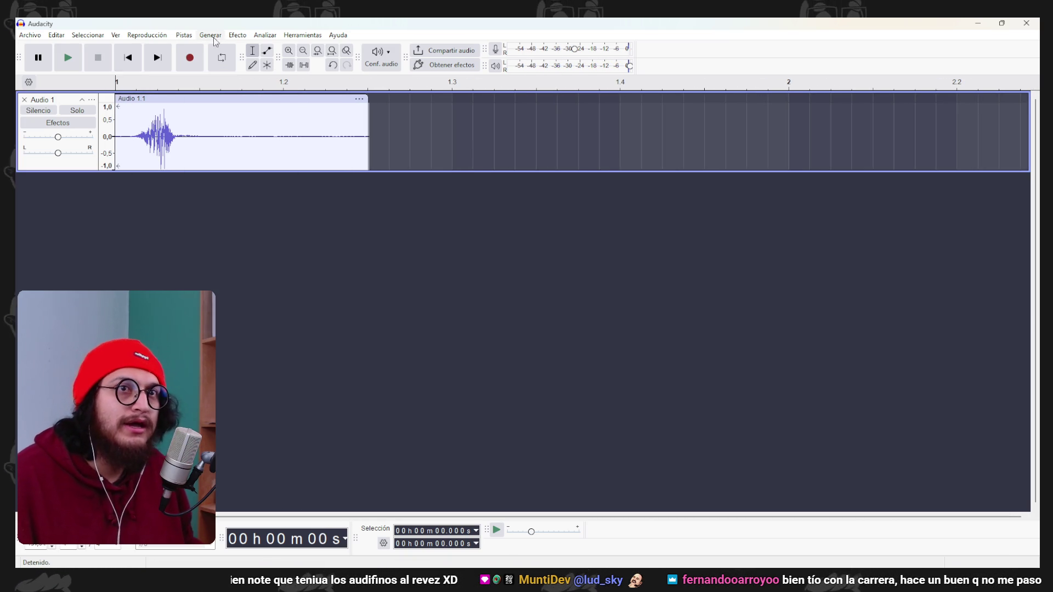
Preview the whole clip with Change Pitch lowered by about 45 percent.
{"action": "key", "text": "ctrl+a"}
{"action": "left_click", "coordinate": [238, 34]}
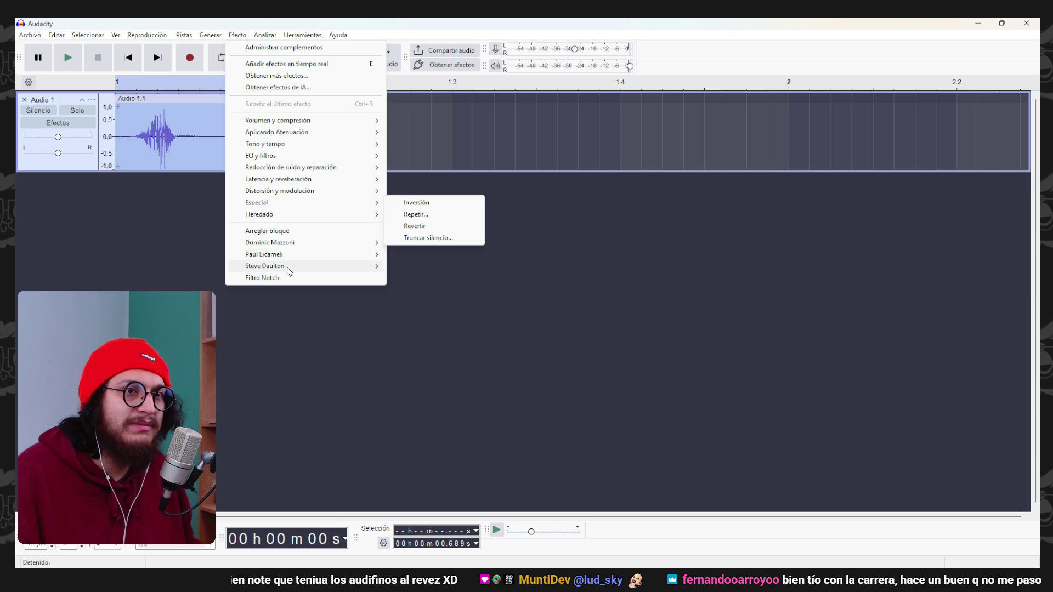
{"action": "mouse_move", "coordinate": [298, 145]}
{"action": "left_click", "coordinate": [433, 167]}
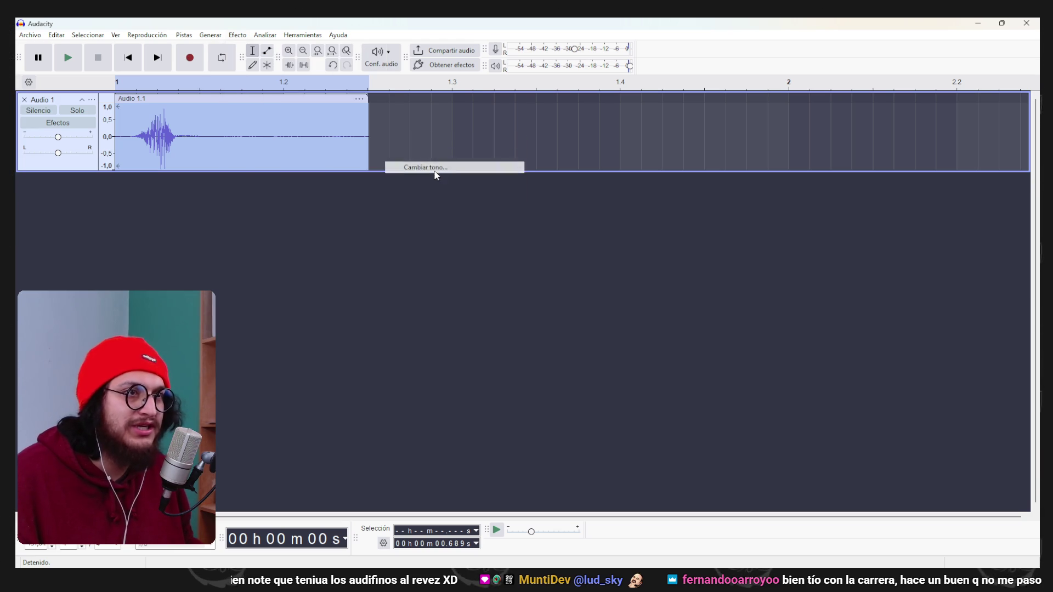
{"action": "left_click_drag", "start_coordinate": [537, 347], "coordinate": [488, 347]}
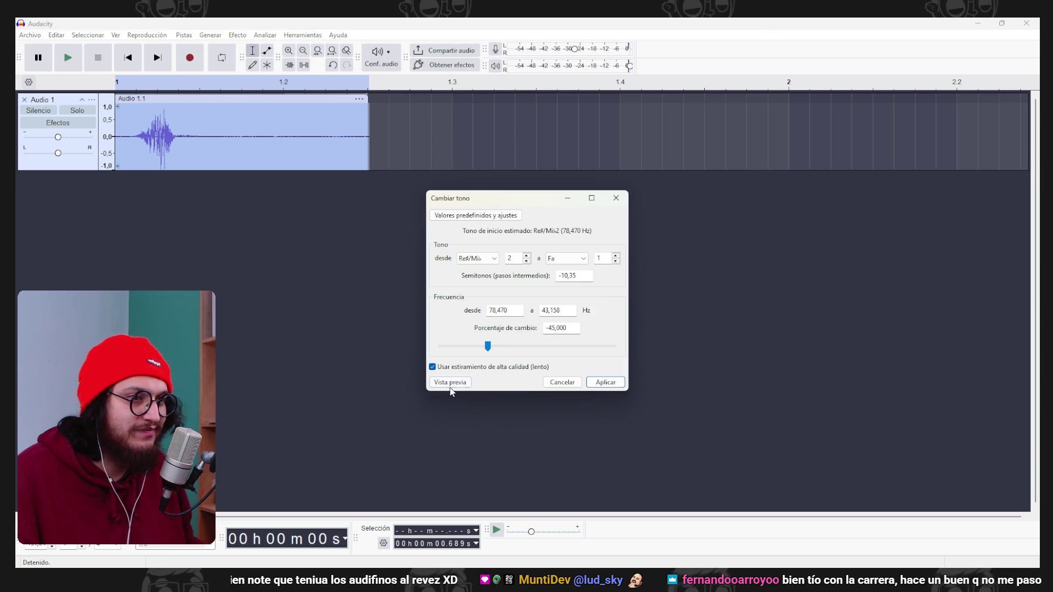
{"action": "left_click", "coordinate": [449, 382]}
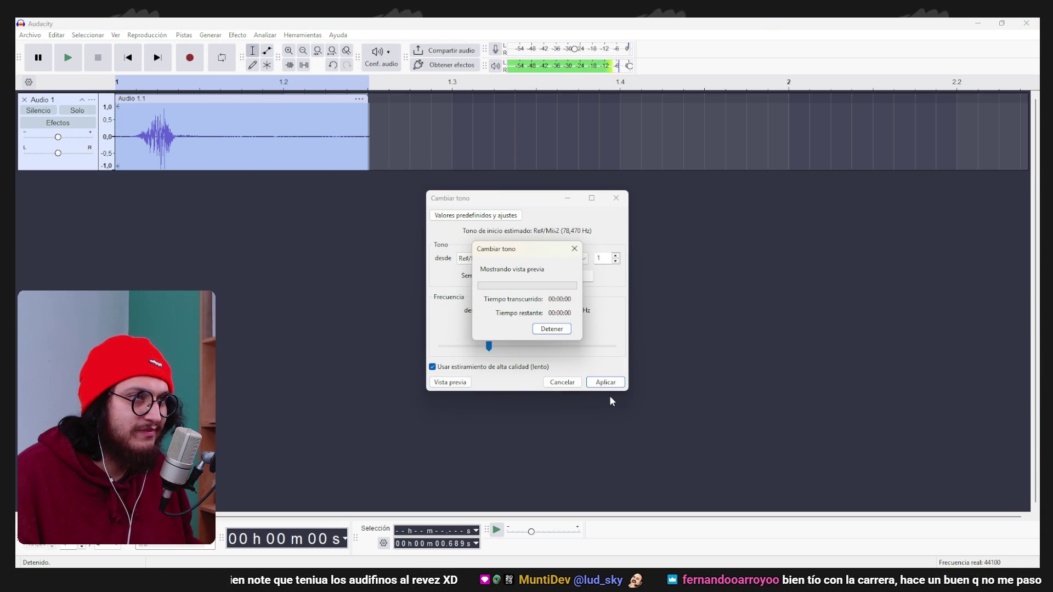
Preview a moderate upward pitch shift, cancel the effect, and delete the Audio 1 track.
{"action": "left_click_drag", "start_coordinate": [489, 346], "coordinate": [536, 351]}
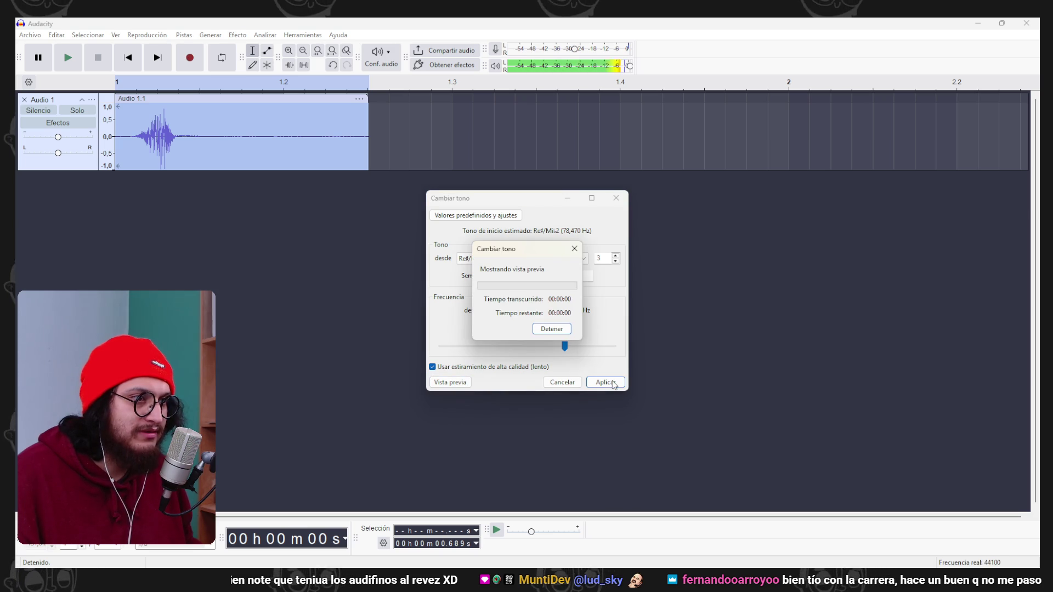
{"action": "left_click_drag", "start_coordinate": [565, 346], "coordinate": [546, 351]}
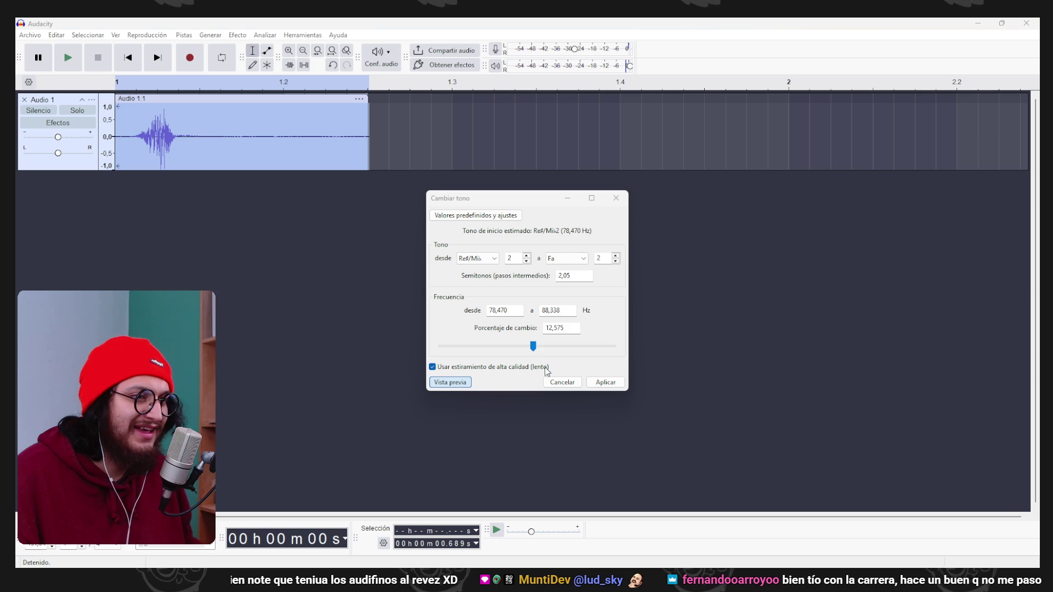
{"action": "key", "text": "space"}
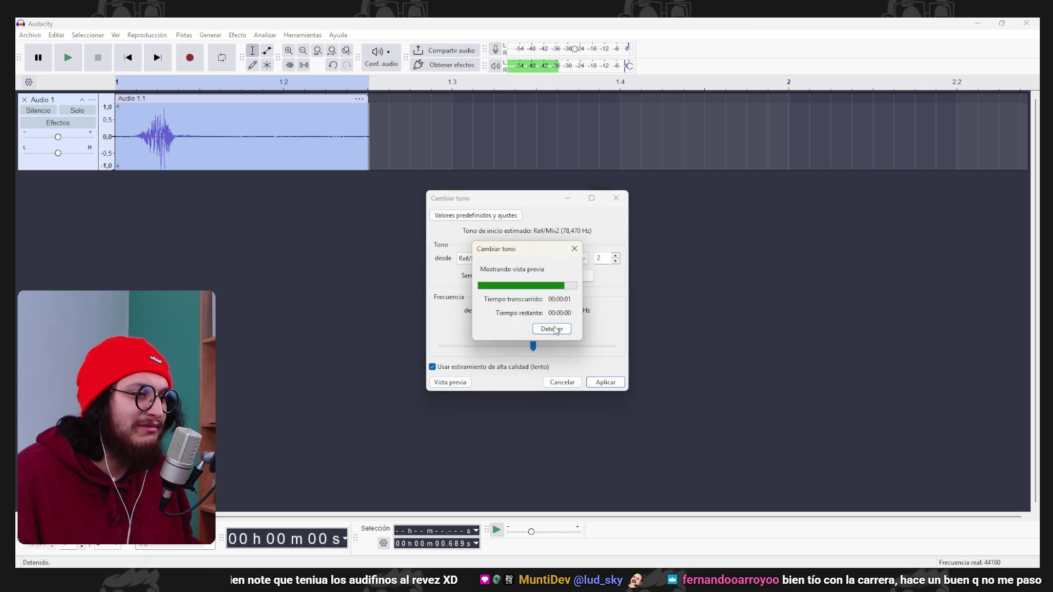
{"action": "left_click", "coordinate": [574, 382]}
{"action": "left_click", "coordinate": [24, 99]}
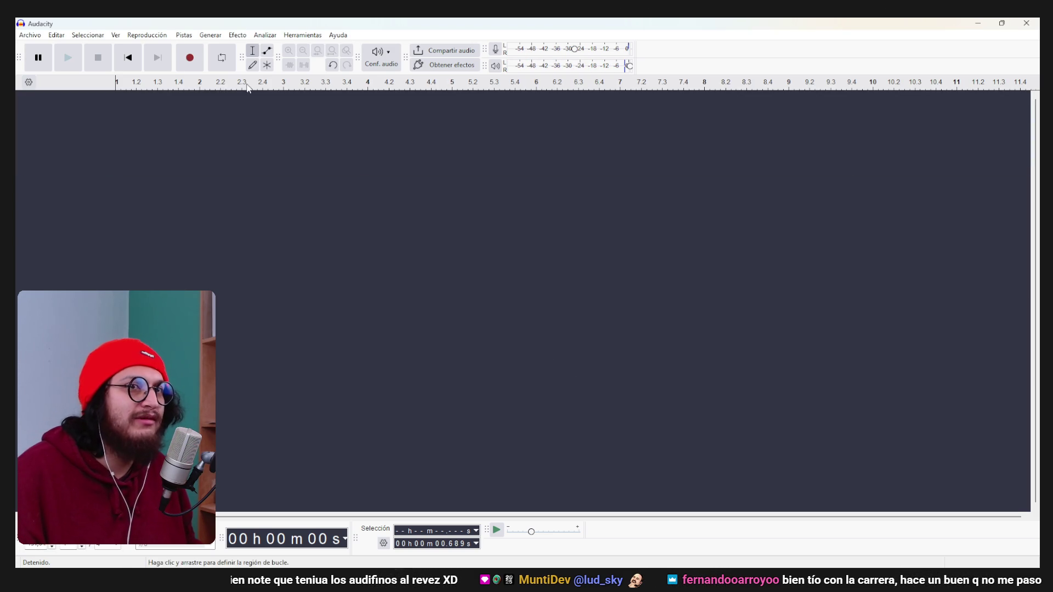
Record a take, play it back, and delete it as unwanted.
{"action": "left_click", "coordinate": [190, 58]}
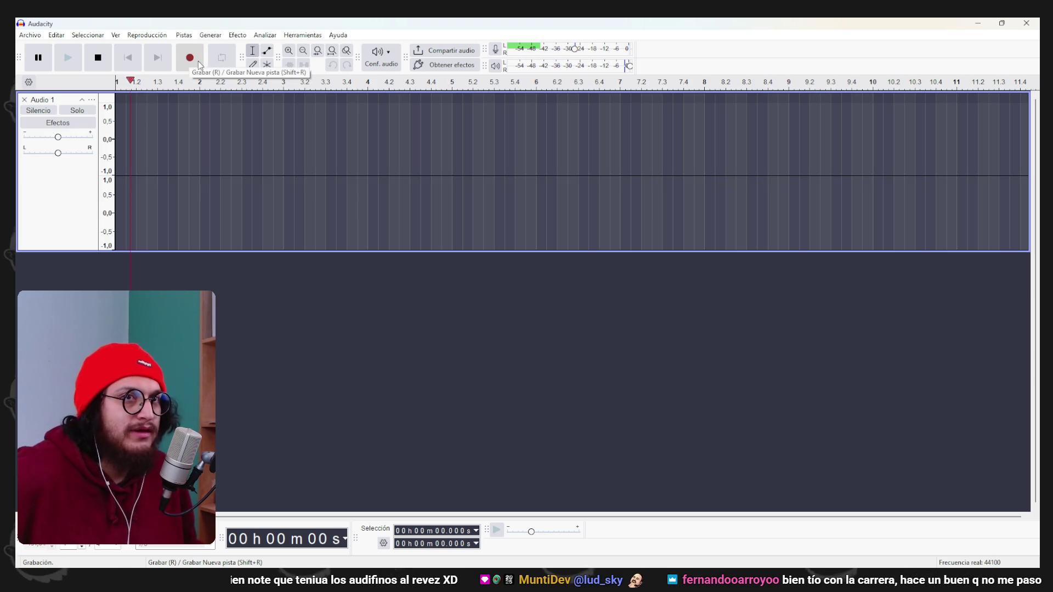
{"action": "key", "text": "space"}
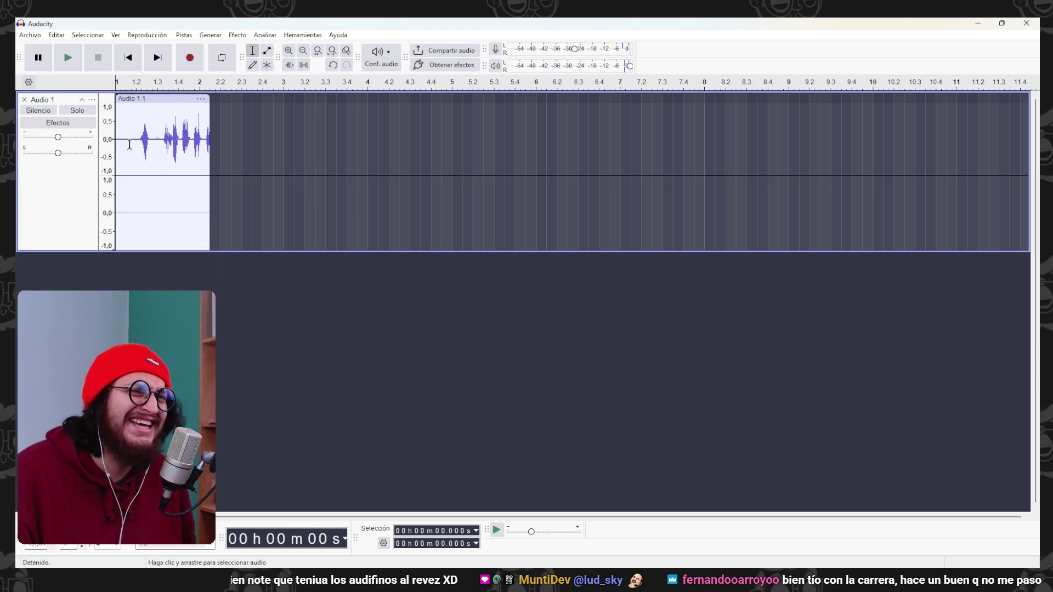
{"action": "key", "text": "space"}
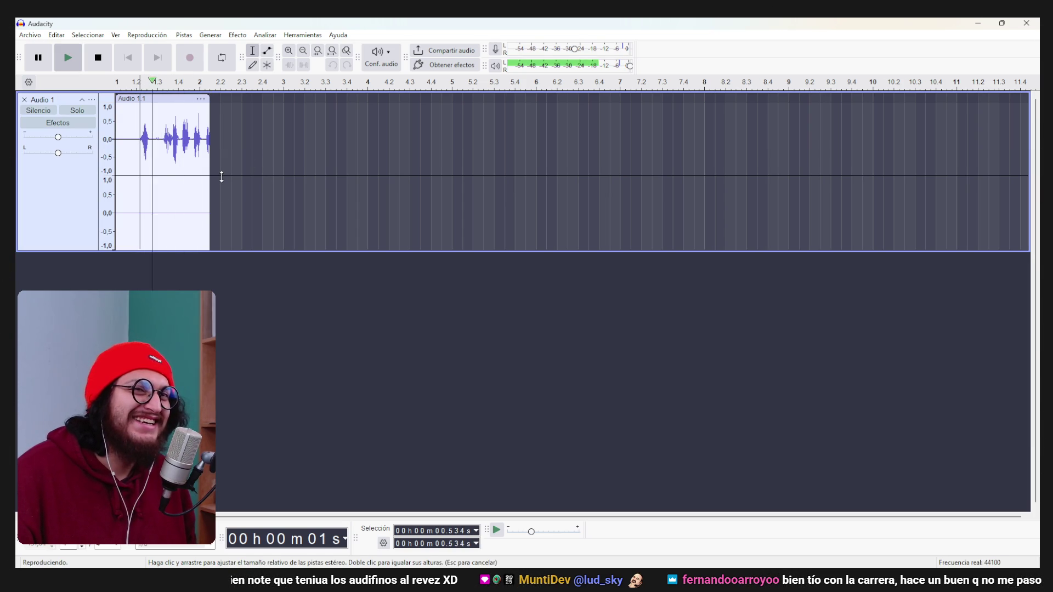
{"action": "left_click", "coordinate": [137, 144]}
{"action": "key", "text": "space"}
{"action": "key", "text": "space"}
{"action": "left_click", "coordinate": [25, 100]}
Record a new take with R and play it back from near the start.
{"action": "key", "text": "r"}
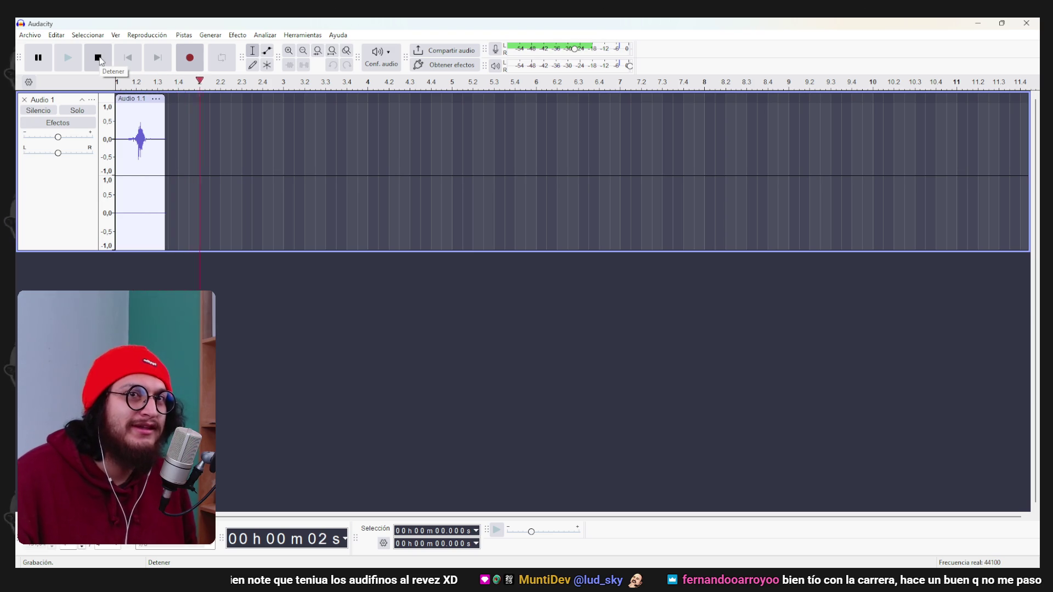
{"action": "left_click", "coordinate": [100, 60]}
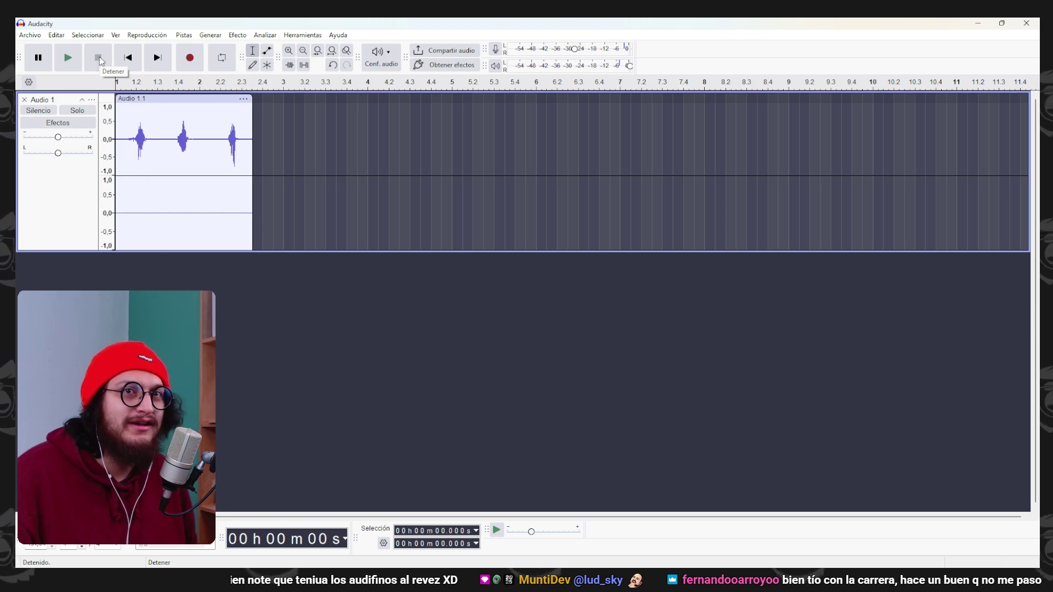
{"action": "left_click", "coordinate": [122, 124]}
{"action": "key", "text": "space"}
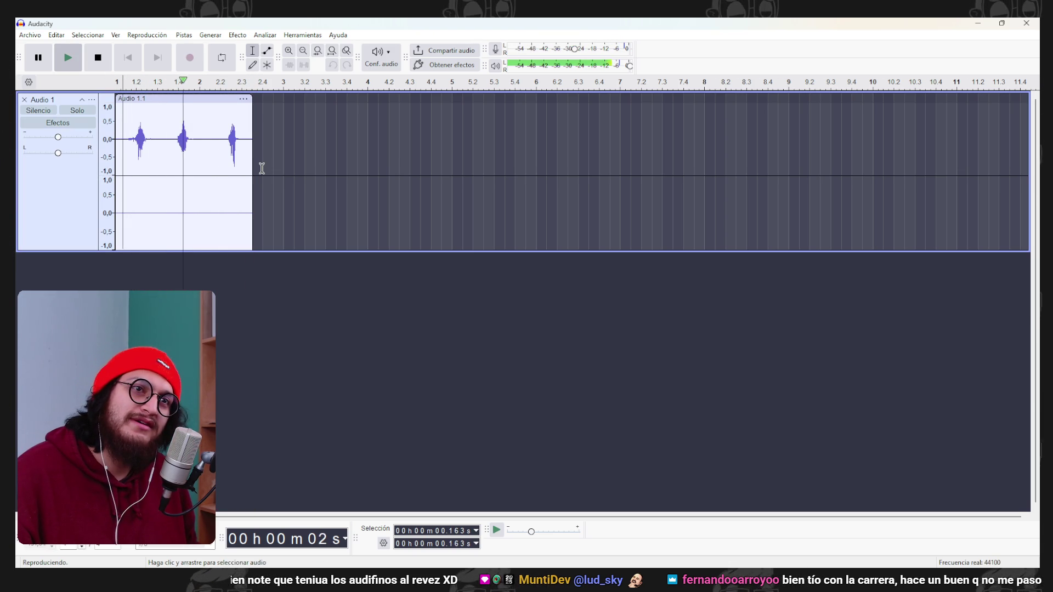
Split the stereo track to mono, remove the second track, and select all remaining audio.
{"action": "right_click", "coordinate": [53, 193]}
{"action": "left_click", "coordinate": [179, 273]}
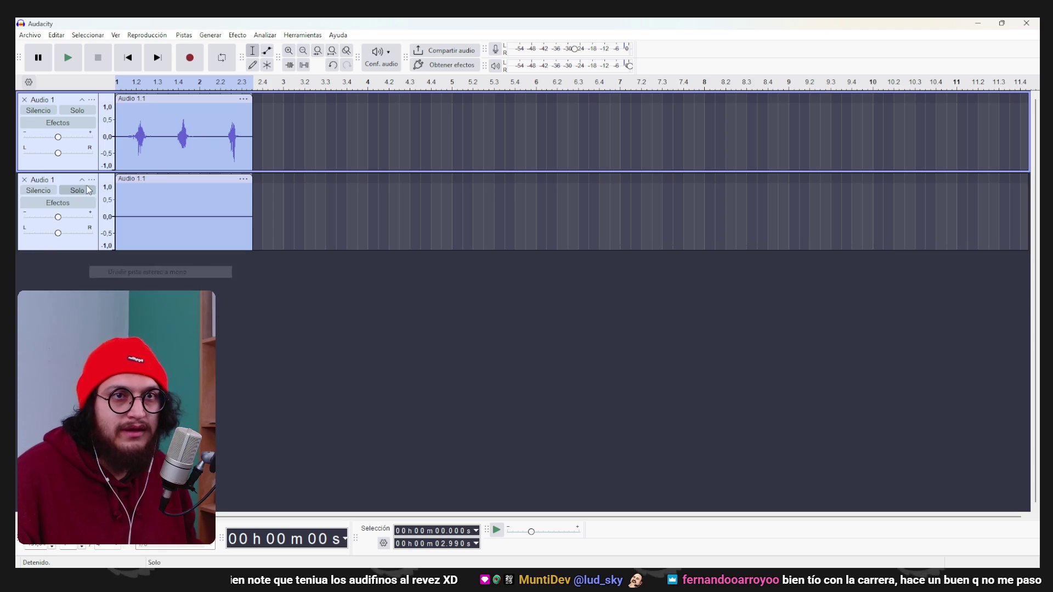
{"action": "key", "text": "ctrl+shift+a"}
{"action": "left_click", "coordinate": [24, 180]}
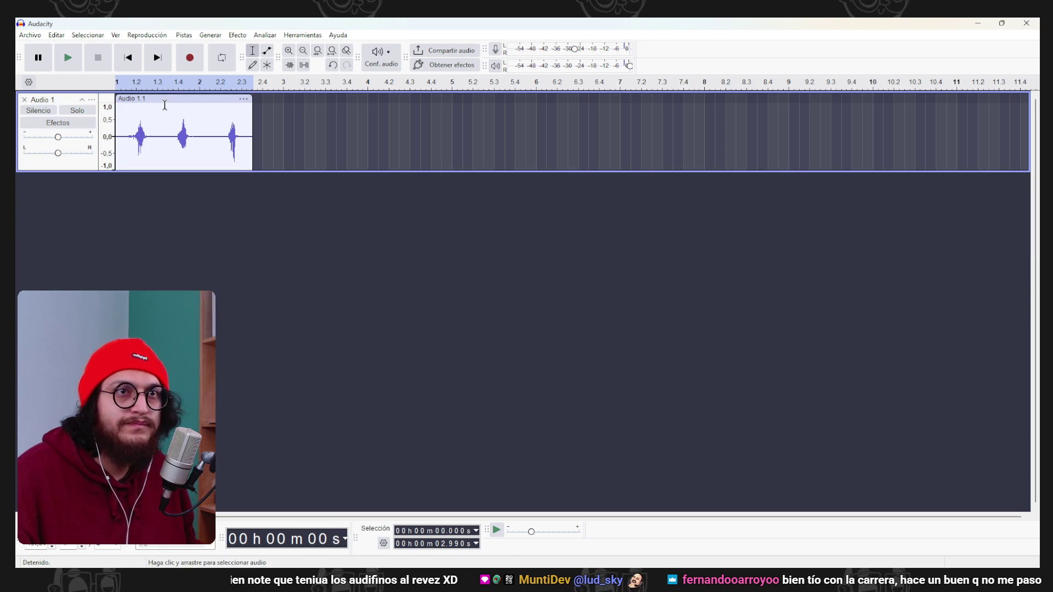
{"action": "key", "text": "ctrl+a"}
{"action": "left_click", "coordinate": [237, 35]}
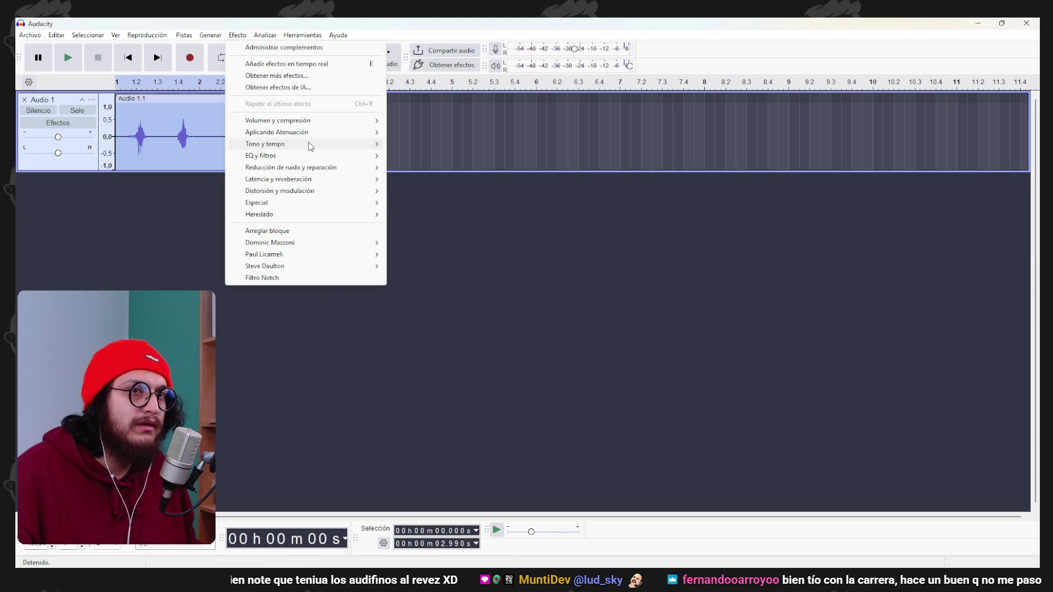
{"action": "mouse_move", "coordinate": [308, 145]}
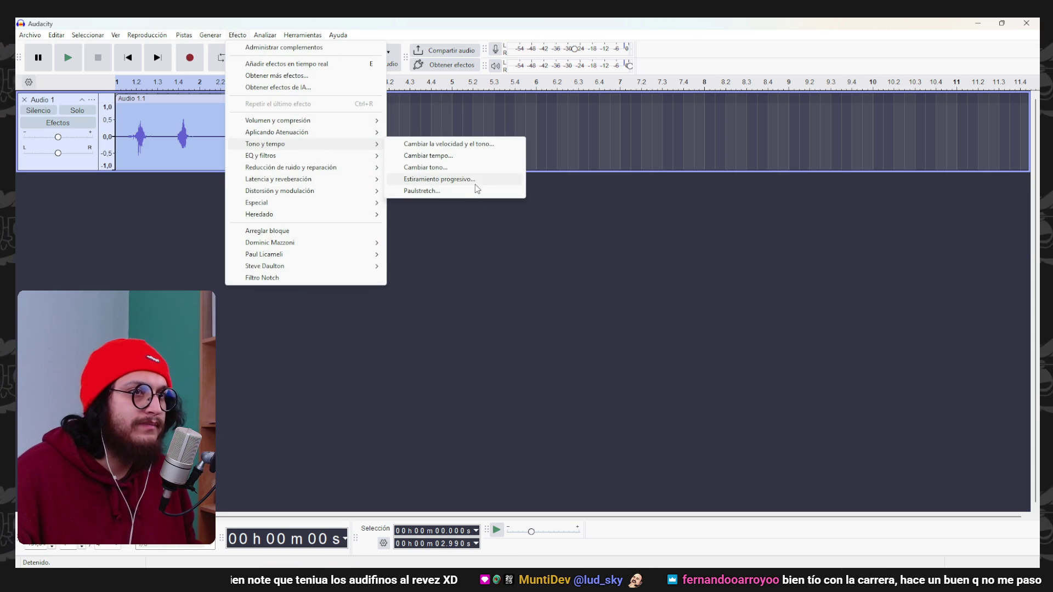
{"action": "left_click", "coordinate": [473, 144]}
{"action": "left_click_drag", "start_coordinate": [486, 274], "coordinate": [542, 274]}
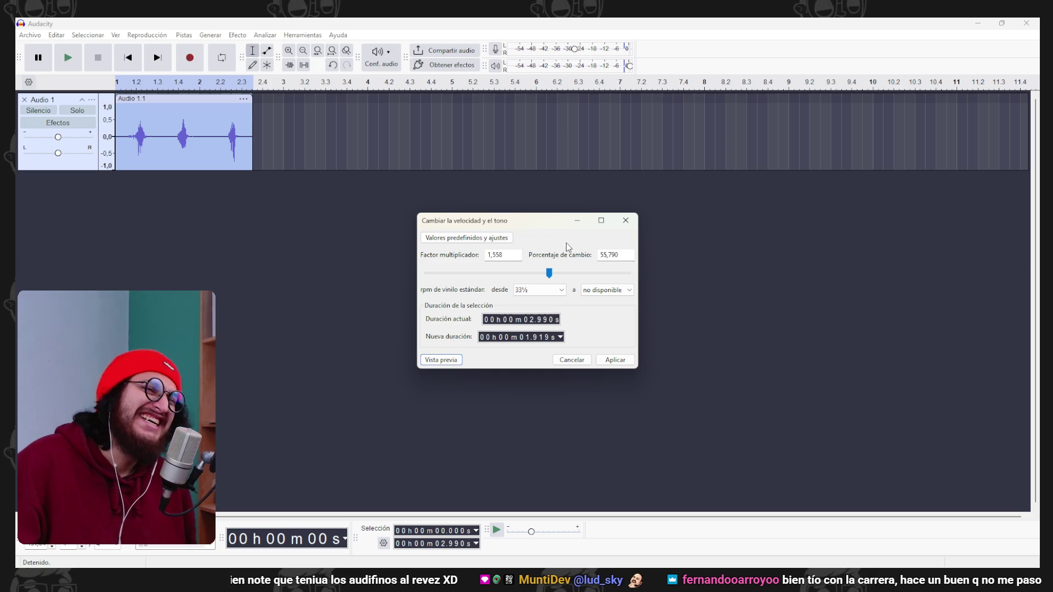
{"action": "left_click_drag", "start_coordinate": [550, 274], "coordinate": [556, 274]}
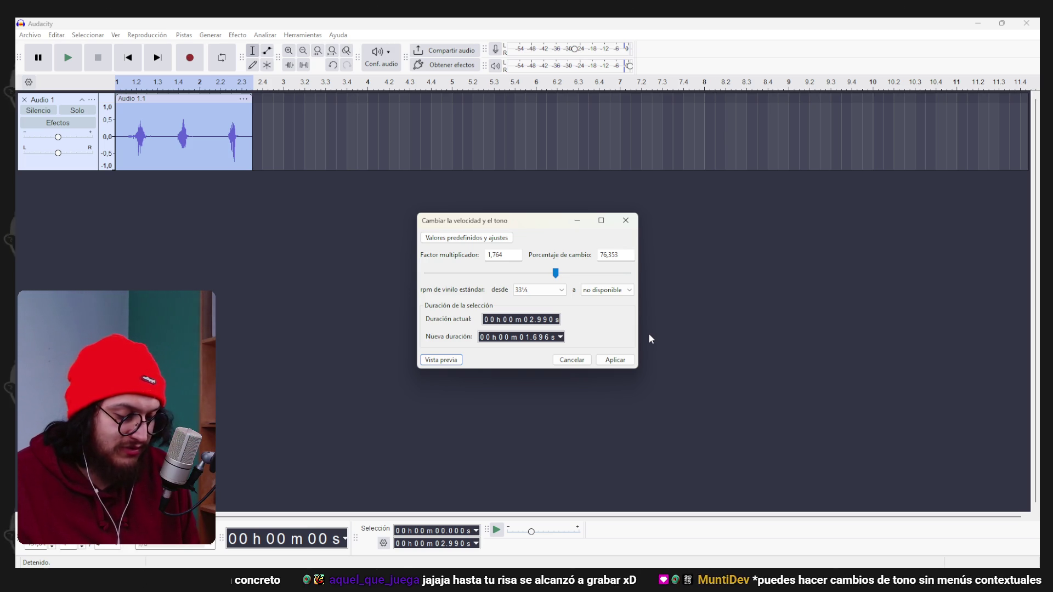
{"action": "key", "text": "Escape"}
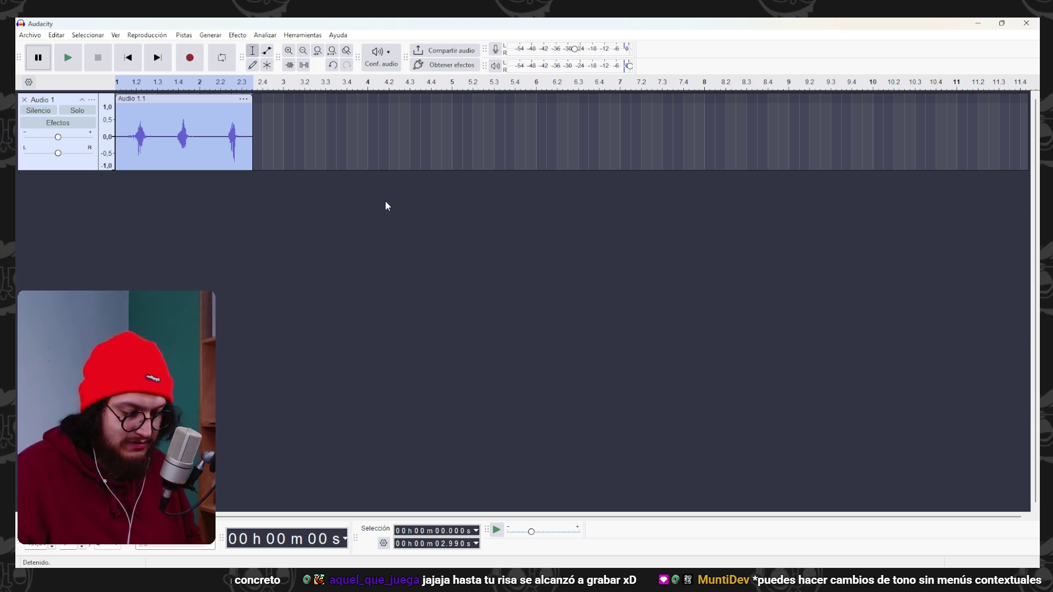
Launch Ableton Live through the system search for 'ableton' and quit Audacity without saving.
{"action": "key", "text": "super"}
{"action": "type", "text": "ableton Live 12 Lite"}
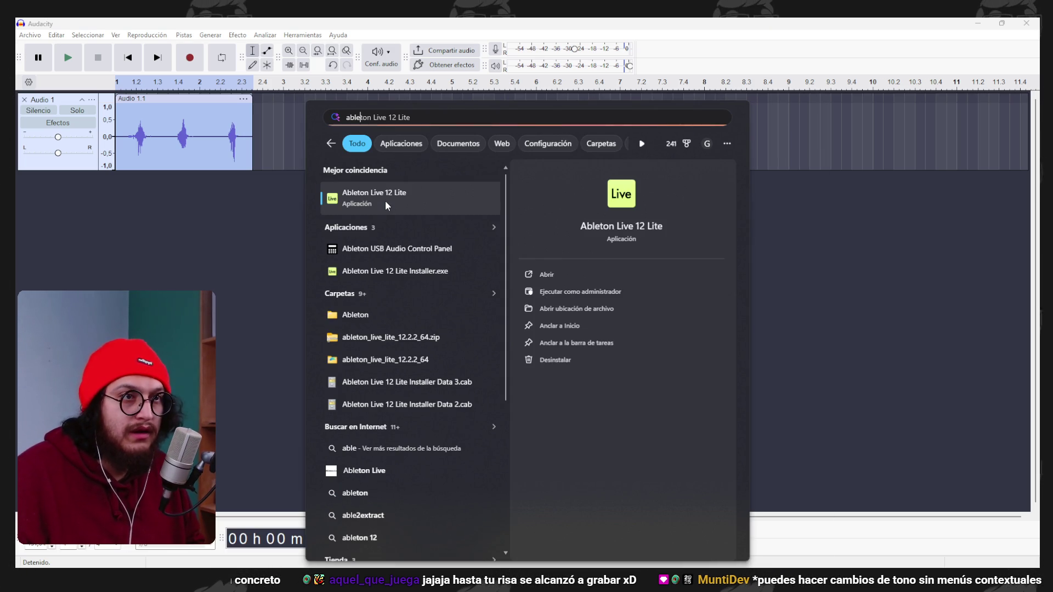
{"action": "key", "text": "Return"}
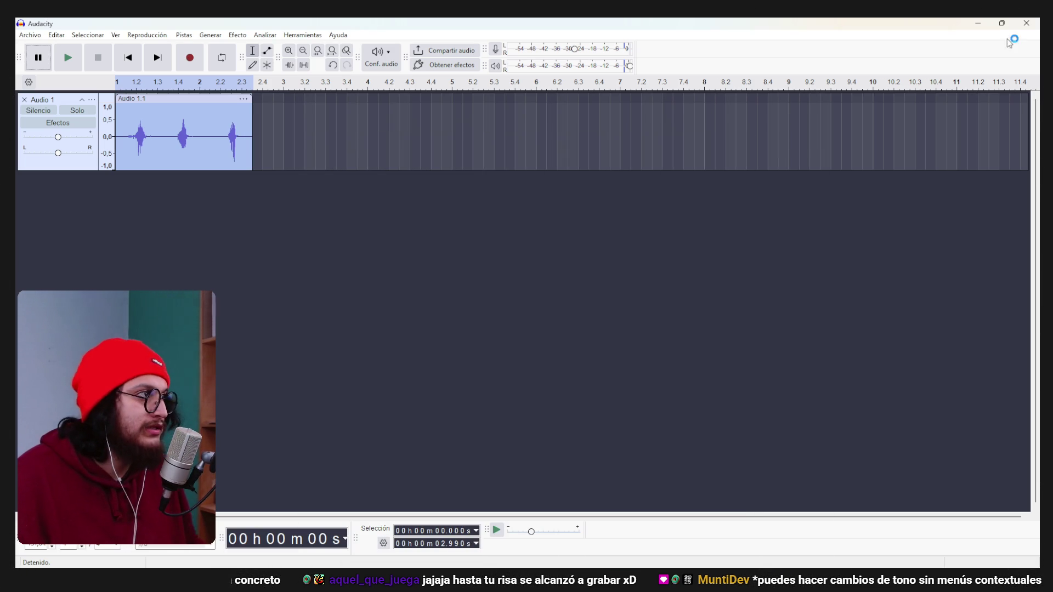
{"action": "left_click", "coordinate": [1025, 28]}
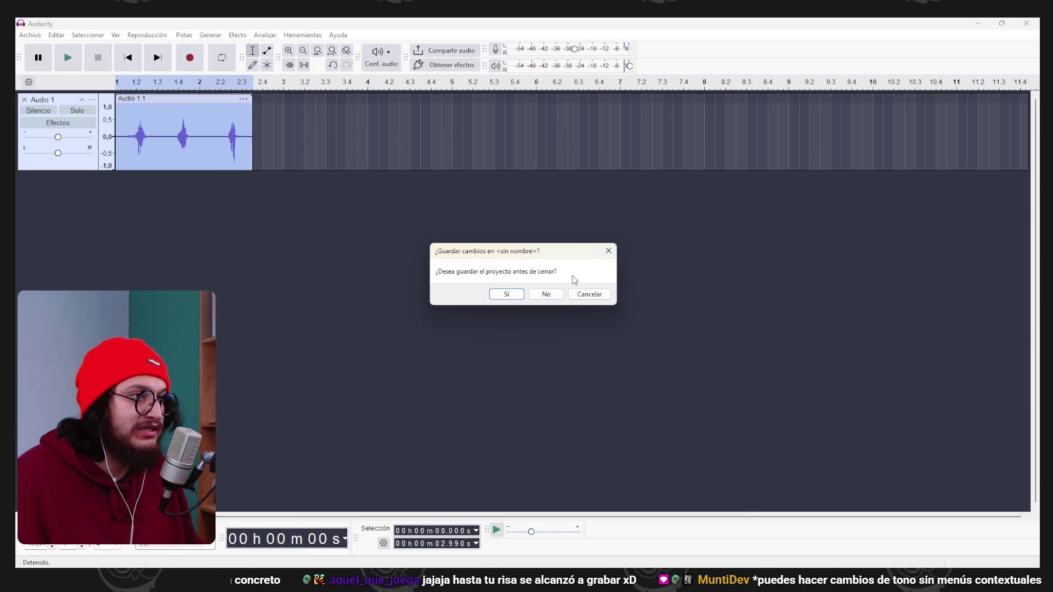
{"action": "left_click", "coordinate": [552, 295]}
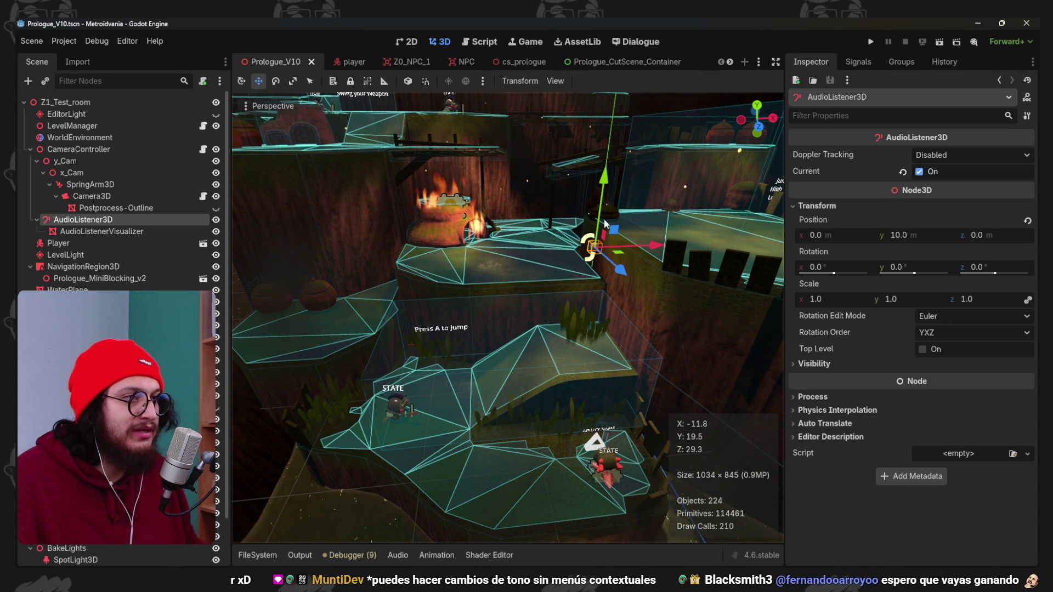
{"action": "scroll", "coordinate": [521, 314], "scroll_direction": "down", "scroll_amount": 5}
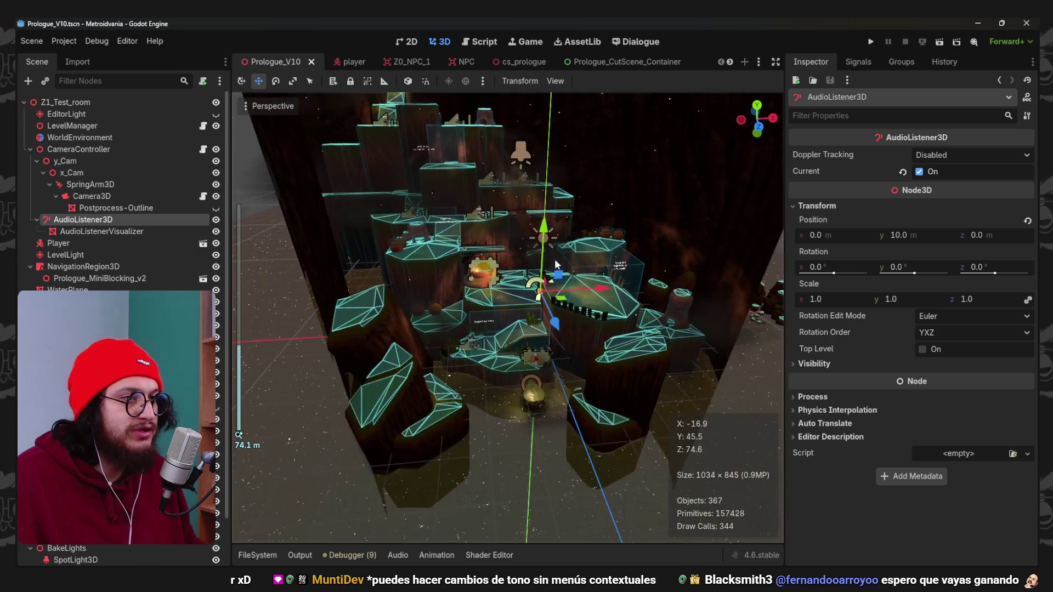
{"action": "scroll", "coordinate": [546, 301], "scroll_direction": "up", "scroll_amount": 4}
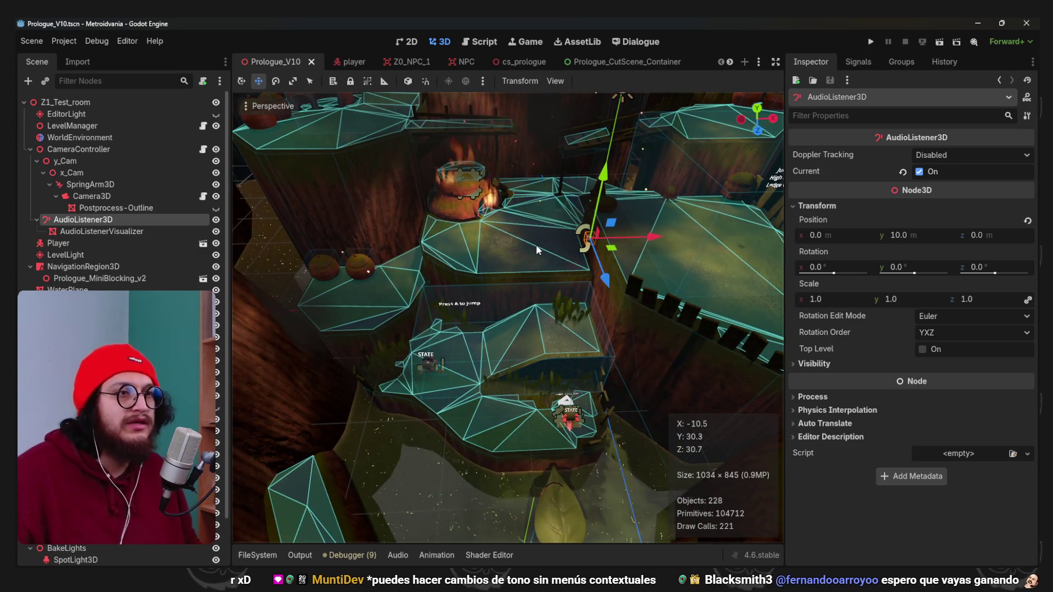
{"action": "scroll", "coordinate": [535, 311], "scroll_direction": "down", "scroll_amount": 5}
{"action": "scroll", "coordinate": [535, 312], "scroll_direction": "up", "scroll_amount": 5}
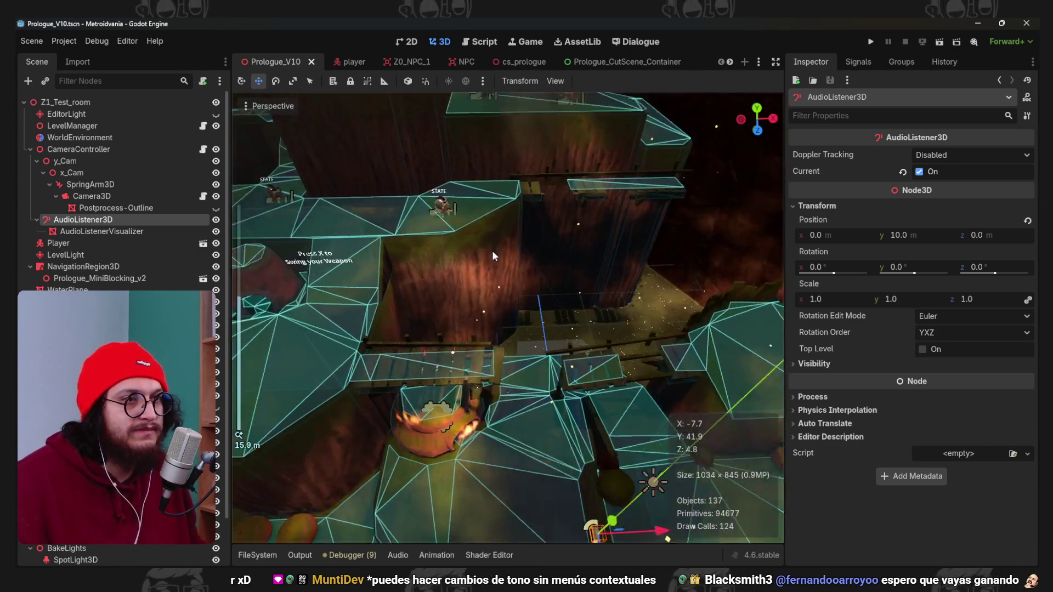
{"action": "scroll", "coordinate": [570, 350], "scroll_direction": "down", "scroll_amount": 5}
{"action": "scroll", "coordinate": [509, 262], "scroll_direction": "up", "scroll_amount": 8}
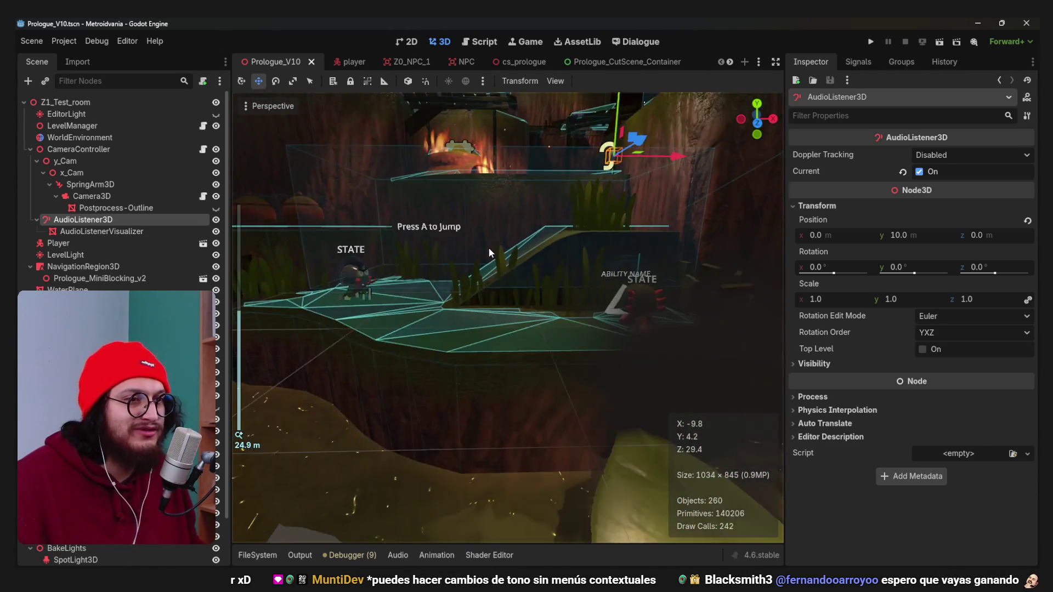
{"action": "scroll", "coordinate": [493, 308], "scroll_direction": "up", "scroll_amount": 6}
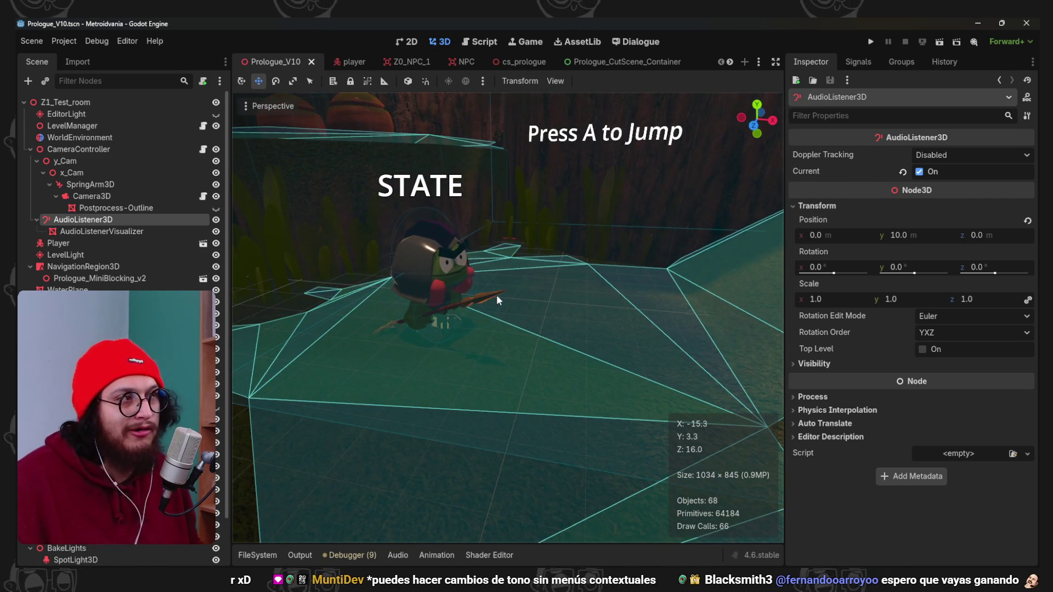
{"action": "scroll", "coordinate": [529, 246], "scroll_direction": "down", "scroll_amount": 10}
{"action": "mouse_move", "coordinate": [527, 241]}
{"action": "left_mouse_down"}
{"action": "mouse_move", "coordinate": [558, 283]}
{"action": "mouse_move", "coordinate": [553, 203]}
{"action": "mouse_move", "coordinate": [509, 269]}
{"action": "mouse_move", "coordinate": [523, 324]}
{"action": "mouse_move", "coordinate": [555, 308]}
{"action": "left_mouse_up"}
{"action": "scroll", "coordinate": [555, 308], "scroll_direction": "down", "scroll_amount": 5}
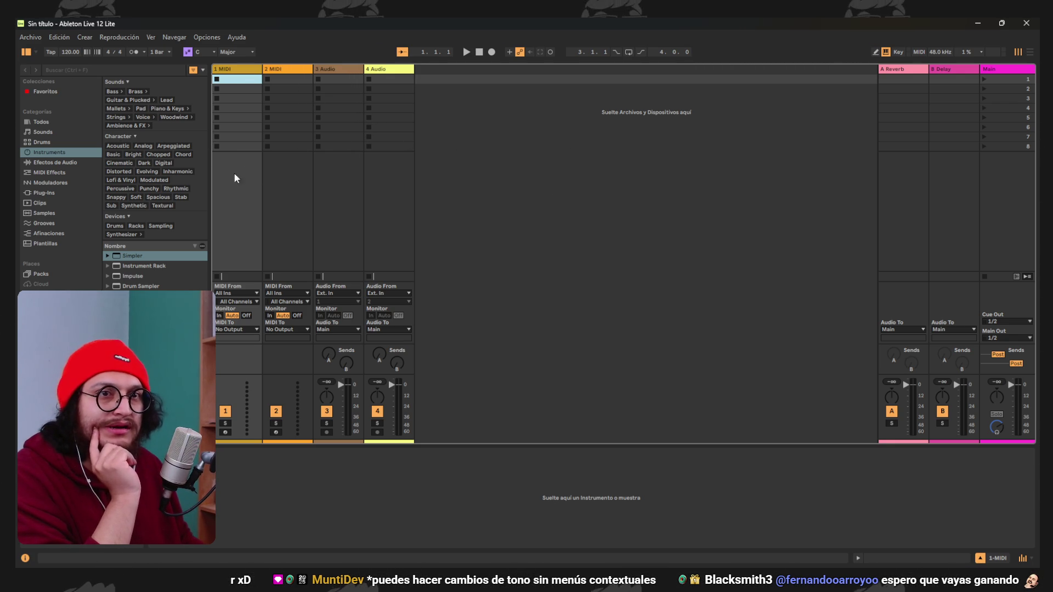
{"action": "right_click", "coordinate": [497, 170]}
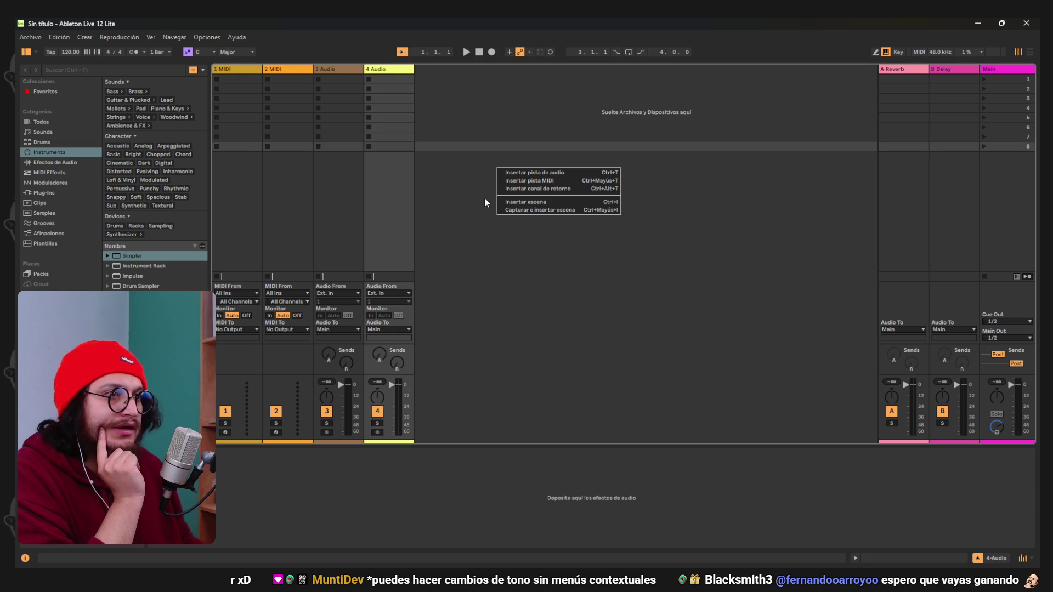
{"action": "left_click", "coordinate": [494, 222]}
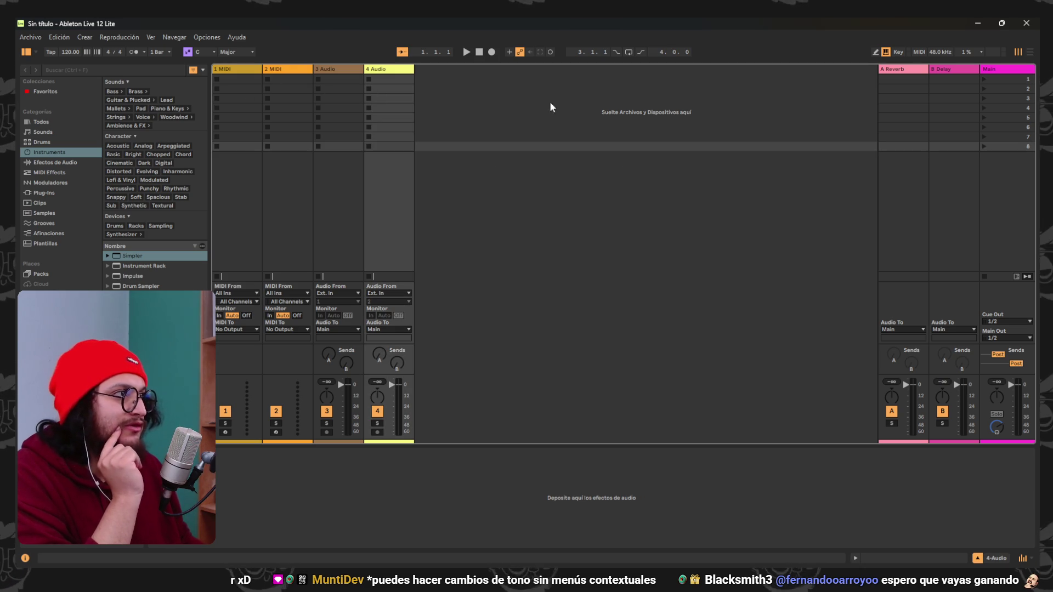
{"action": "left_click", "coordinate": [244, 73]}
{"action": "left_click", "coordinate": [244, 73]}
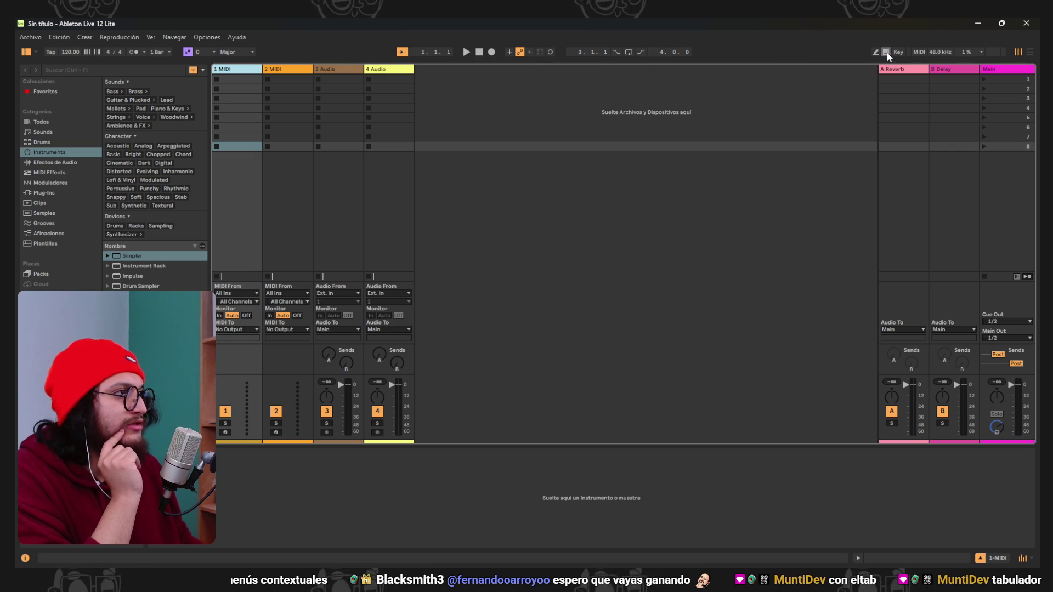
{"action": "left_click", "coordinate": [173, 36]}
{"action": "mouse_move", "coordinate": [150, 37]}
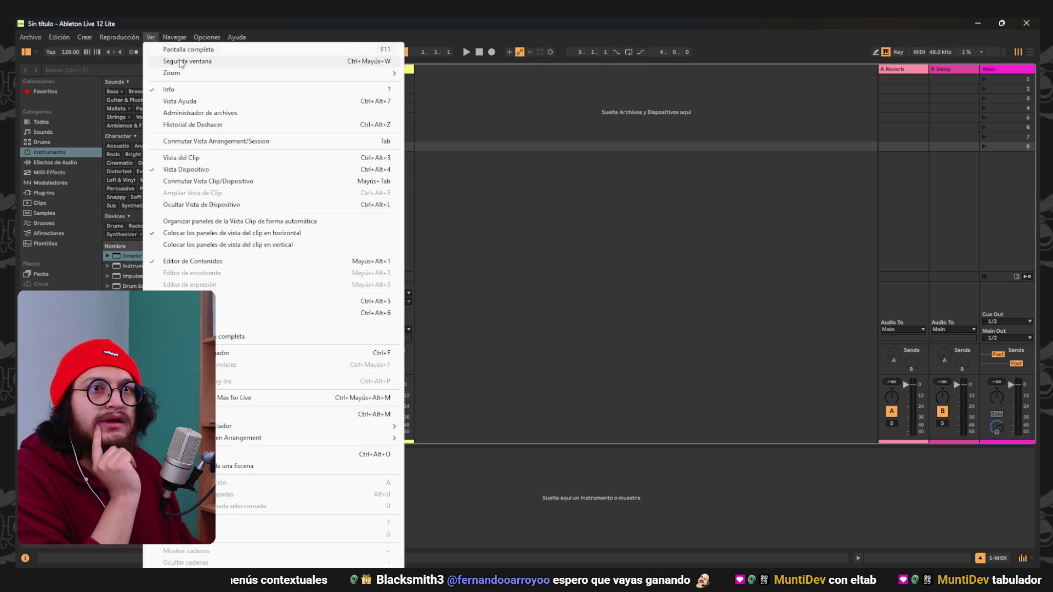
{"action": "left_click", "coordinate": [235, 157]}
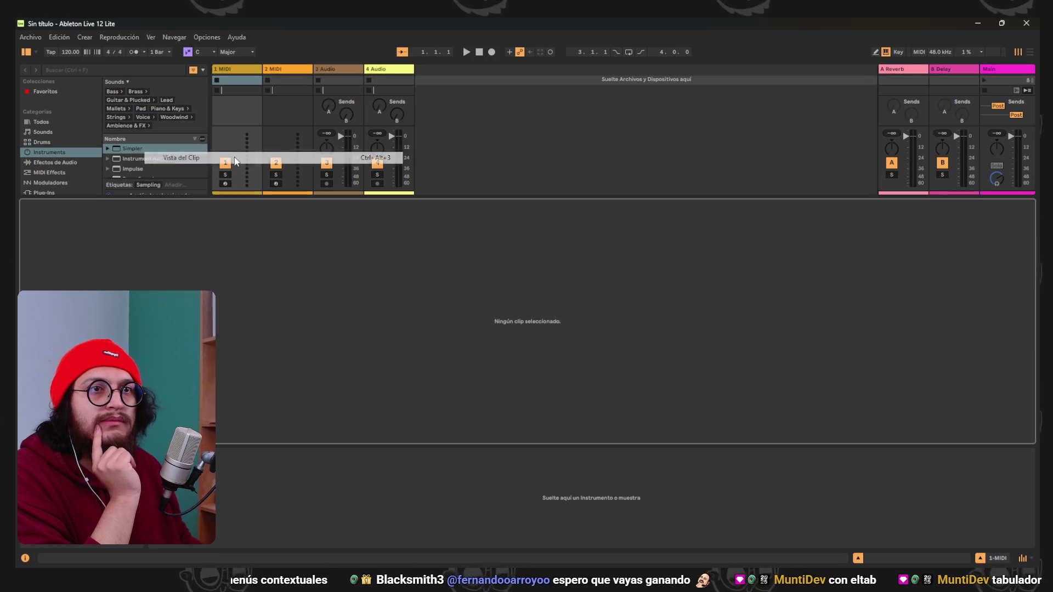
{"action": "left_click", "coordinate": [157, 36]}
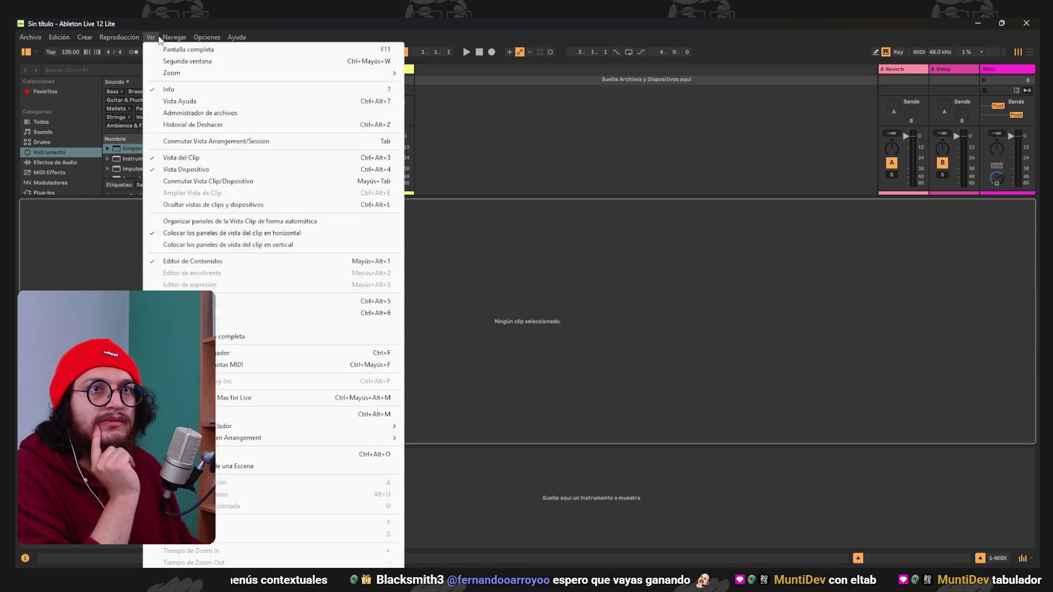
{"action": "left_click", "coordinate": [202, 158]}
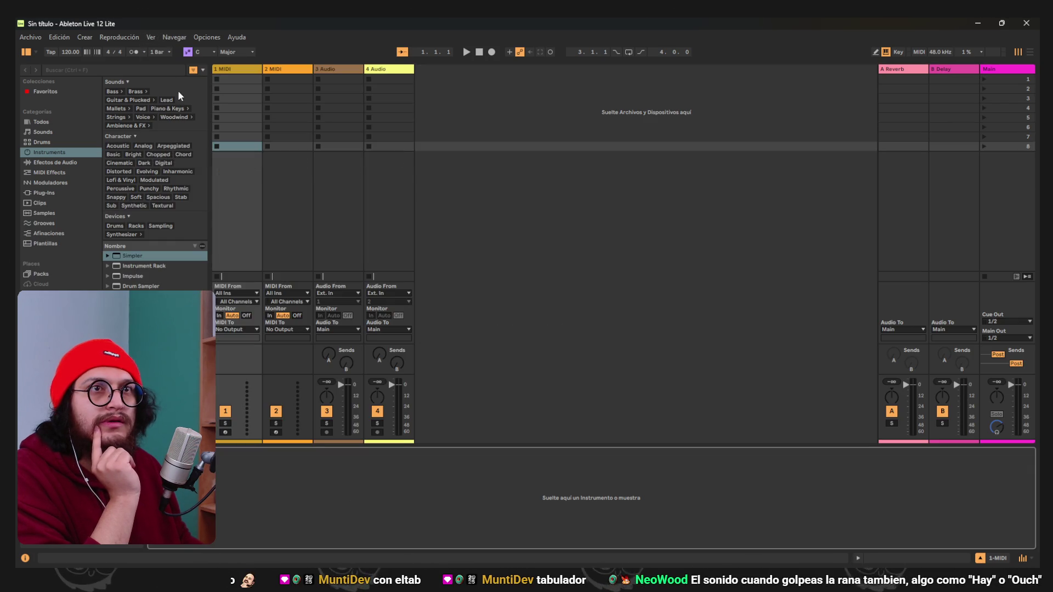
{"action": "left_click", "coordinate": [153, 37]}
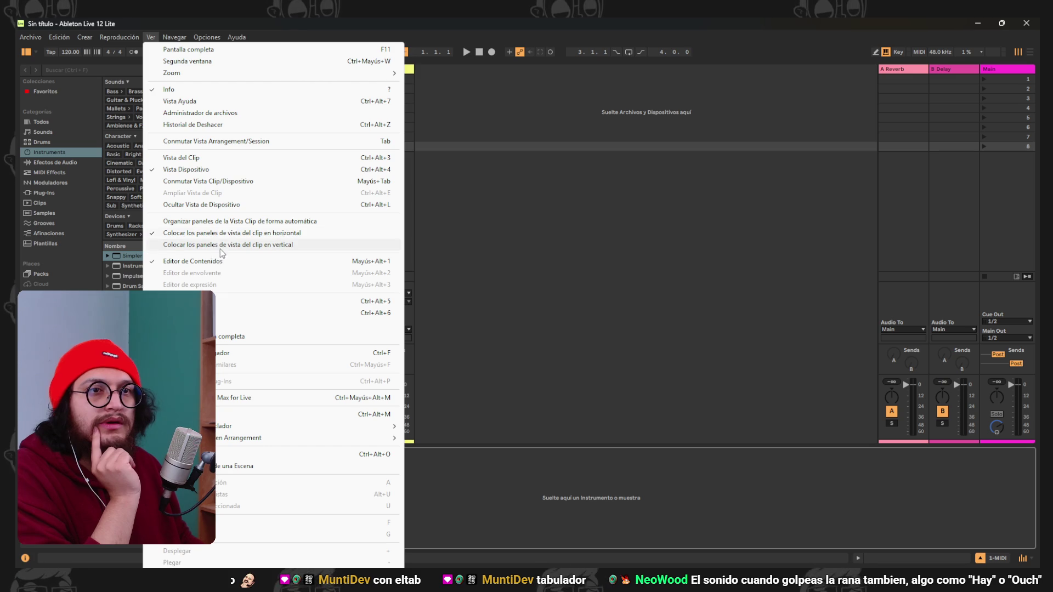
{"action": "left_click", "coordinate": [326, 245]}
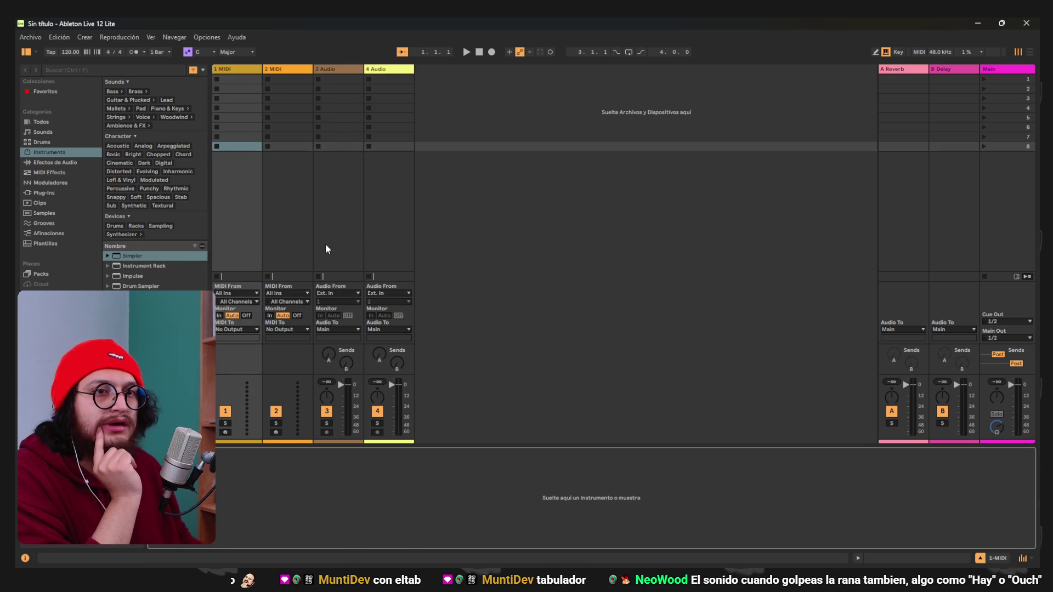
{"action": "left_click", "coordinate": [150, 37]}
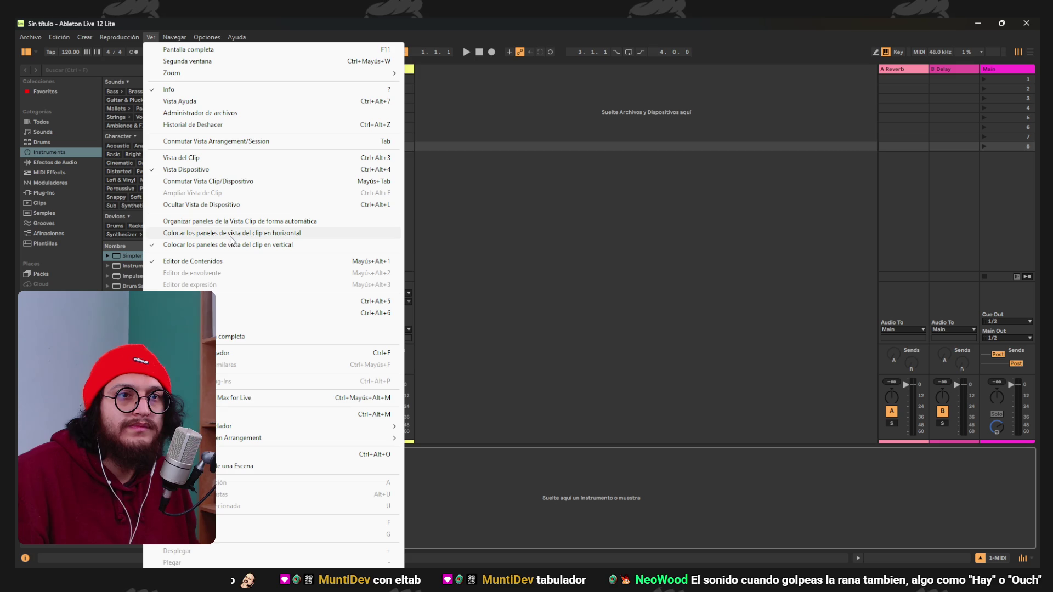
{"action": "left_click", "coordinate": [270, 235]}
{"action": "left_click", "coordinate": [152, 37]}
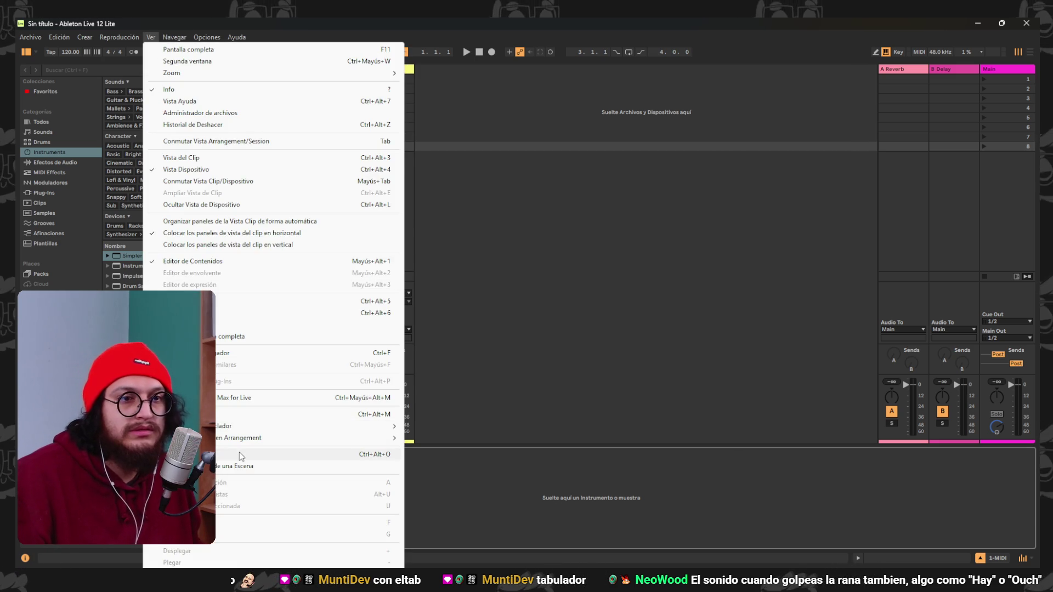
{"action": "left_click", "coordinate": [239, 454]}
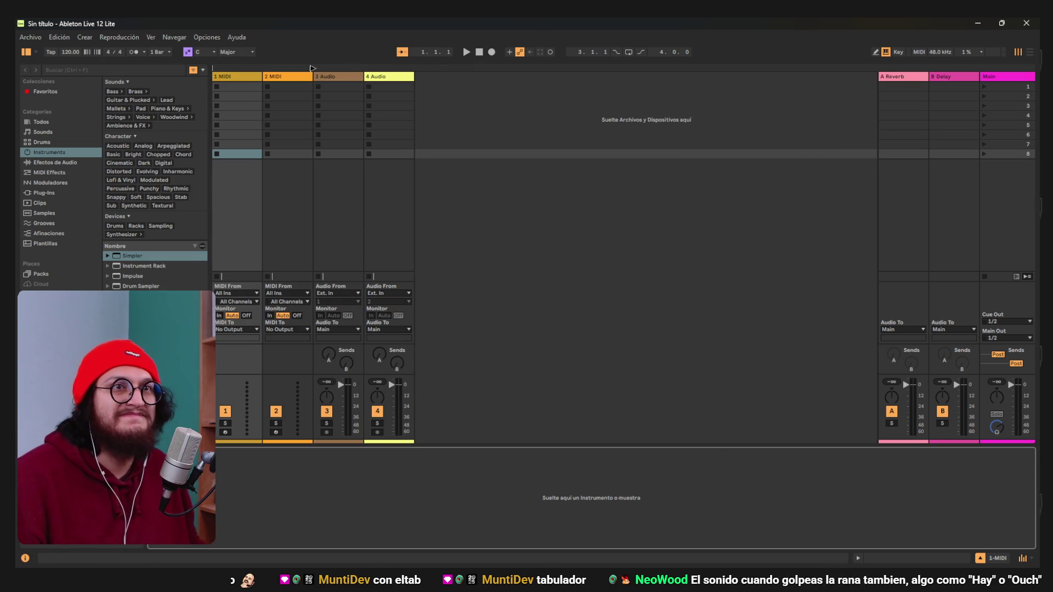
{"action": "left_click", "coordinate": [638, 116]}
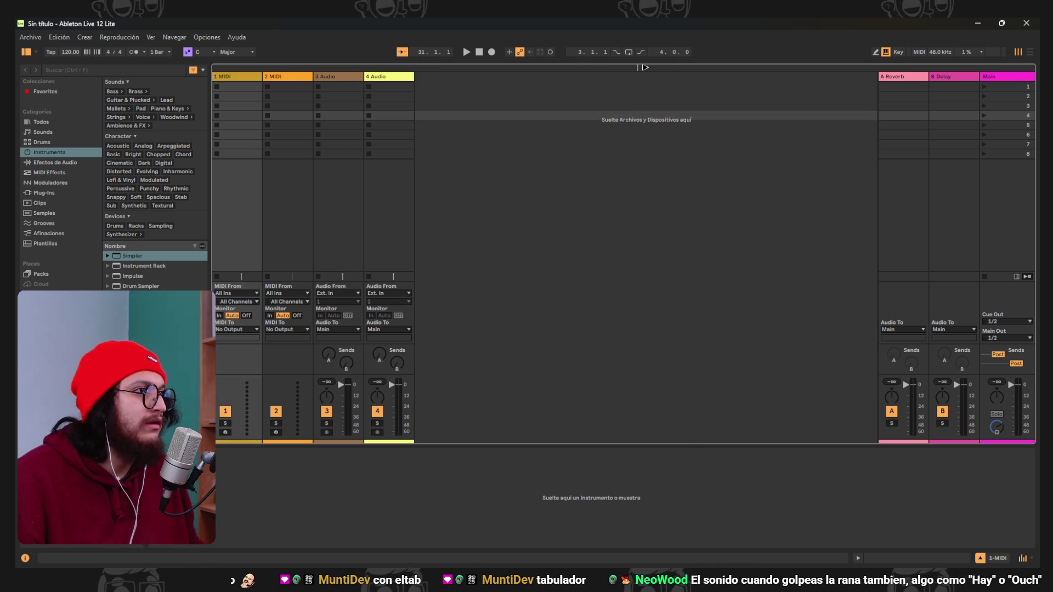
{"action": "left_click", "coordinate": [592, 124]}
{"action": "left_click", "coordinate": [491, 51]}
{"action": "left_click", "coordinate": [492, 52]}
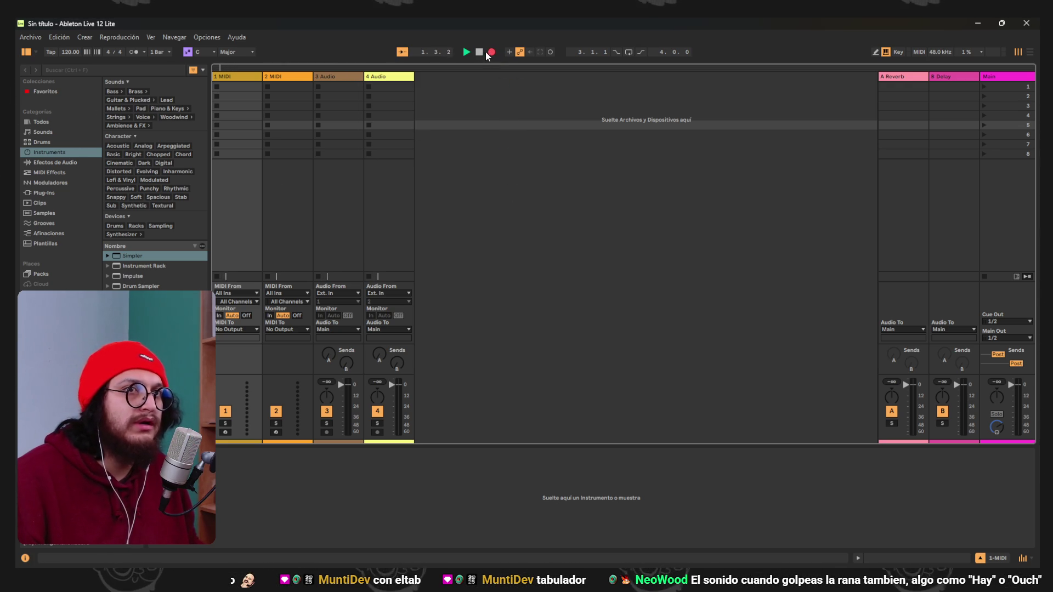
{"action": "left_click", "coordinate": [479, 51]}
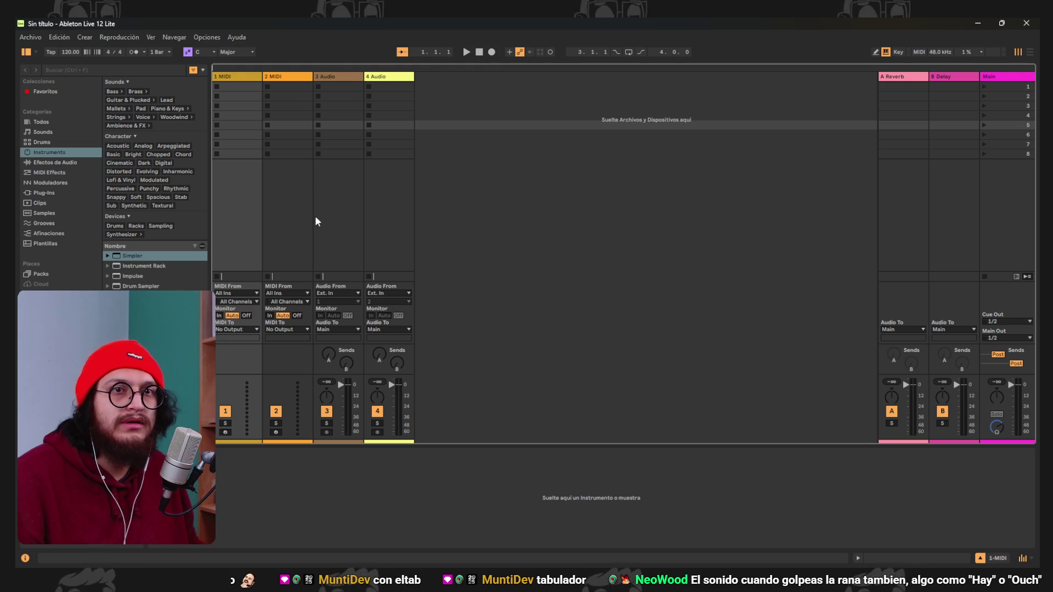
Insert a new audio track, 2 Audio, after 1 MIDI and switch to the arrangement view.
{"action": "right_click", "coordinate": [236, 195]}
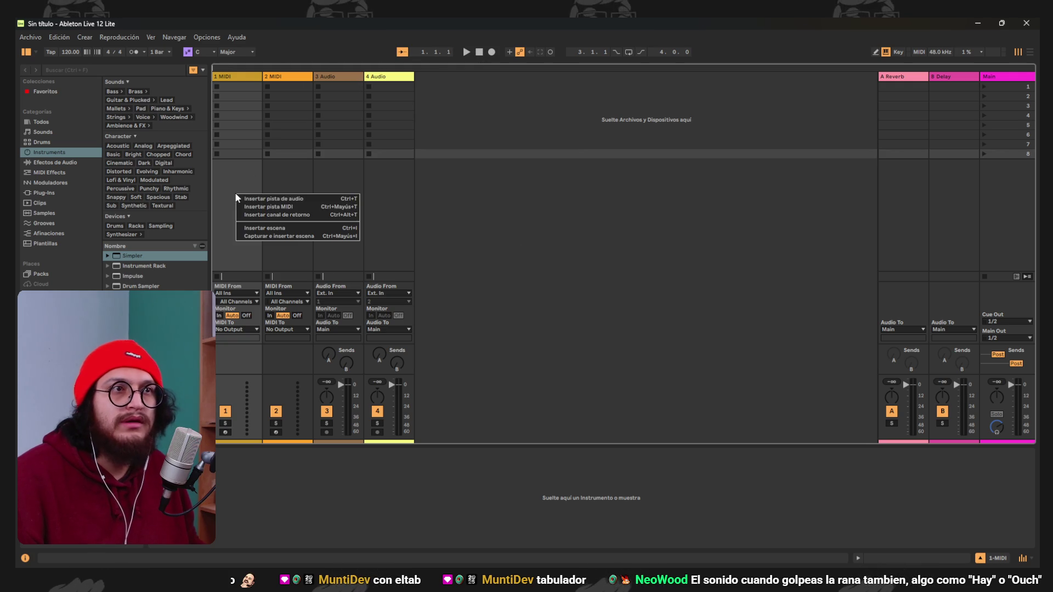
{"action": "left_click", "coordinate": [320, 200]}
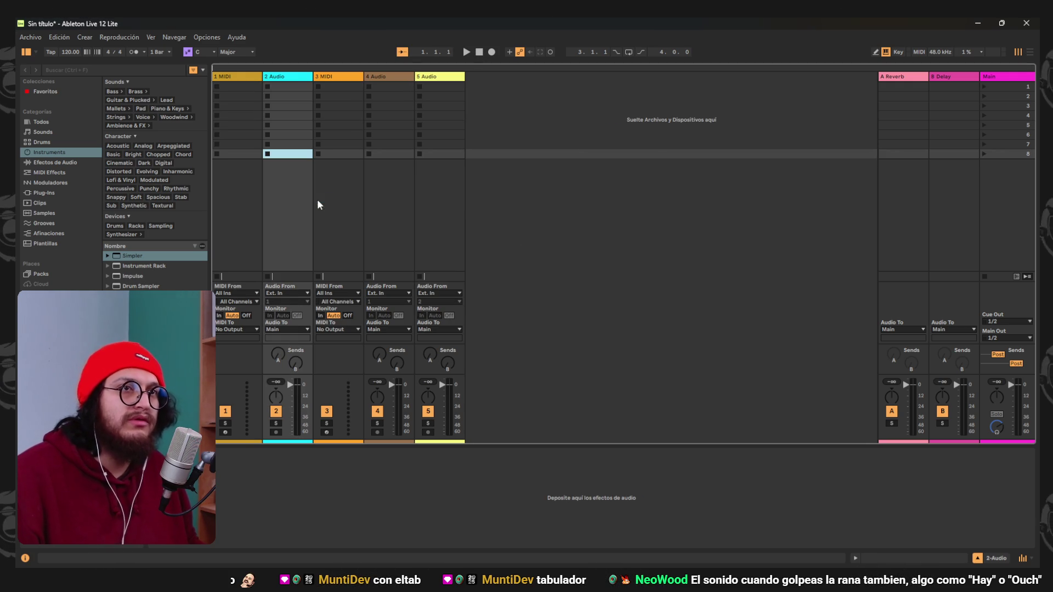
{"action": "left_click", "coordinate": [291, 87]}
{"action": "right_click", "coordinate": [292, 88]}
{"action": "left_click", "coordinate": [547, 143]}
{"action": "key", "text": "Tab"}
{"action": "key", "text": "Tab"}
{"action": "key", "text": "Tab"}
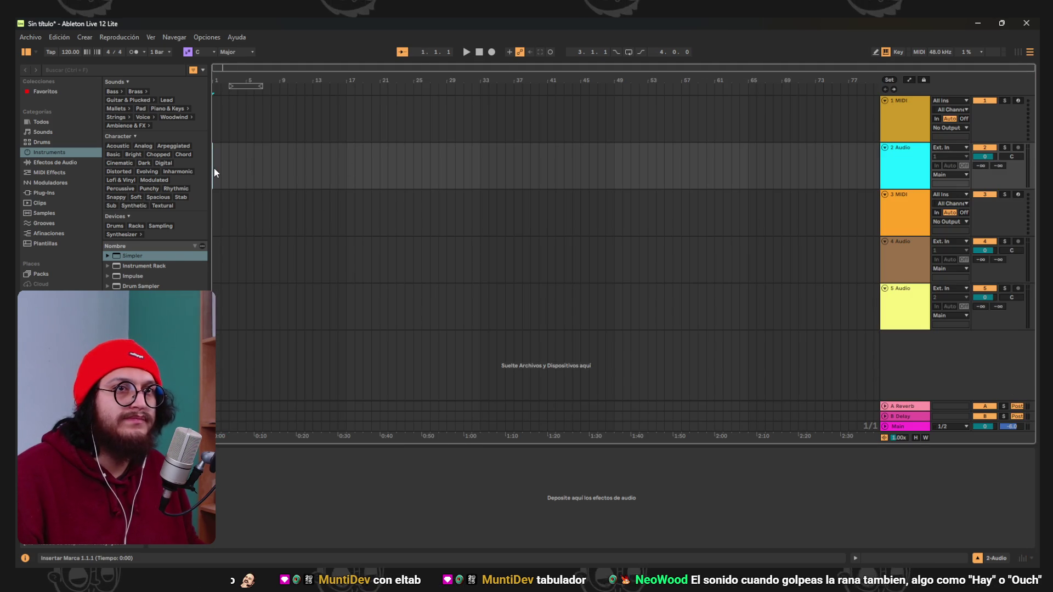
Attempt an arrangement recording at bar 6, then toggle solo on the 2 Audio track.
{"action": "left_click", "coordinate": [492, 53]}
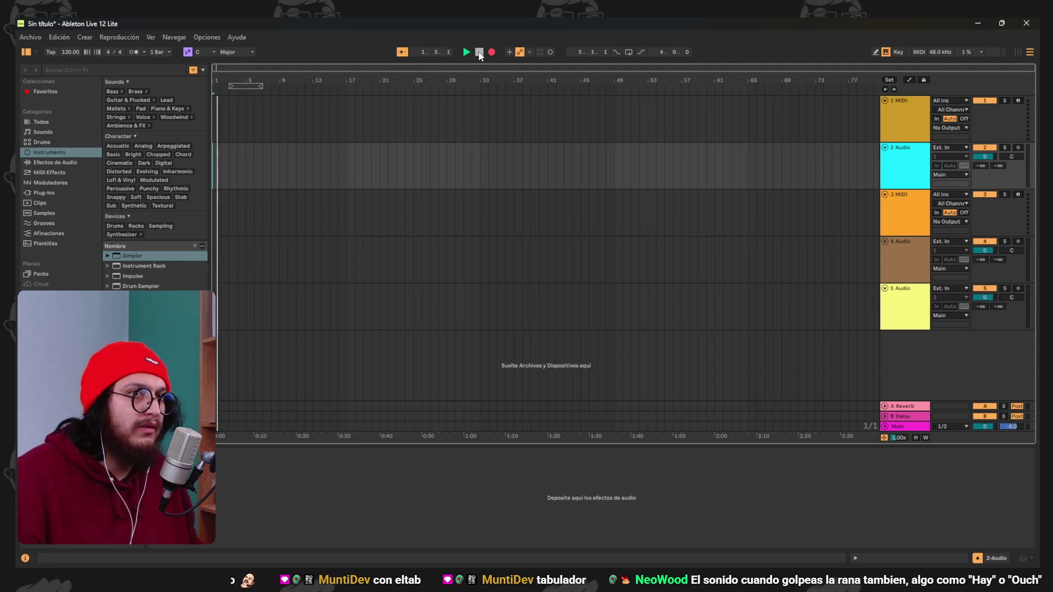
{"action": "left_click", "coordinate": [479, 53]}
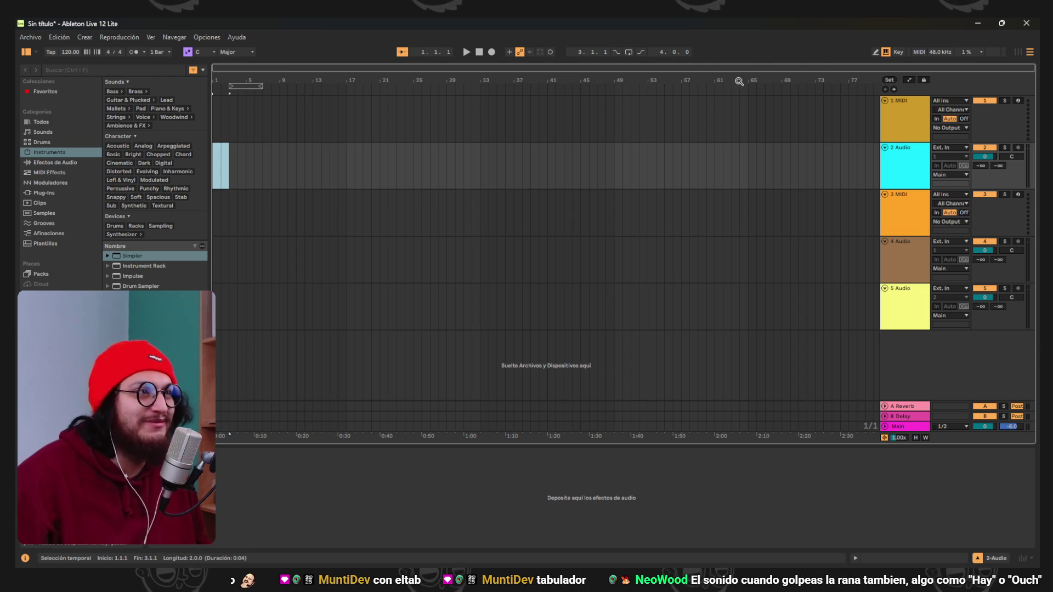
{"action": "left_click", "coordinate": [255, 164]}
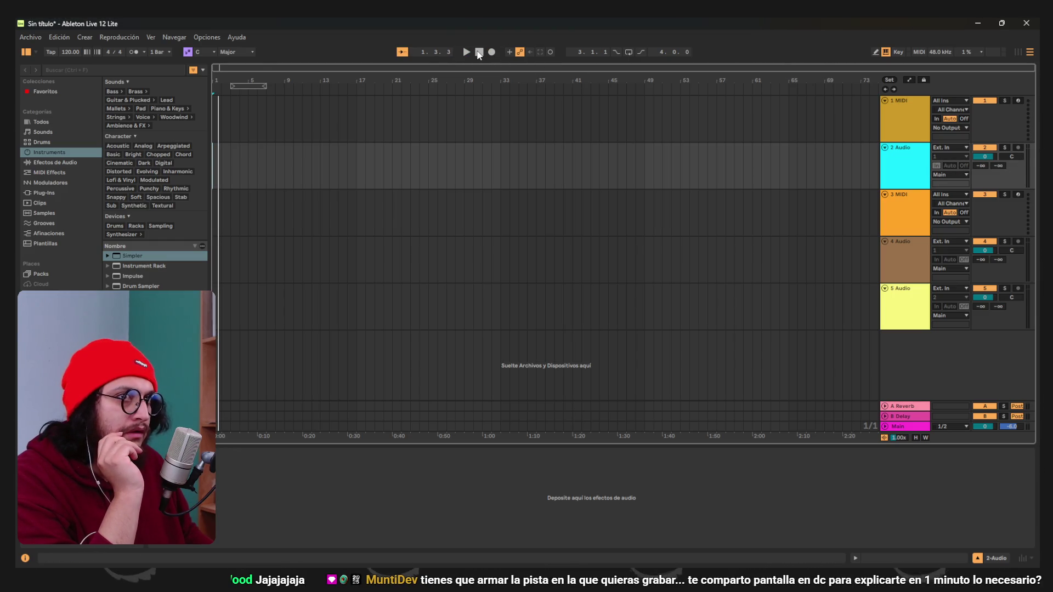
{"action": "right_click", "coordinate": [1018, 148]}
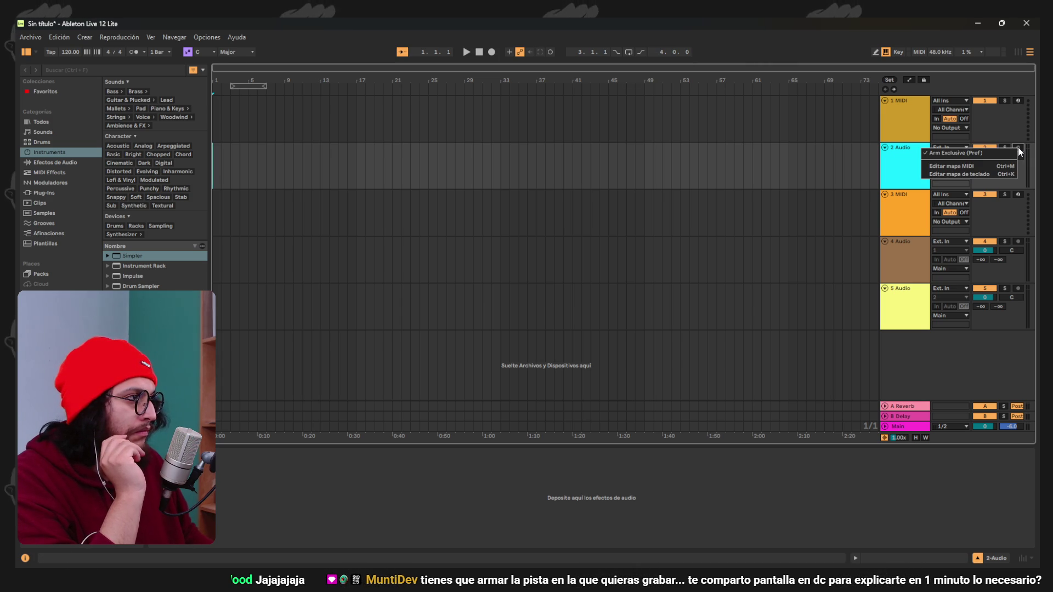
{"action": "left_click", "coordinate": [1018, 147]}
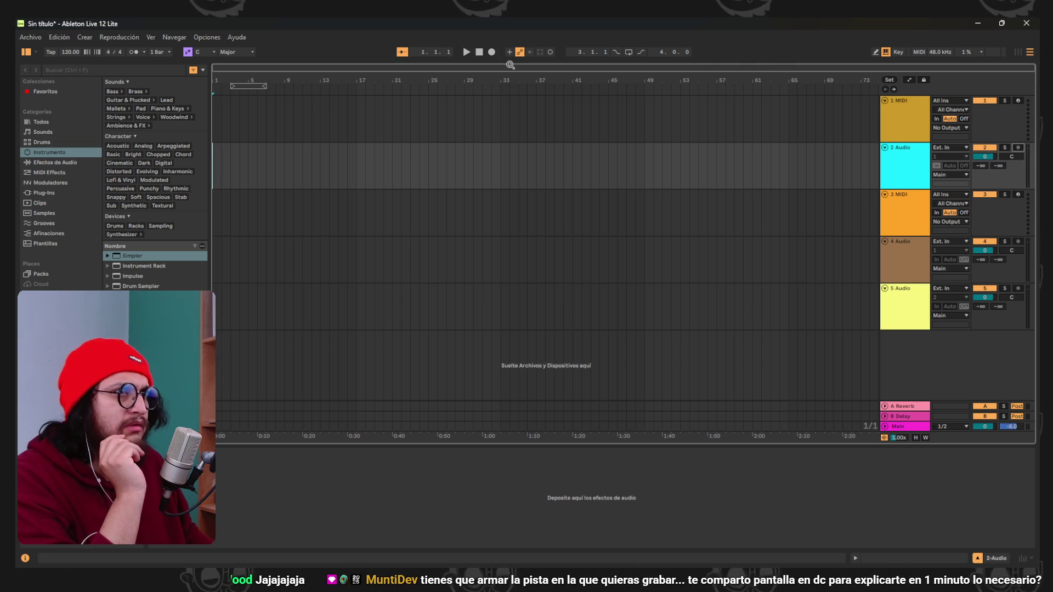
{"action": "left_click", "coordinate": [1008, 146]}
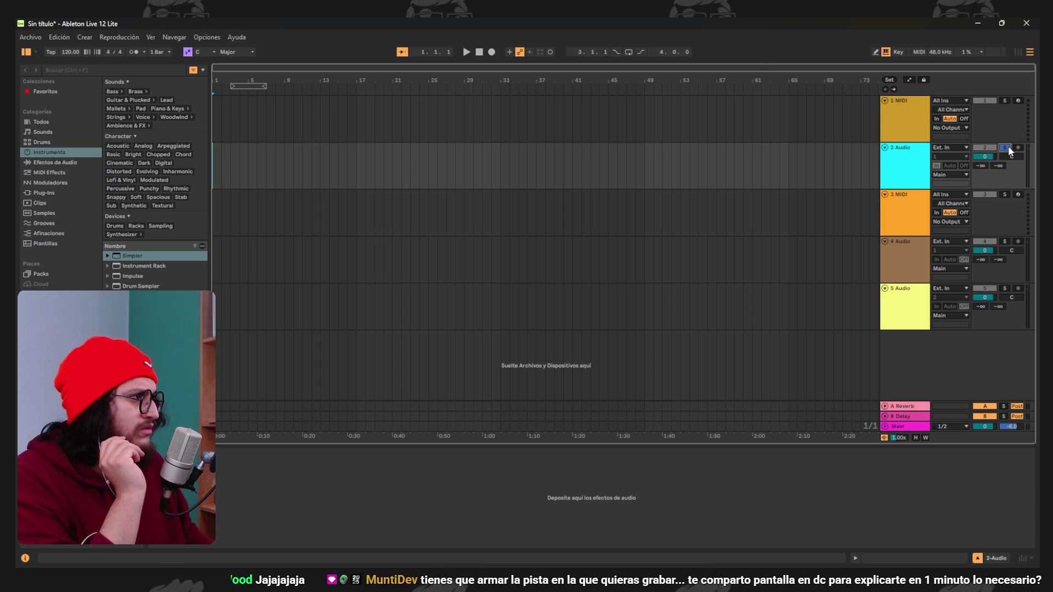
{"action": "left_click", "coordinate": [1007, 147]}
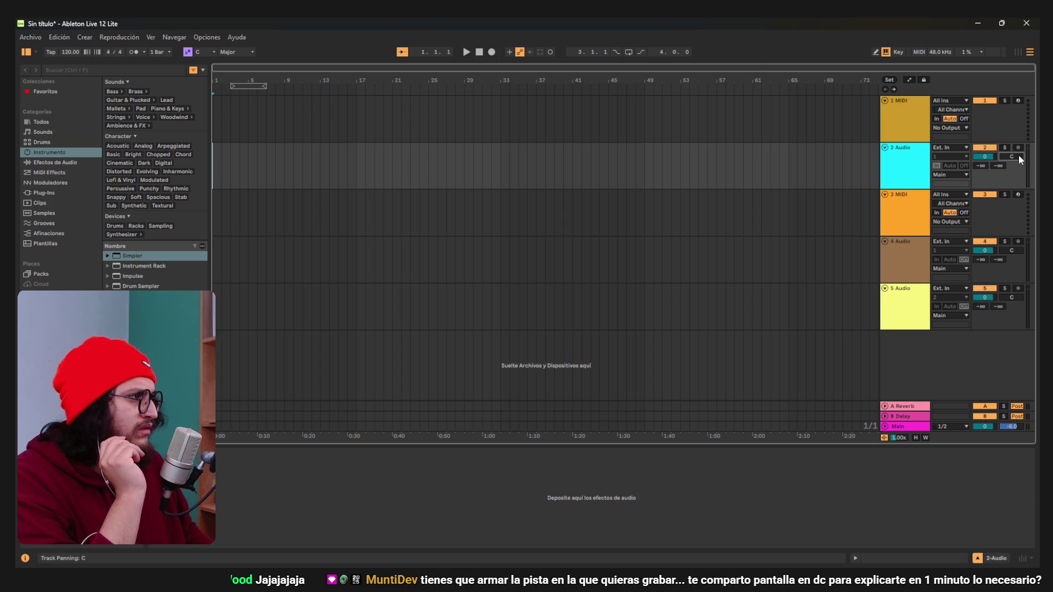
Delete 1 MIDI and the other audio tracks so only 1 Audio remains.
{"action": "left_click", "coordinate": [1018, 101]}
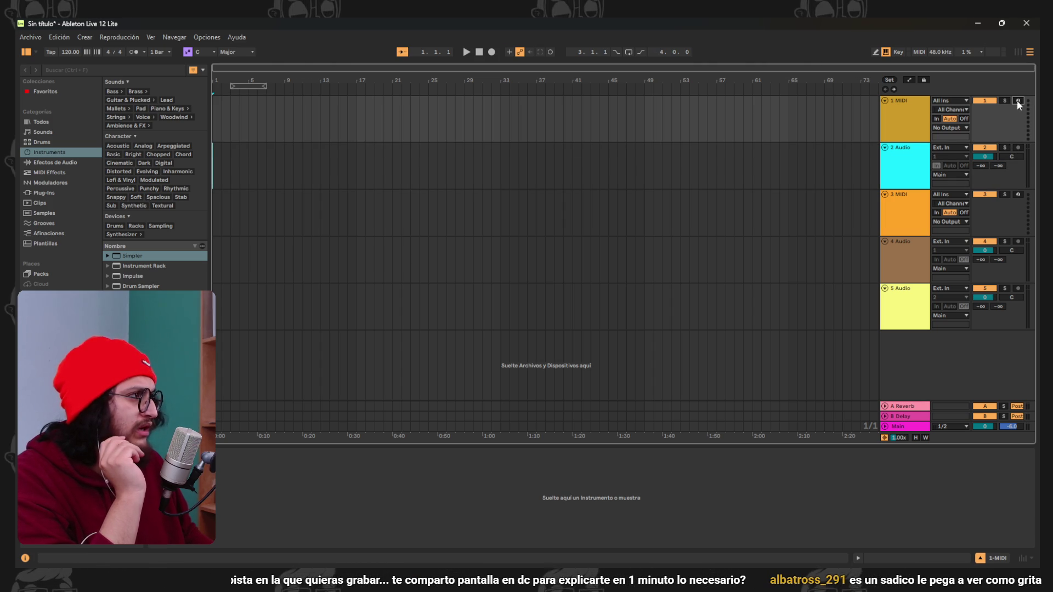
{"action": "left_click", "coordinate": [1017, 100]}
{"action": "right_click", "coordinate": [896, 112]}
{"action": "left_click", "coordinate": [927, 140]}
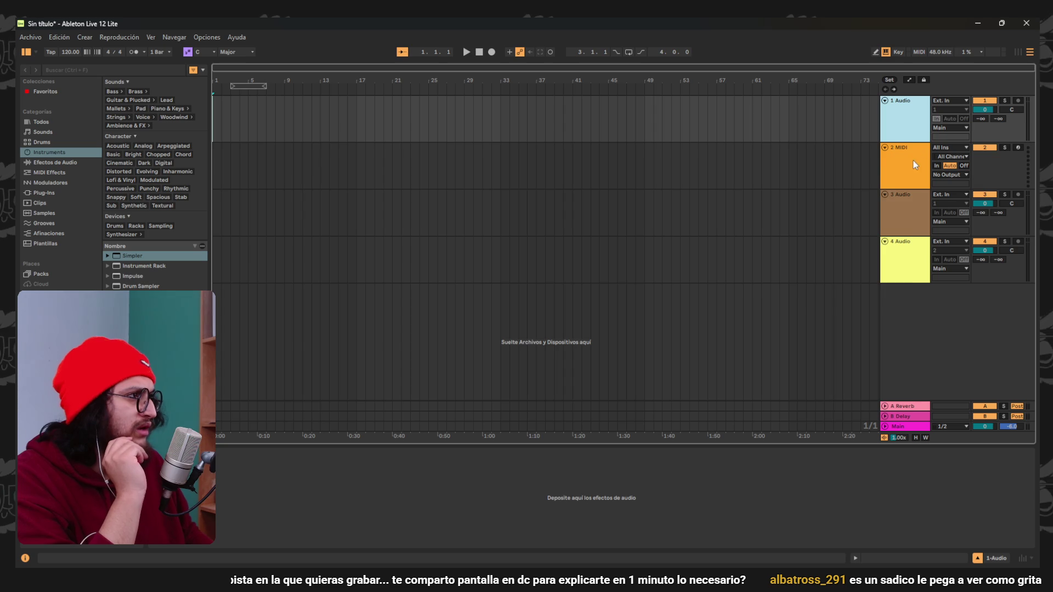
{"action": "right_click", "coordinate": [913, 161]}
{"action": "left_click", "coordinate": [877, 187]}
{"action": "right_click", "coordinate": [912, 174]}
{"action": "left_click", "coordinate": [883, 202]}
{"action": "right_click", "coordinate": [905, 171]}
{"action": "left_click", "coordinate": [922, 200]}
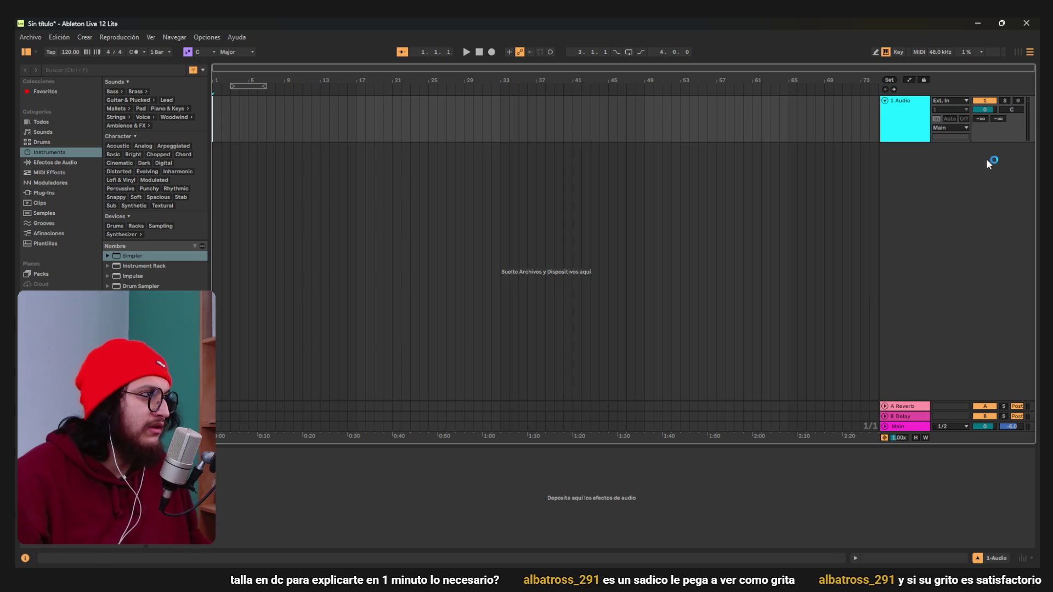
Try arming 1 Audio for recording, then bring up the browser's search results.
{"action": "left_click", "coordinate": [1018, 101]}
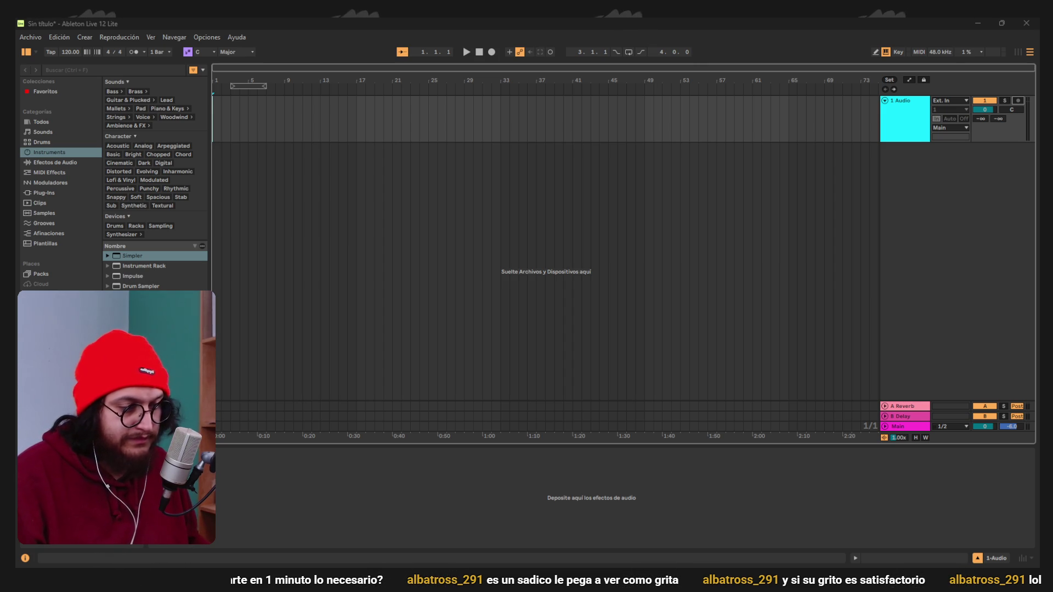
{"action": "mouse_move", "coordinate": [543, 563]}
{"action": "left_click", "coordinate": [521, 537]}
Read the Reddit thread about armed tracks not recording, then minimize the browser.
{"action": "scroll", "coordinate": [331, 186], "scroll_direction": "down", "scroll_amount": 10}
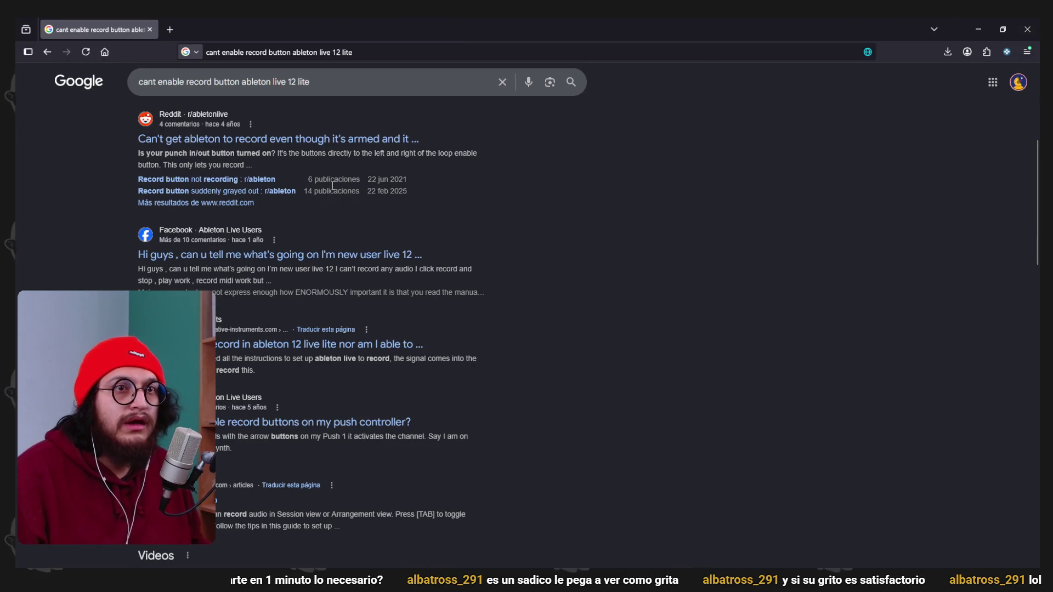
{"action": "left_click", "coordinate": [289, 144]}
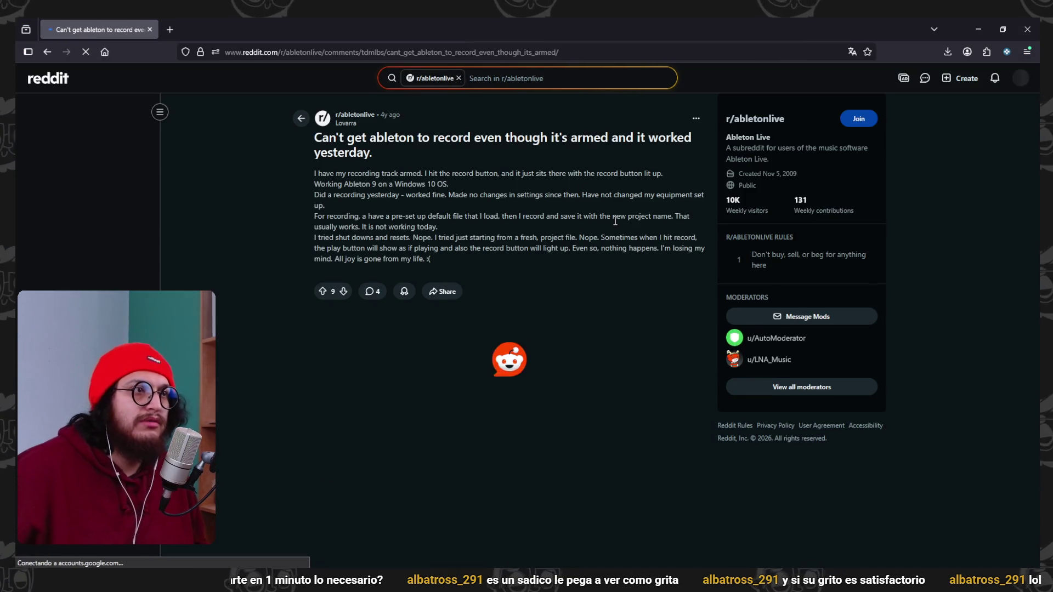
{"action": "scroll", "coordinate": [613, 217], "scroll_direction": "down", "scroll_amount": 4}
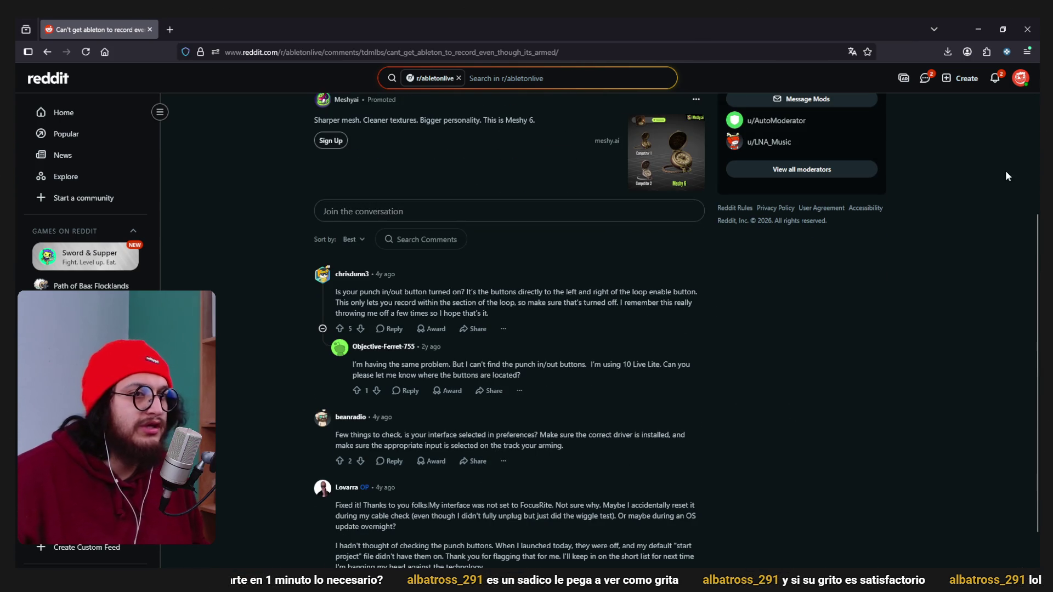
{"action": "left_click", "coordinate": [980, 32]}
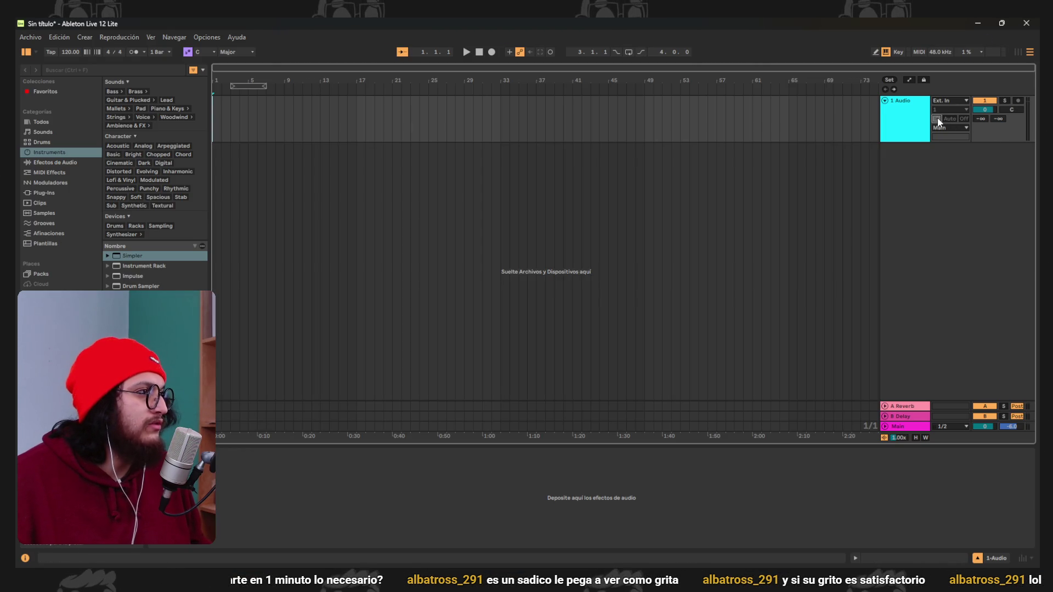
Retry arming 1 Audio, revisit the Reddit thread, and return to Ableton.
{"action": "left_click", "coordinate": [1018, 101]}
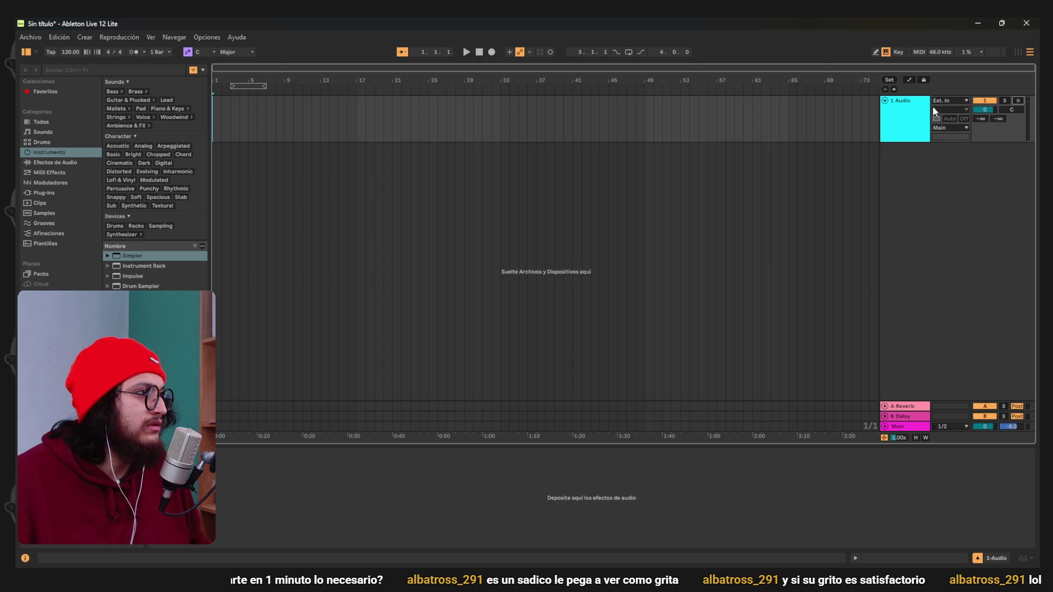
{"action": "key", "text": "alt+Tab"}
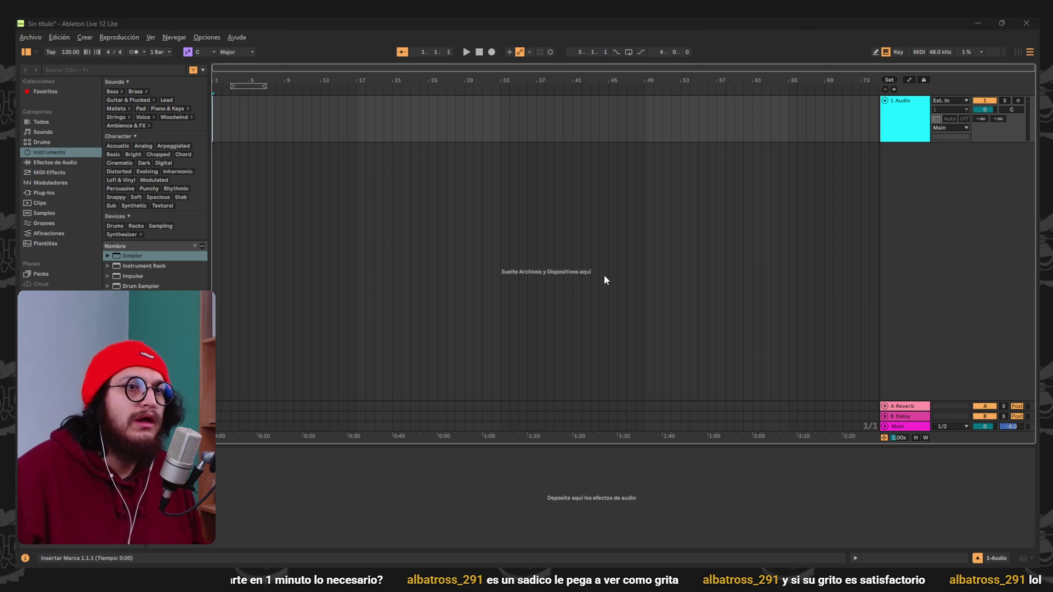
{"action": "key", "text": "alt+Tab"}
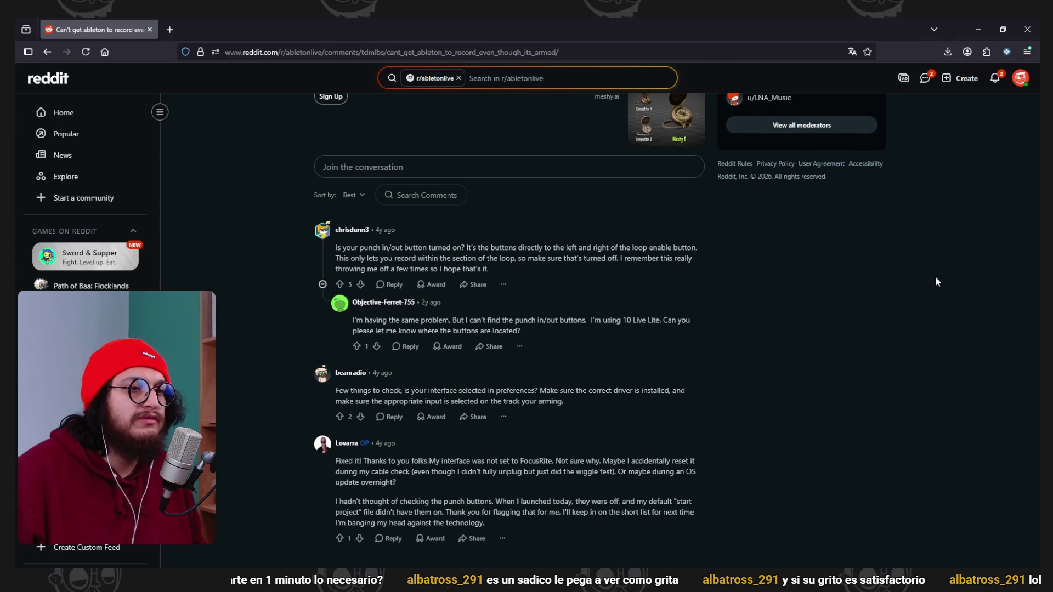
{"action": "left_click", "coordinate": [978, 29]}
{"action": "left_click", "coordinate": [42, 38]}
{"action": "mouse_move", "coordinate": [53, 38]}
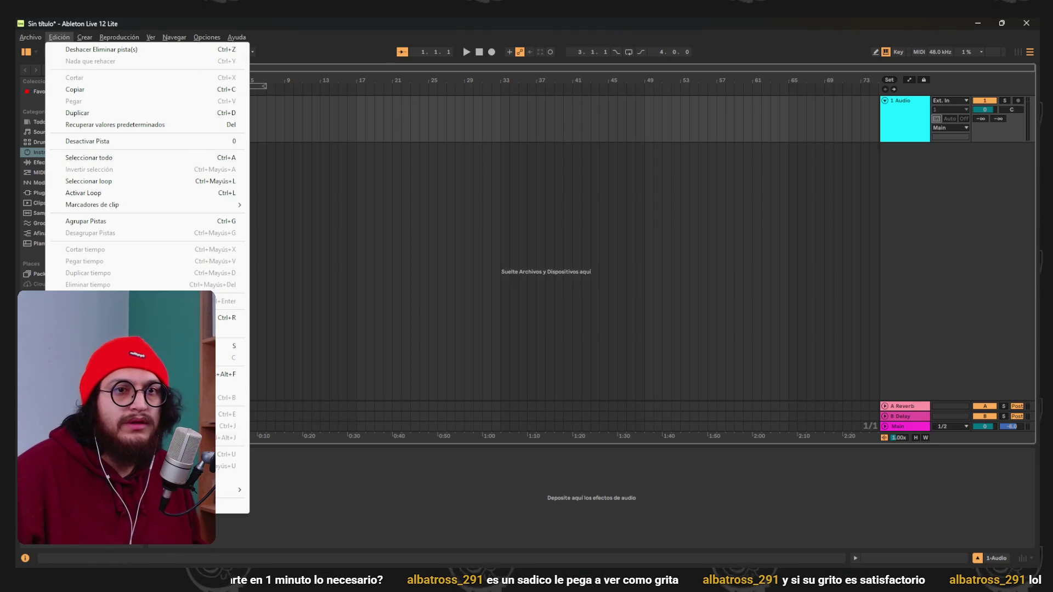
Set the audio input device to Micrófono (3- MobilePre) in Audio preferences, then close them.
{"action": "left_click", "coordinate": [156, 182]}
{"action": "left_click", "coordinate": [209, 38]}
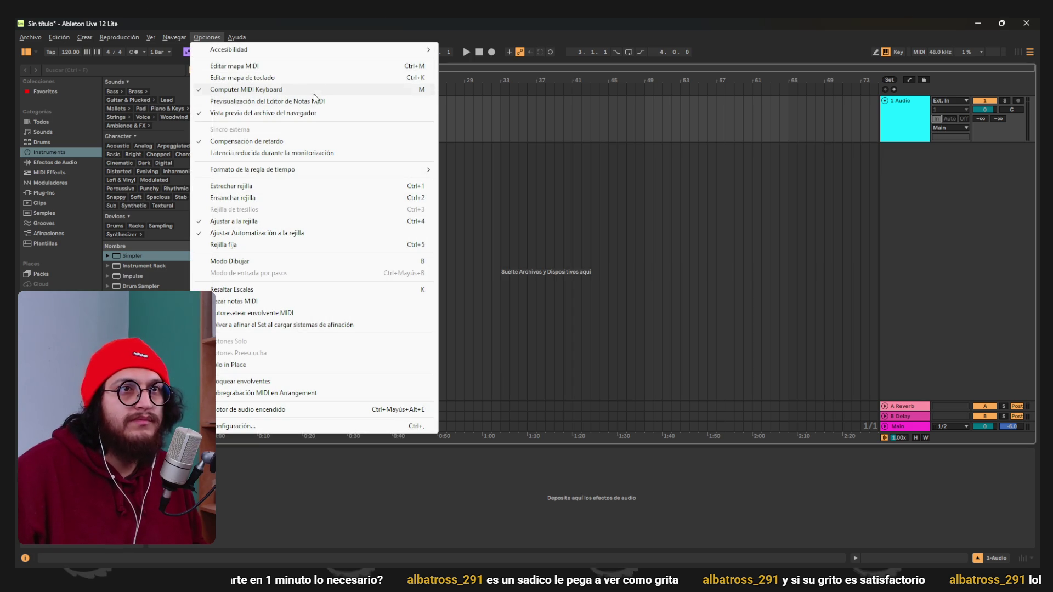
{"action": "left_click", "coordinate": [288, 425]}
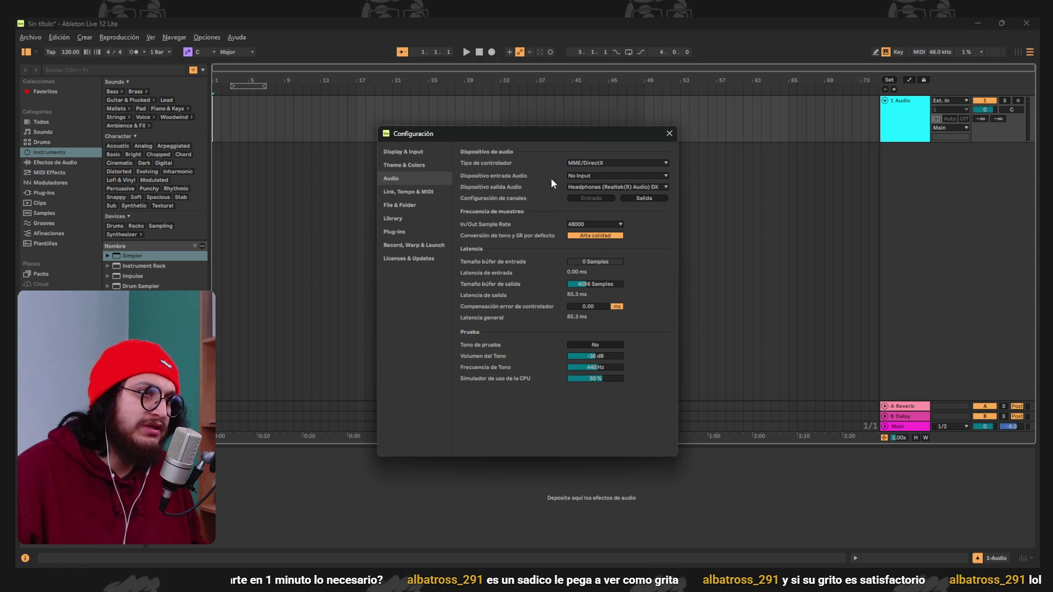
{"action": "left_click", "coordinate": [586, 176]}
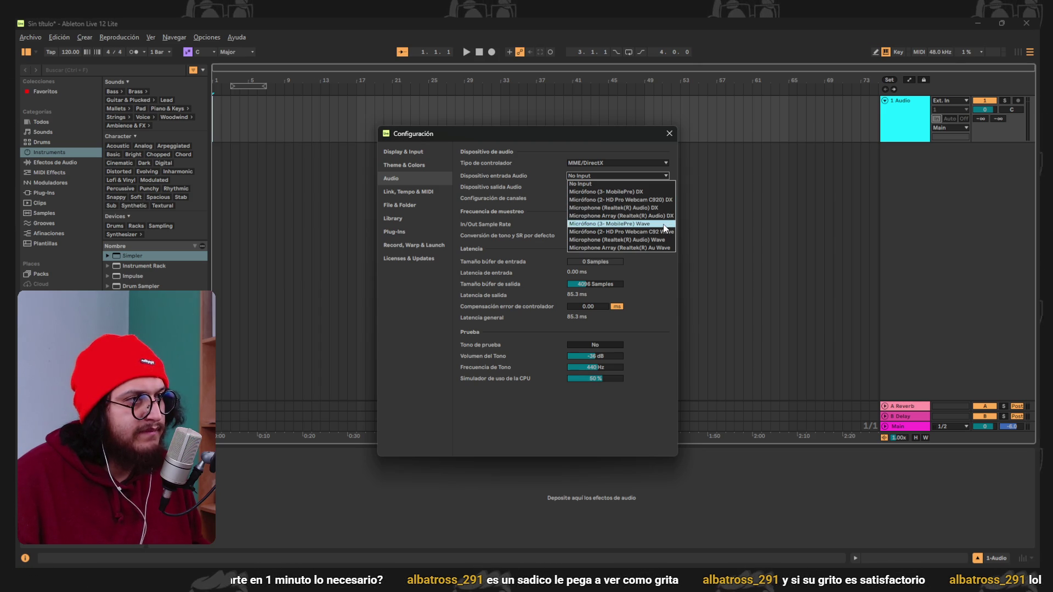
{"action": "left_click", "coordinate": [667, 224]}
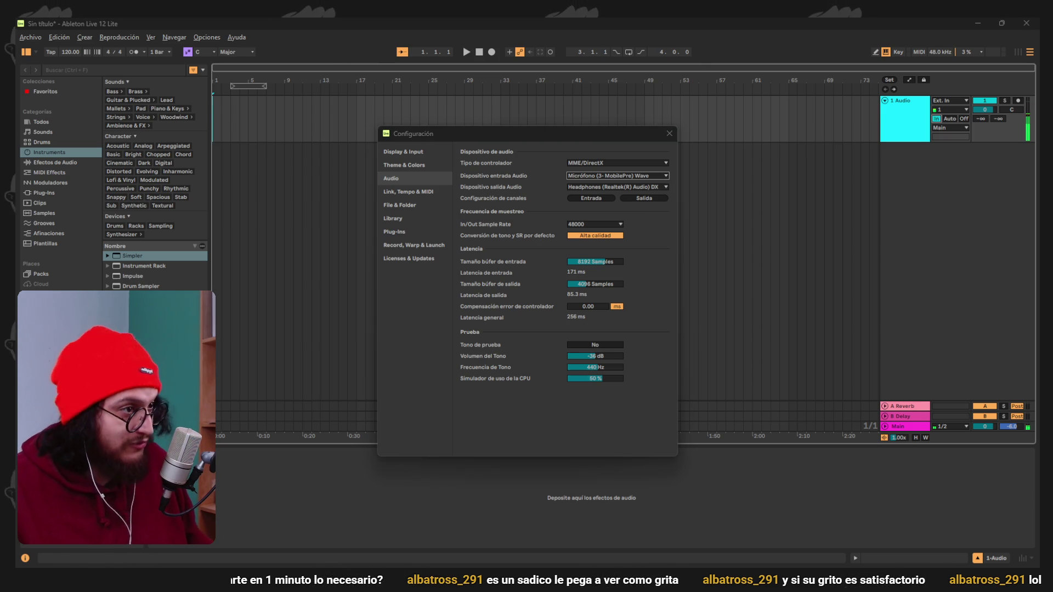
{"action": "left_click", "coordinate": [630, 198]}
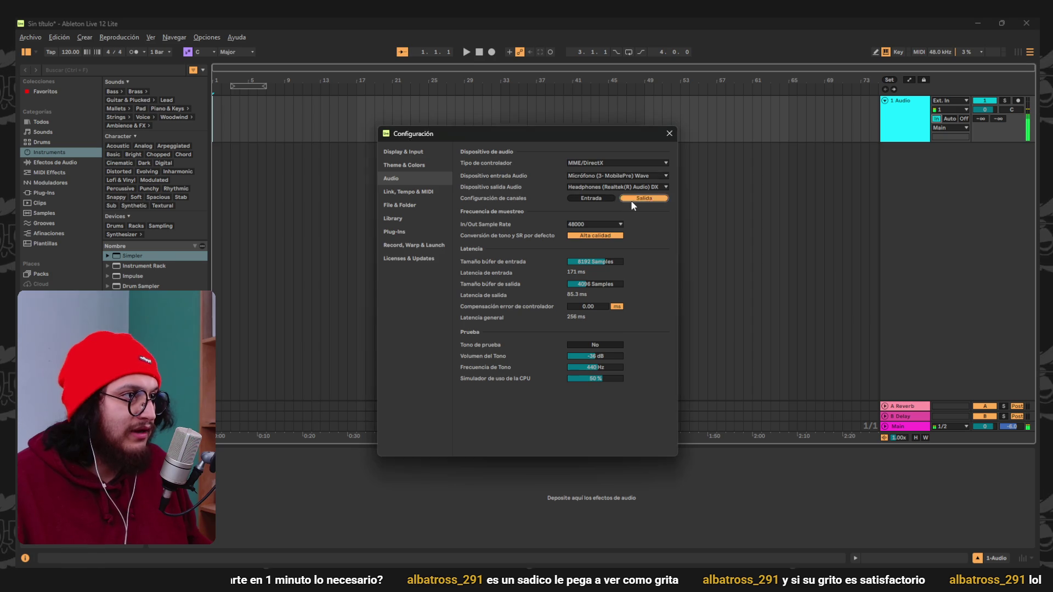
{"action": "left_click", "coordinate": [568, 439]}
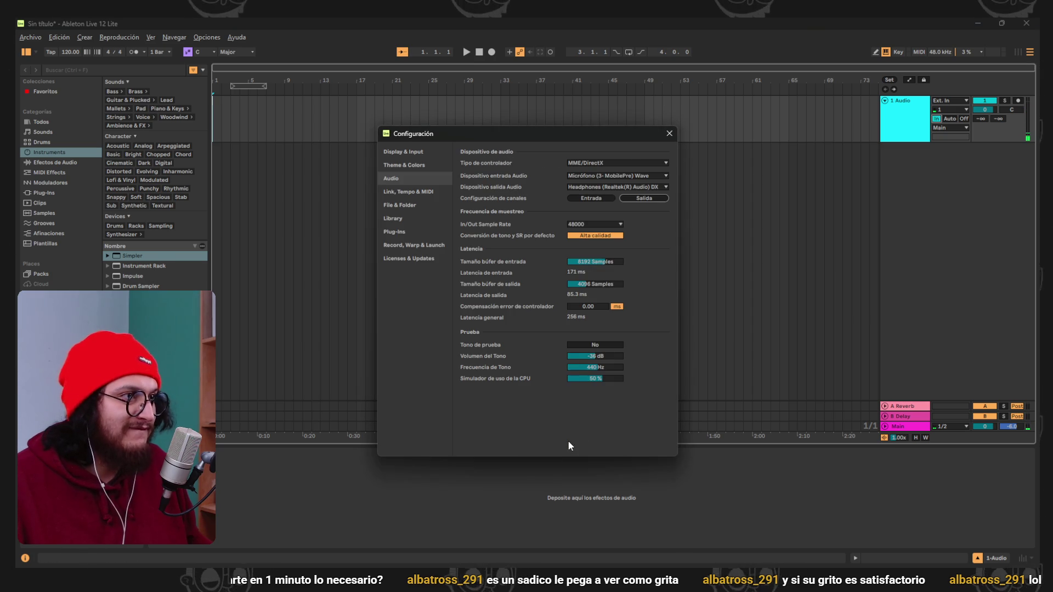
{"action": "left_click", "coordinate": [604, 179]}
{"action": "left_click", "coordinate": [632, 195]}
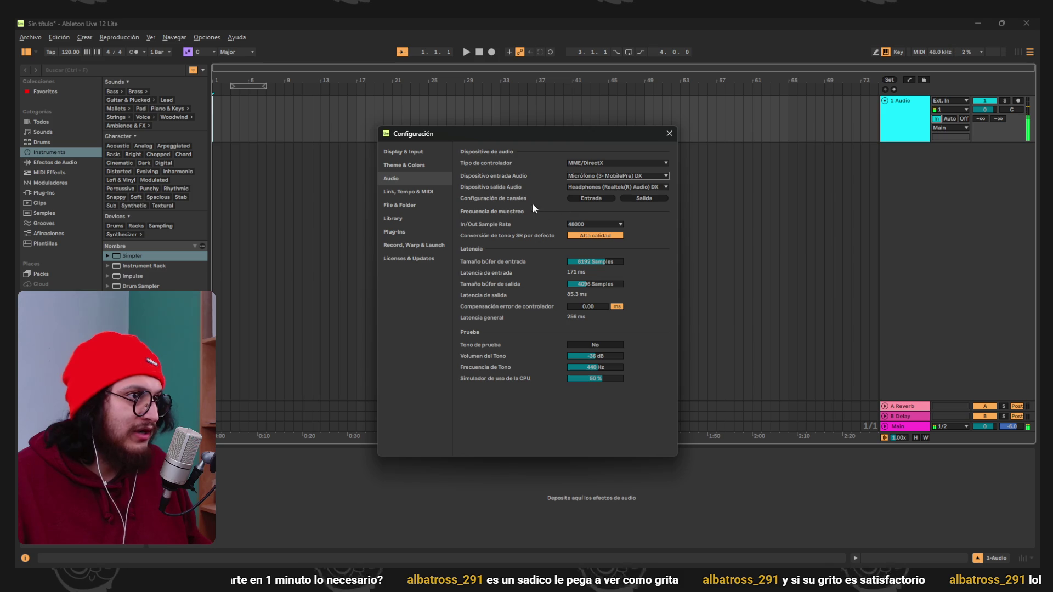
{"action": "left_click", "coordinate": [669, 134]}
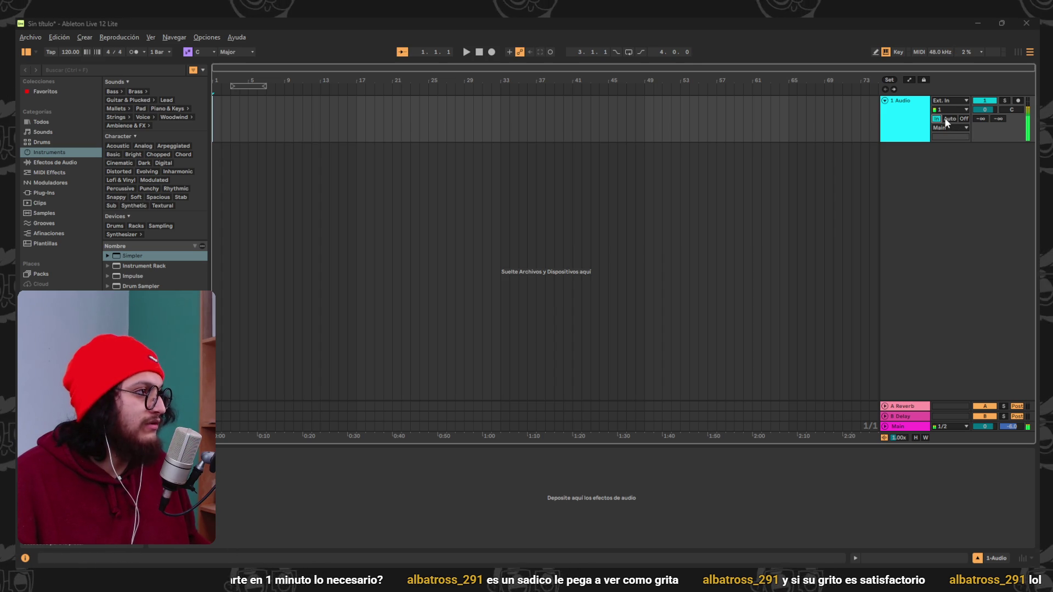
Set 1 Audio monitoring to In with output kept on Main, then arm it and start recording.
{"action": "left_click", "coordinate": [963, 119]}
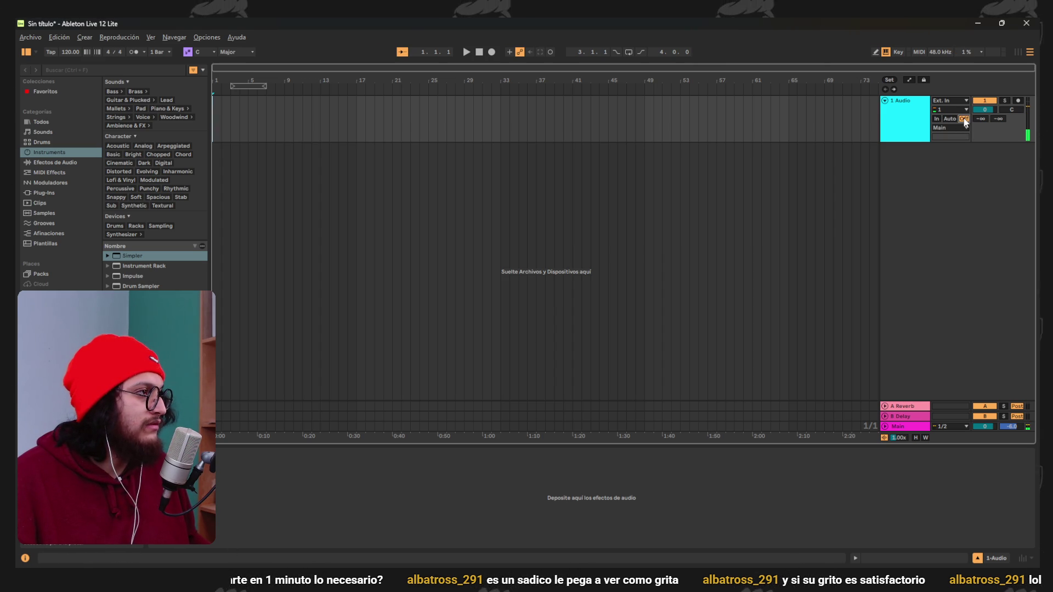
{"action": "left_click", "coordinate": [939, 119]}
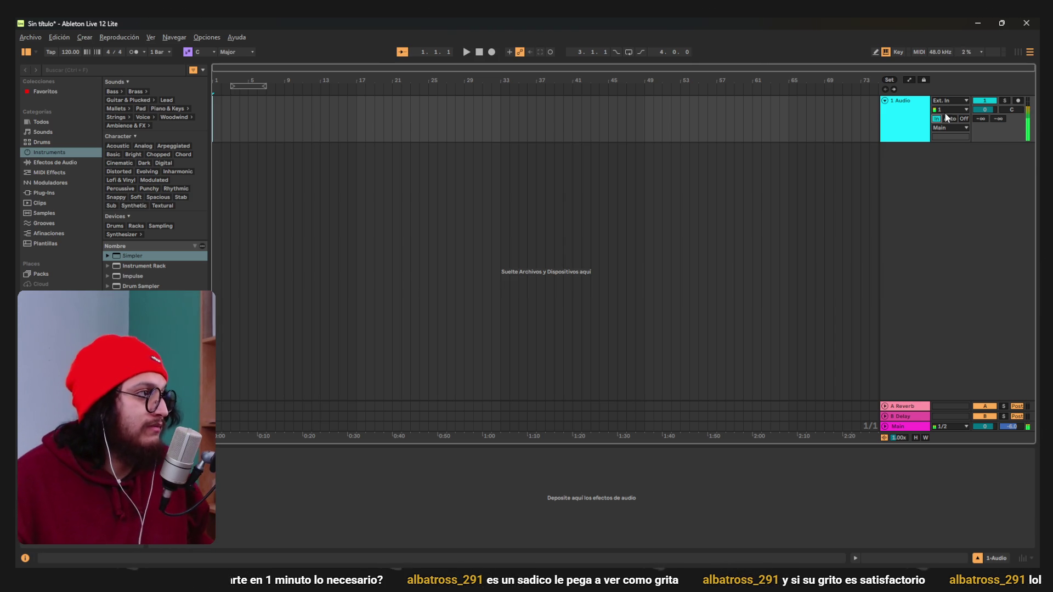
{"action": "left_click", "coordinate": [949, 126]}
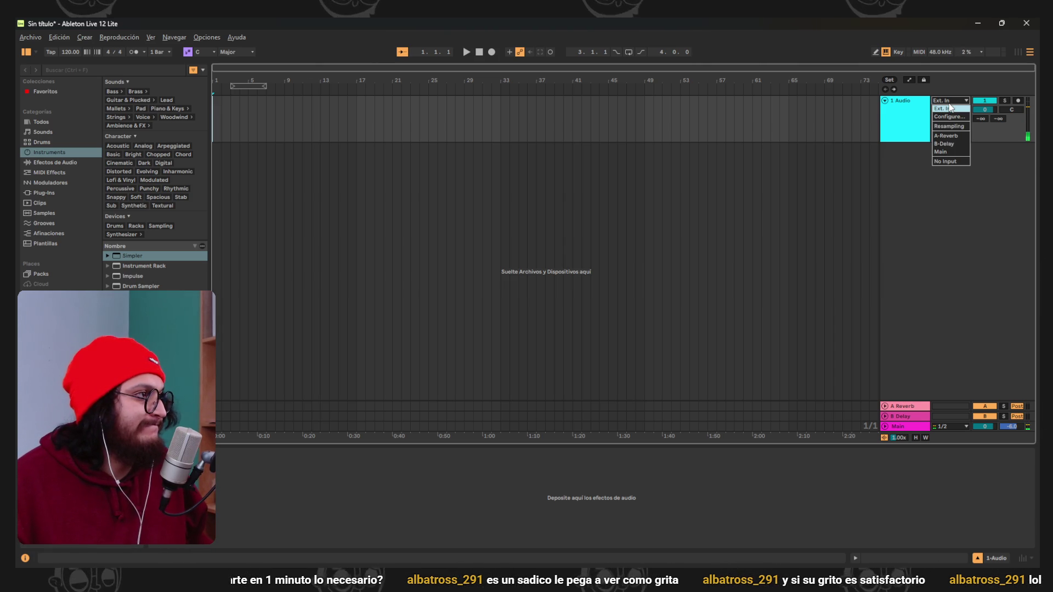
{"action": "left_click", "coordinate": [949, 153]}
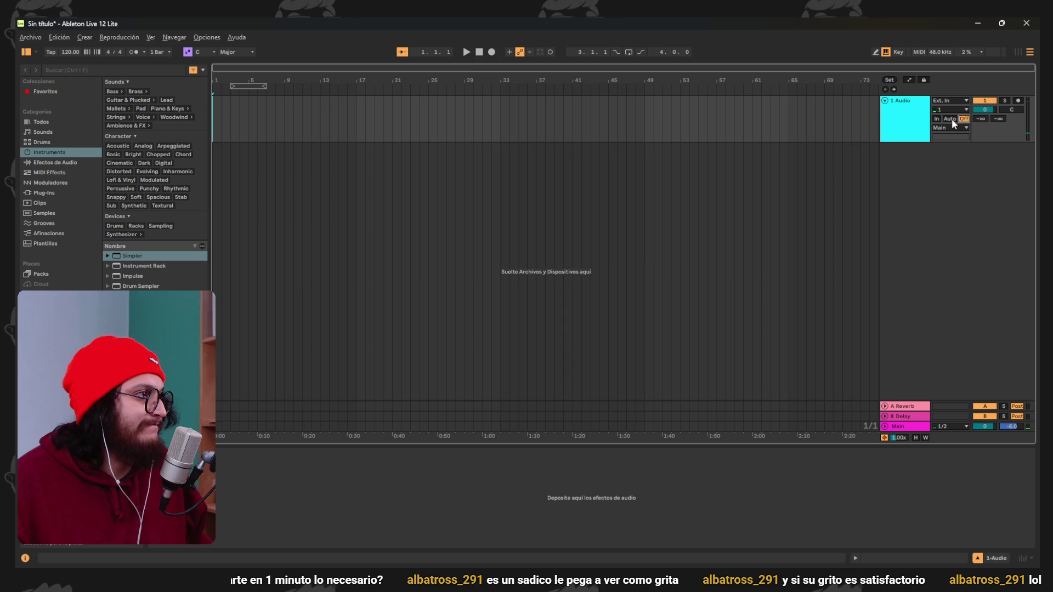
{"action": "left_click", "coordinate": [1018, 101]}
{"action": "left_click", "coordinate": [492, 51]}
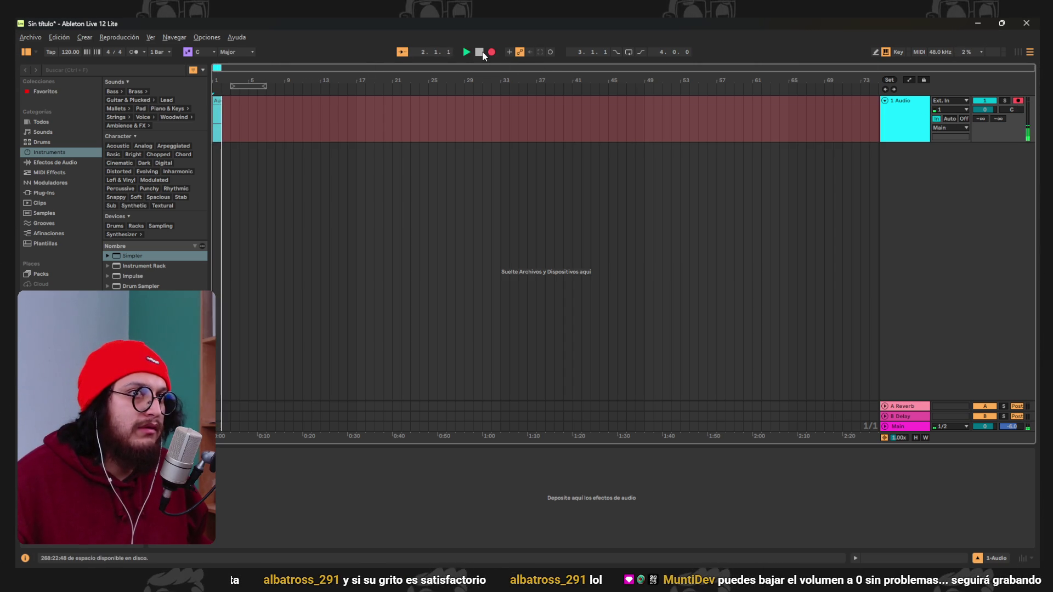
Stop the recording and widen the browser panel slightly.
{"action": "left_click", "coordinate": [482, 53]}
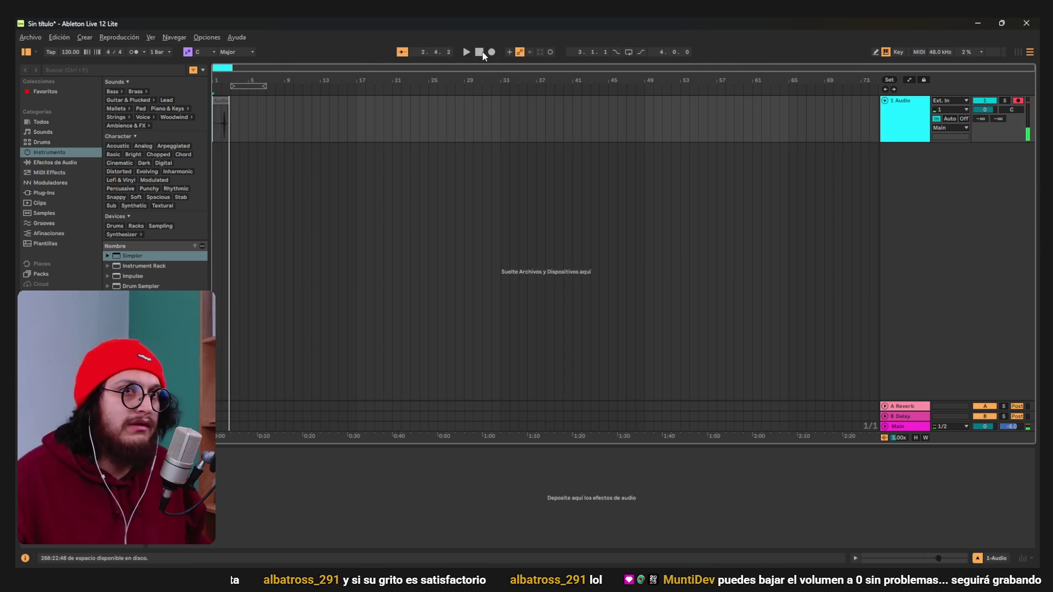
{"action": "scroll", "coordinate": [220, 124], "scroll_direction": "up", "scroll_amount": 5}
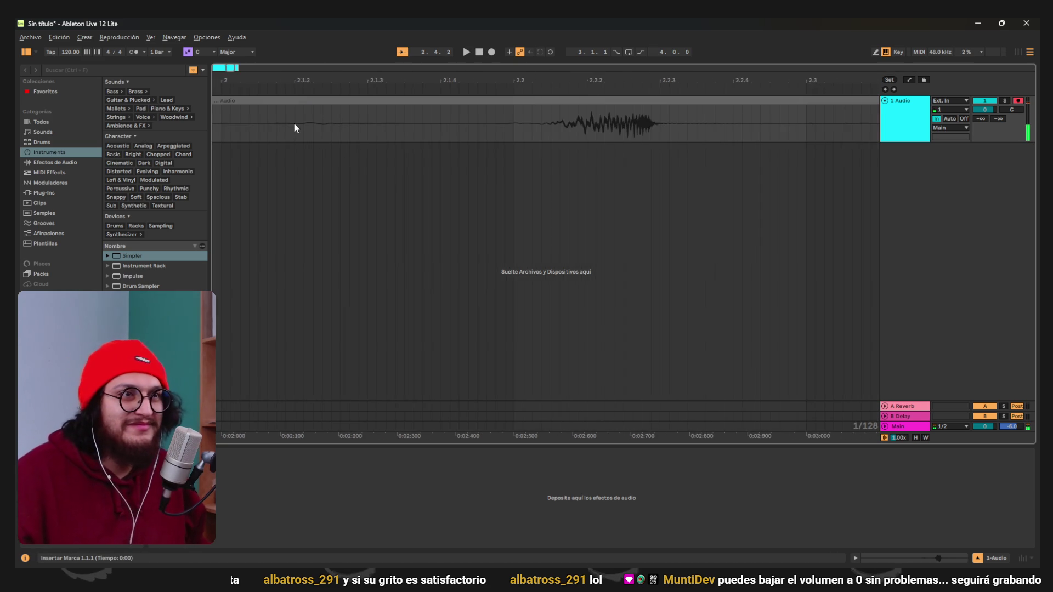
{"action": "scroll", "coordinate": [294, 123], "scroll_direction": "down", "scroll_amount": 3}
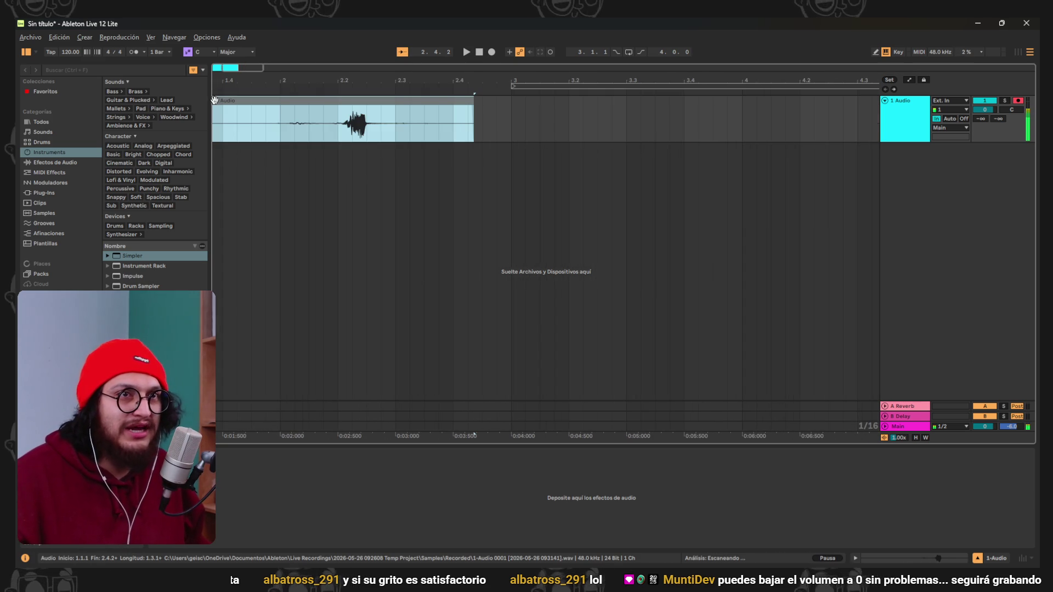
{"action": "mouse_move", "coordinate": [207, 105]}
{"action": "left_mouse_down"}
{"action": "mouse_move", "coordinate": [222, 102]}
{"action": "mouse_move", "coordinate": [212, 102]}
{"action": "left_mouse_up"}
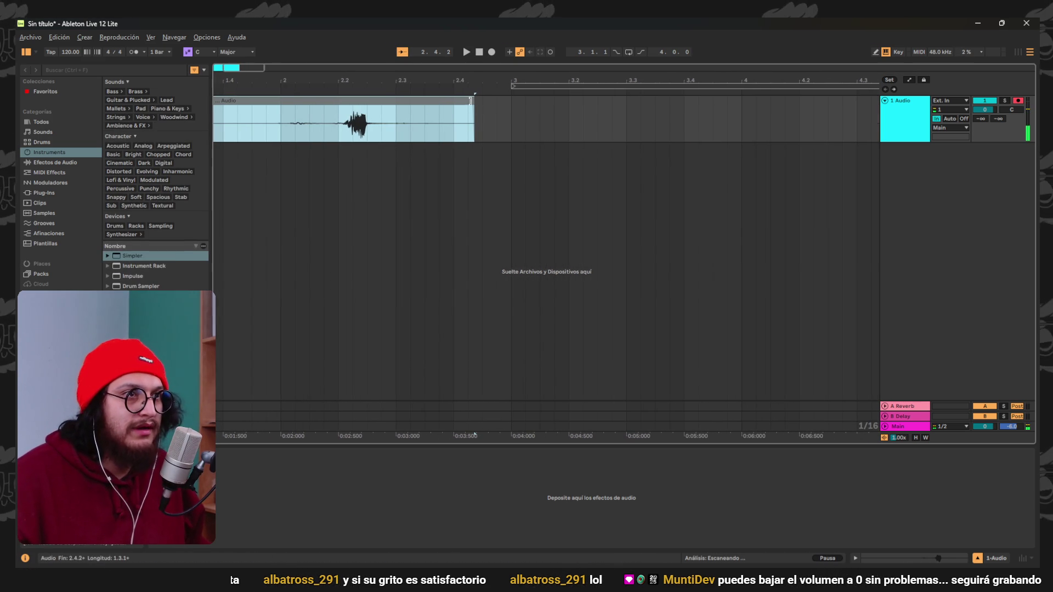
Trim and reposition the new take so only its vocal burst remains, around bar 2.2–2.3.
{"action": "left_click_drag", "start_coordinate": [473, 101], "coordinate": [390, 102]}
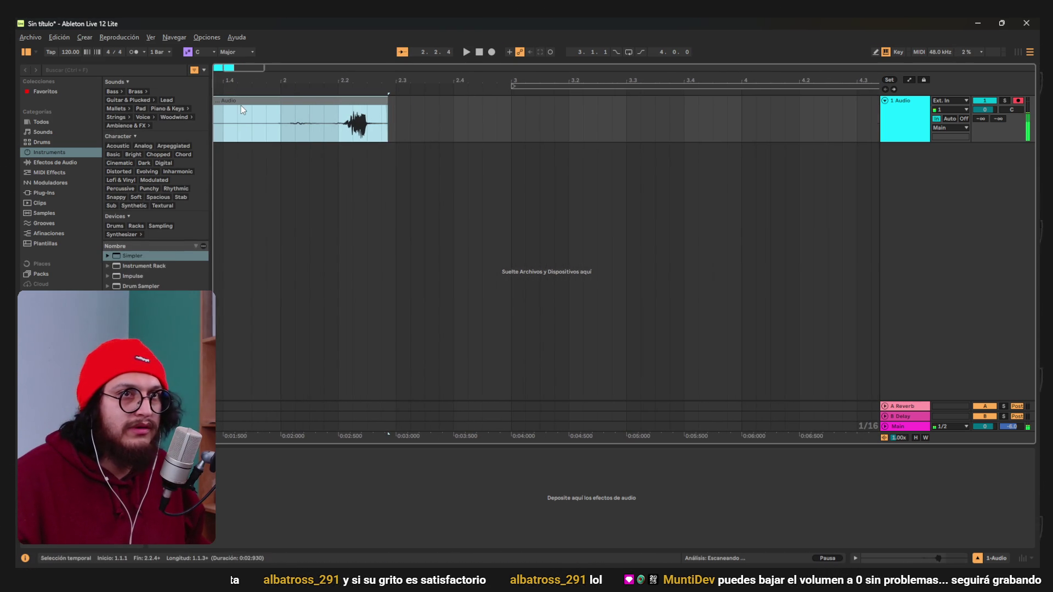
{"action": "left_click_drag", "start_coordinate": [217, 103], "coordinate": [413, 110]}
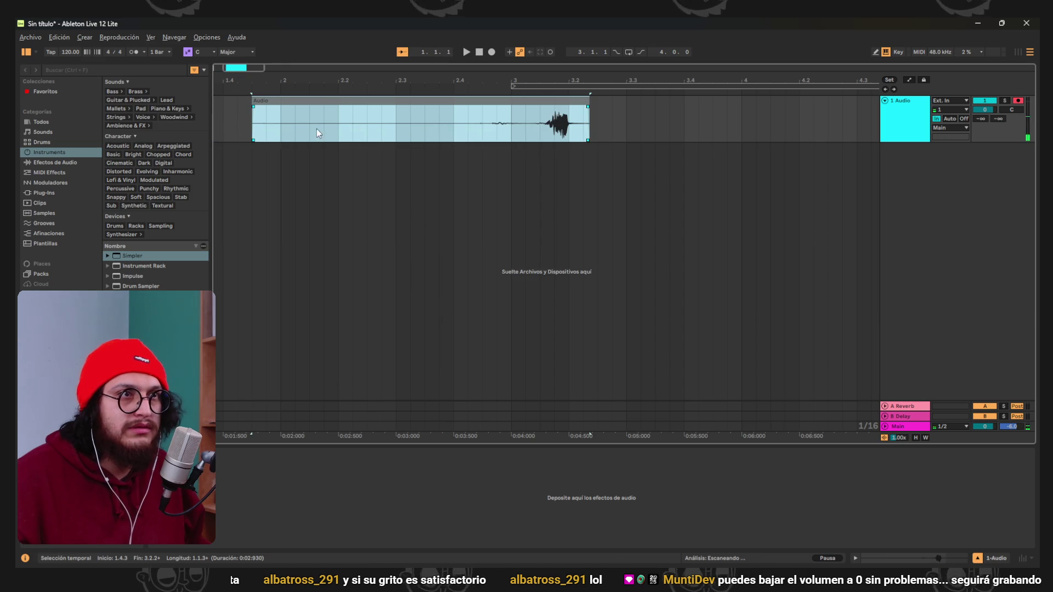
{"action": "mouse_move", "coordinate": [245, 105]}
{"action": "left_mouse_down"}
{"action": "mouse_move", "coordinate": [533, 116]}
{"action": "mouse_move", "coordinate": [403, 111]}
{"action": "left_mouse_up"}
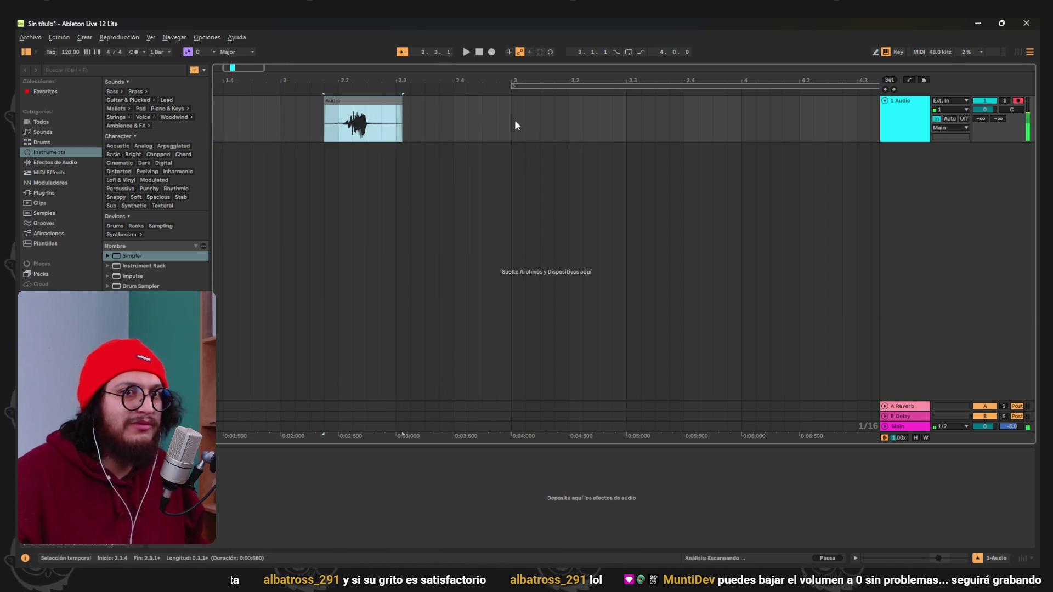
{"action": "left_click", "coordinate": [529, 149]}
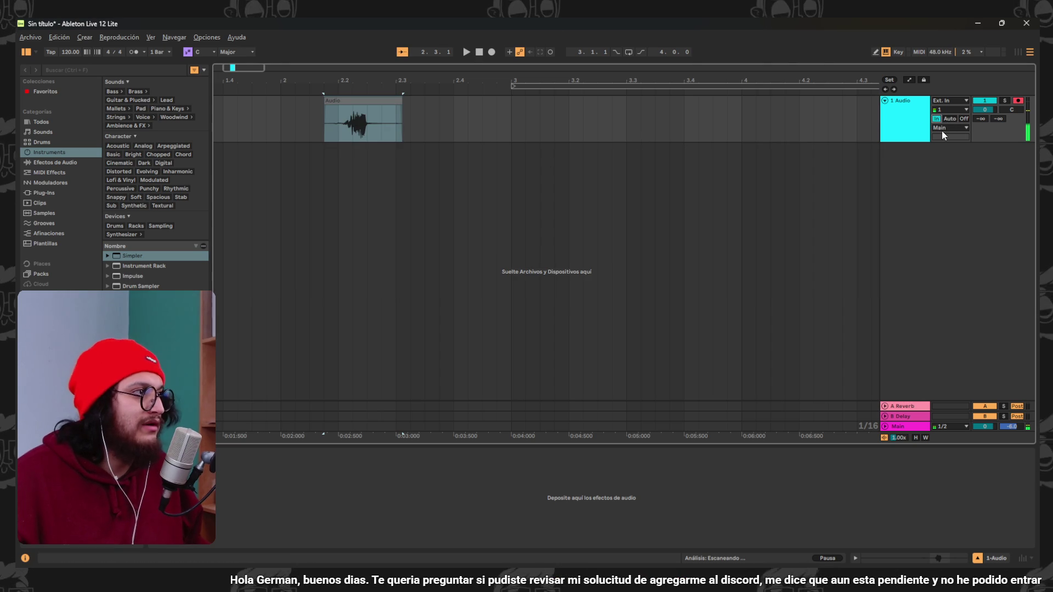
Turn monitoring off and audition the recorded clip.
{"action": "left_click", "coordinate": [353, 128]}
{"action": "left_click", "coordinate": [963, 118]}
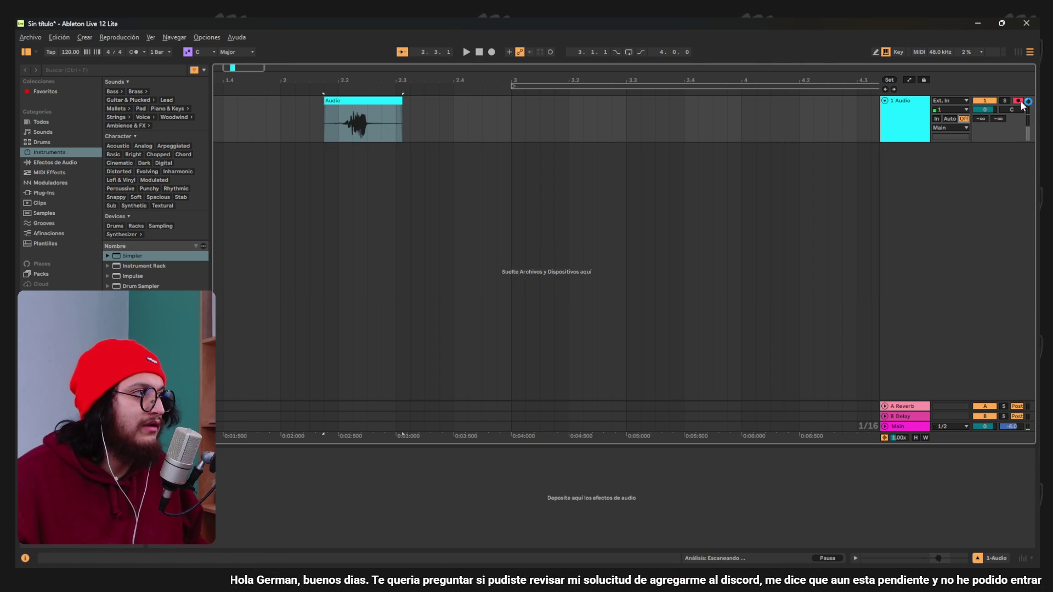
{"action": "left_click", "coordinate": [718, 139]}
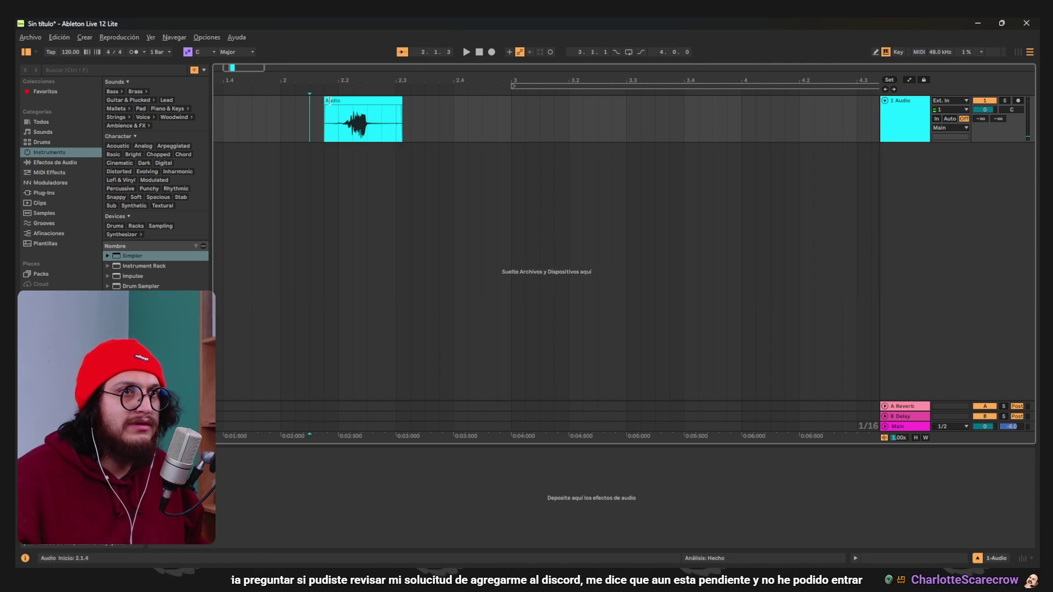
{"action": "left_click", "coordinate": [467, 52]}
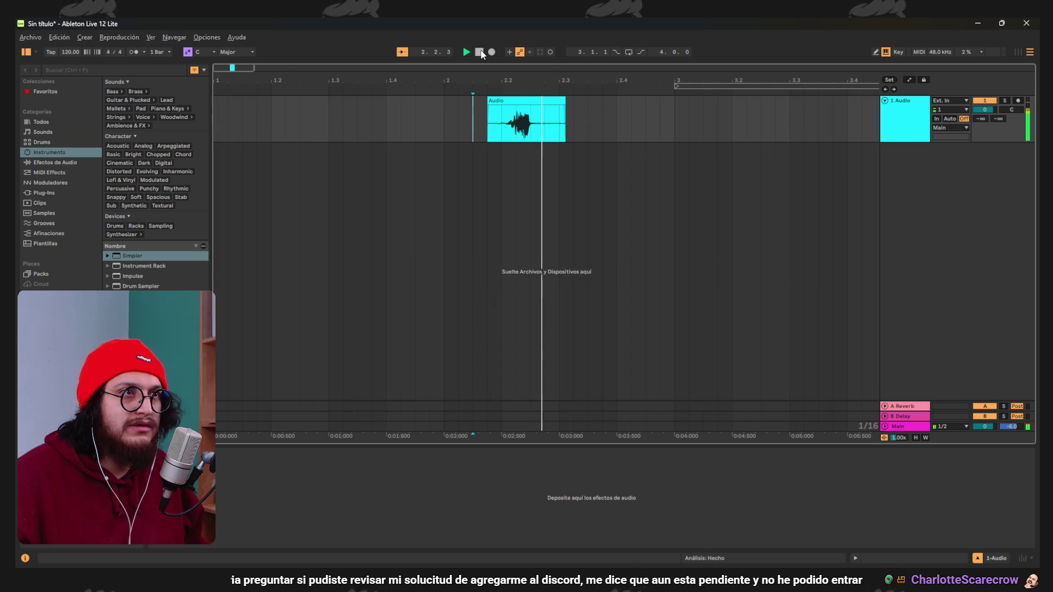
{"action": "left_click", "coordinate": [481, 52]}
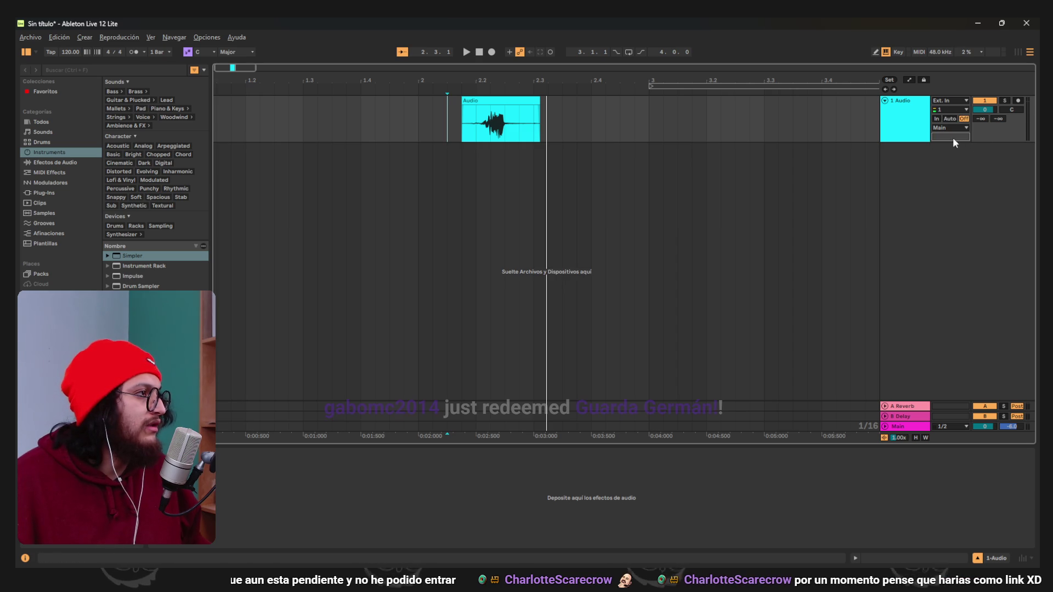
Set monitoring to In, make 1 Audio taller, and set its volume to 0.2 dB.
{"action": "left_click", "coordinate": [938, 119]}
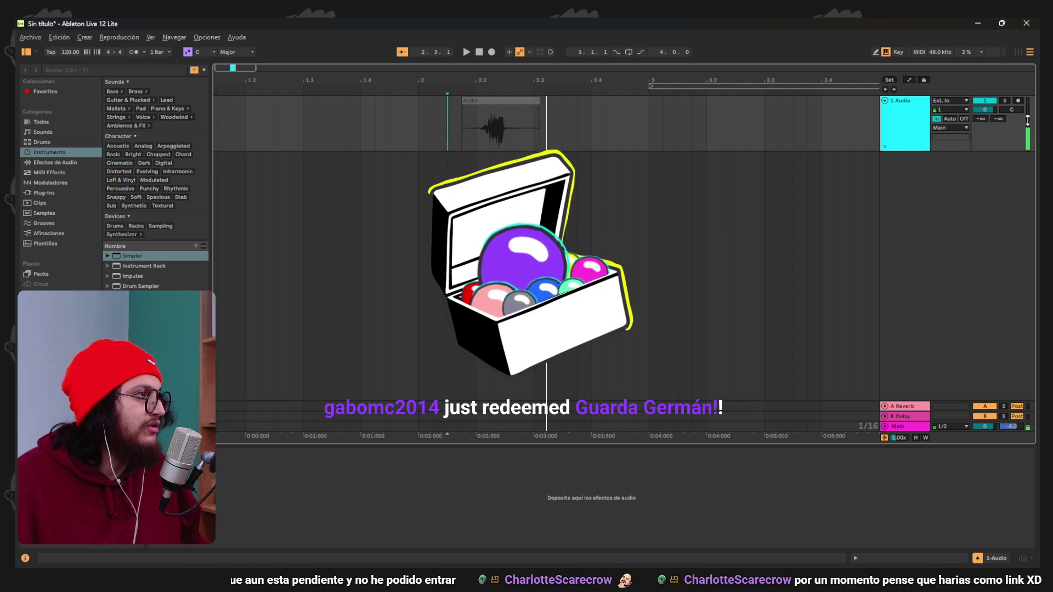
{"action": "left_click_drag", "start_coordinate": [952, 142], "coordinate": [954, 169]}
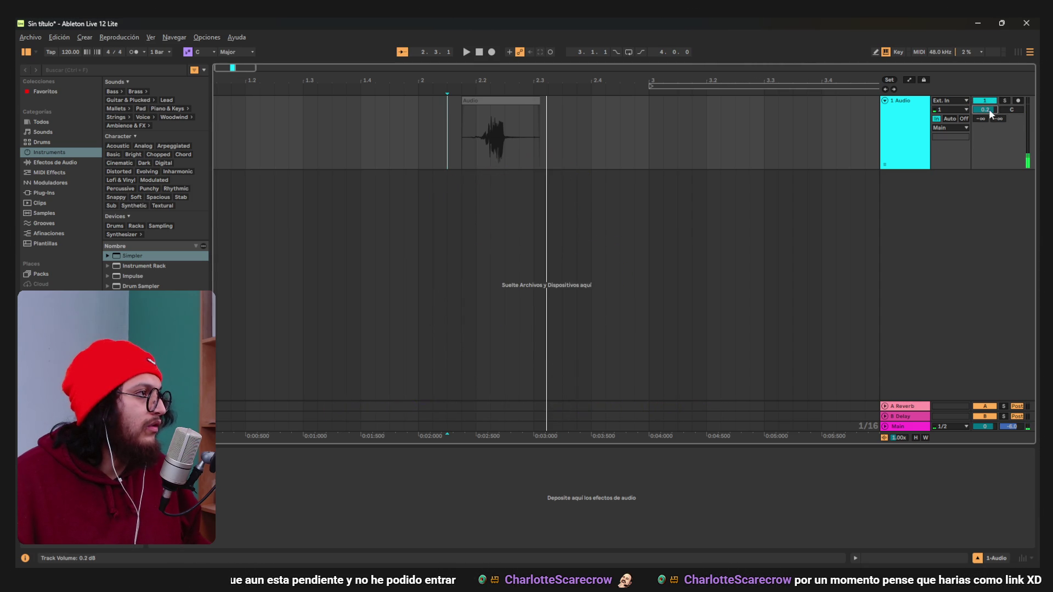
{"action": "left_click_drag", "start_coordinate": [984, 109], "coordinate": [985, 164]}
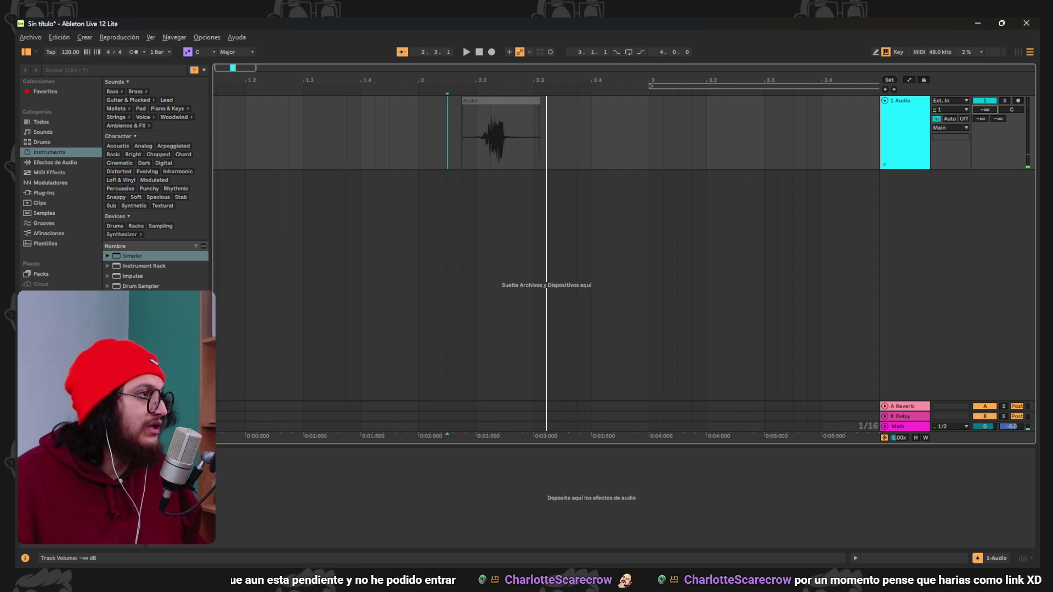
{"action": "left_click_drag", "start_coordinate": [985, 109], "coordinate": [985, 54]}
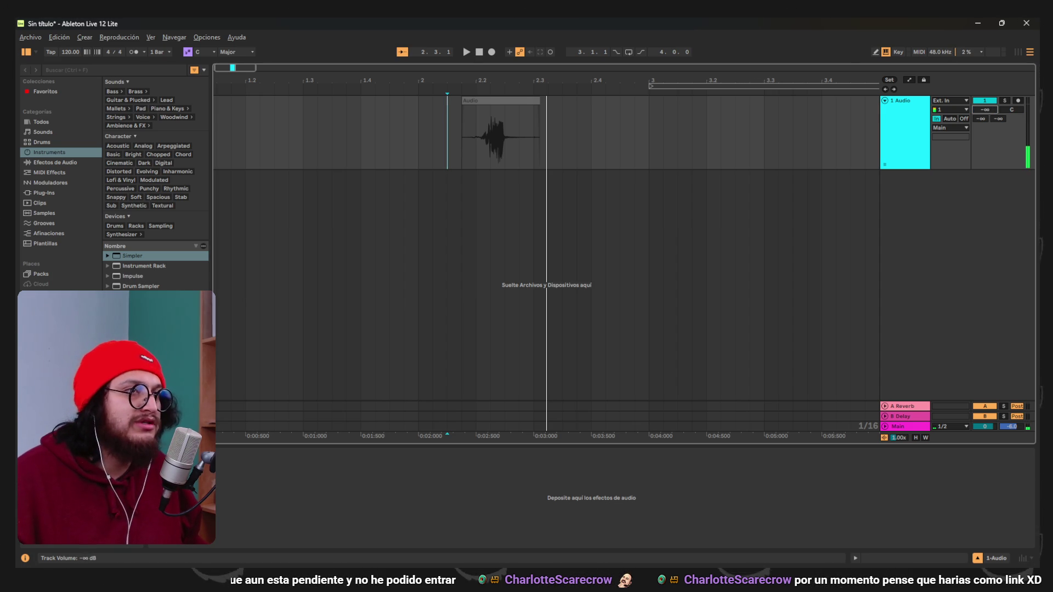
Turn monitoring off and play the clip back from near its start.
{"action": "left_click", "coordinate": [474, 51]}
{"action": "left_click", "coordinate": [466, 51]}
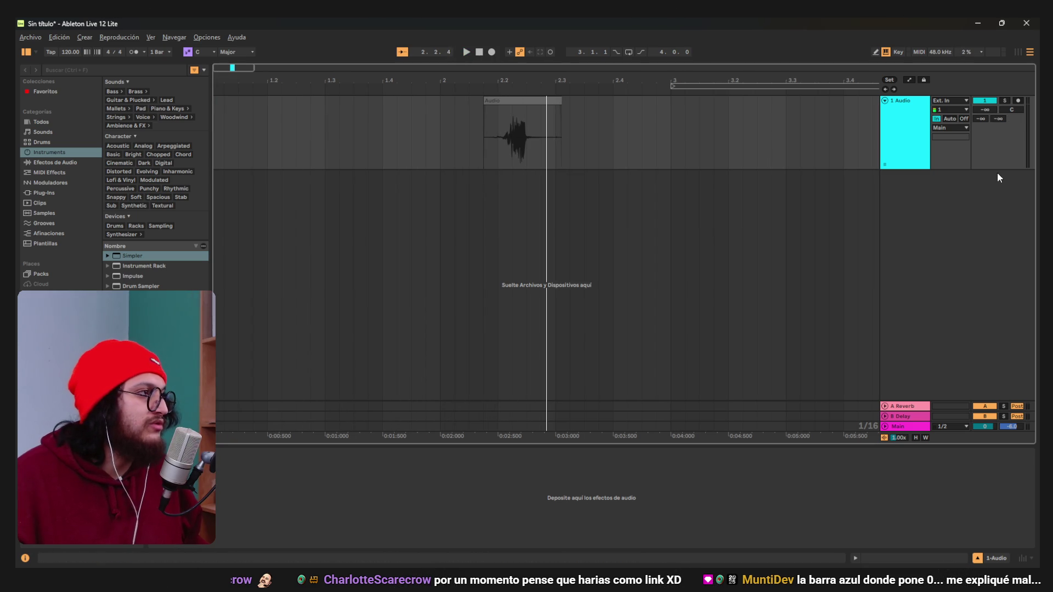
{"action": "left_click", "coordinate": [963, 118]}
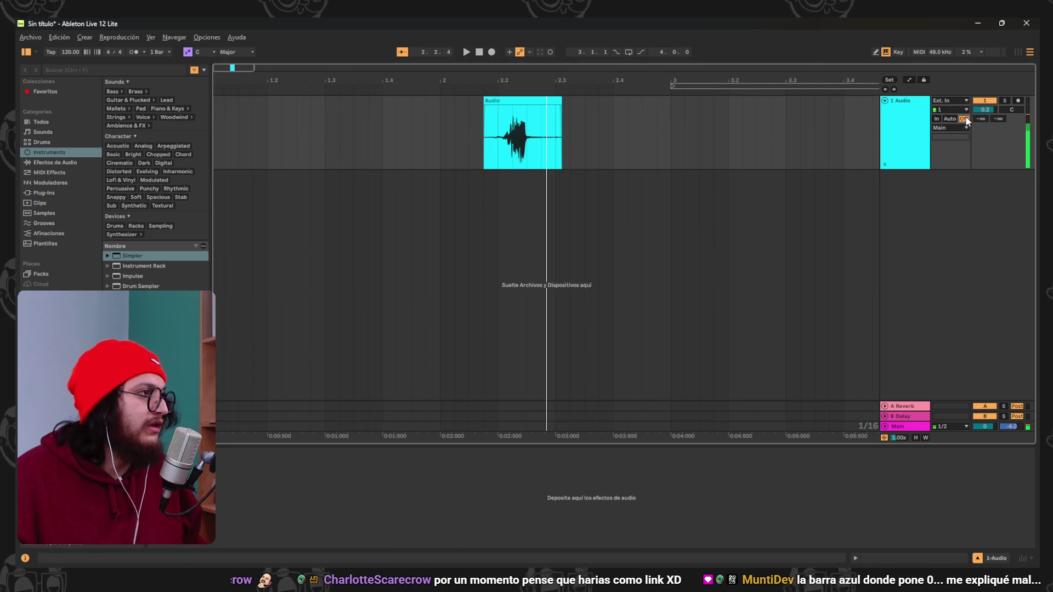
{"action": "left_click", "coordinate": [480, 91]}
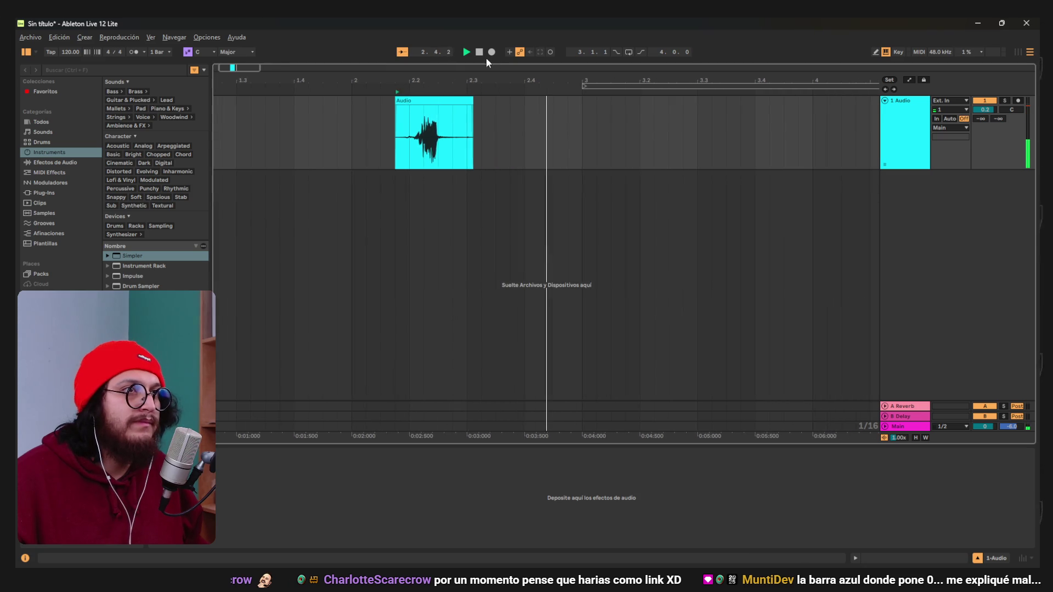
{"action": "key", "text": "space"}
{"action": "left_click_drag", "start_coordinate": [392, 77], "coordinate": [528, 77]}
{"action": "key", "text": "v"}
{"action": "key", "text": "space"}
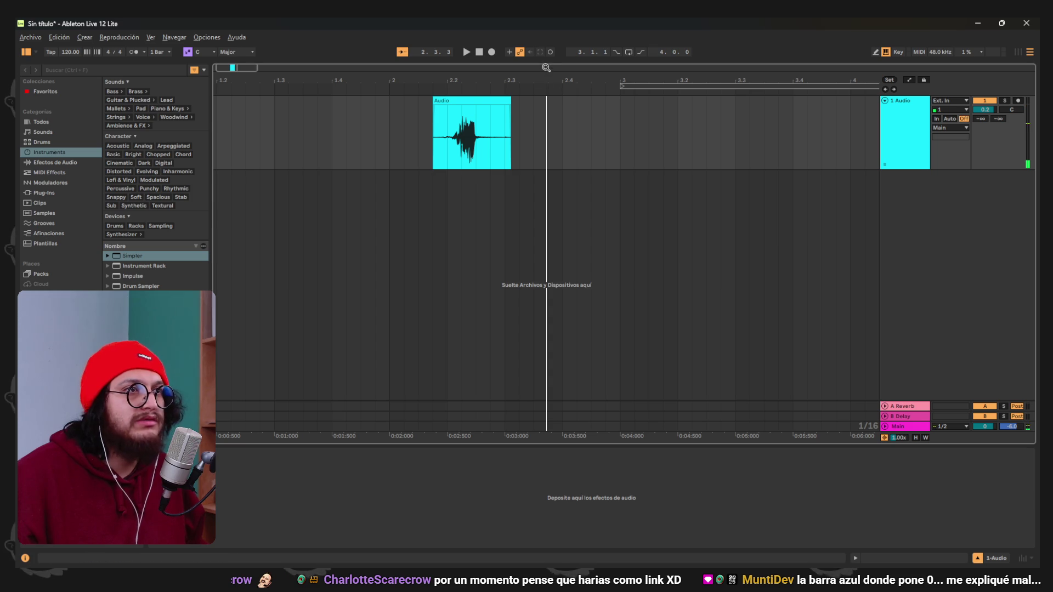
Place the playback position at 2.1.3 and select the time span covered by the clip.
{"action": "left_click", "coordinate": [477, 51]}
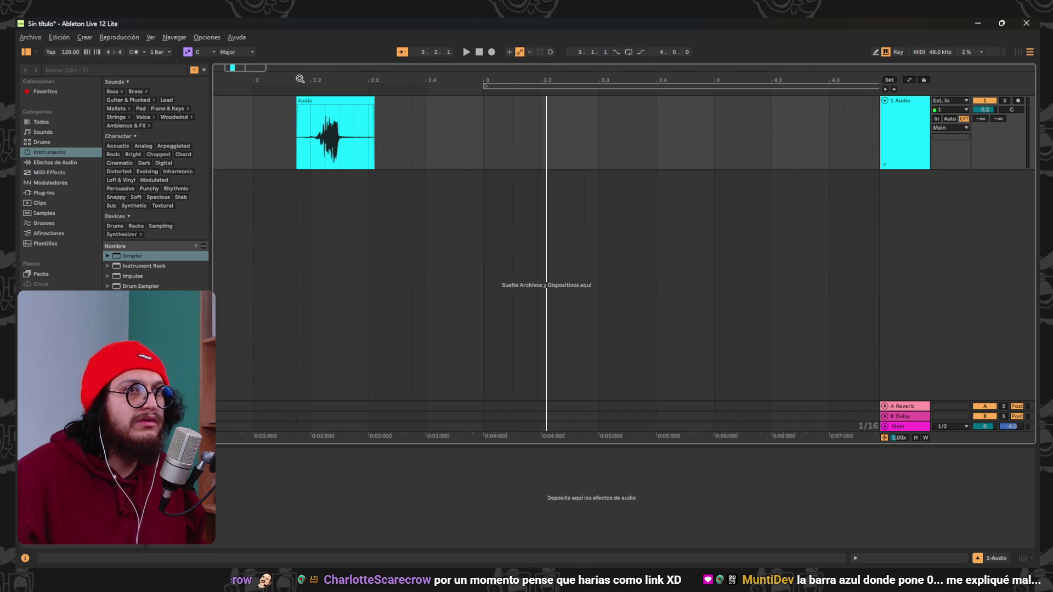
{"action": "right_click", "coordinate": [285, 91]}
{"action": "left_click", "coordinate": [284, 120]}
{"action": "left_click_drag", "start_coordinate": [427, 127], "coordinate": [631, 150]}
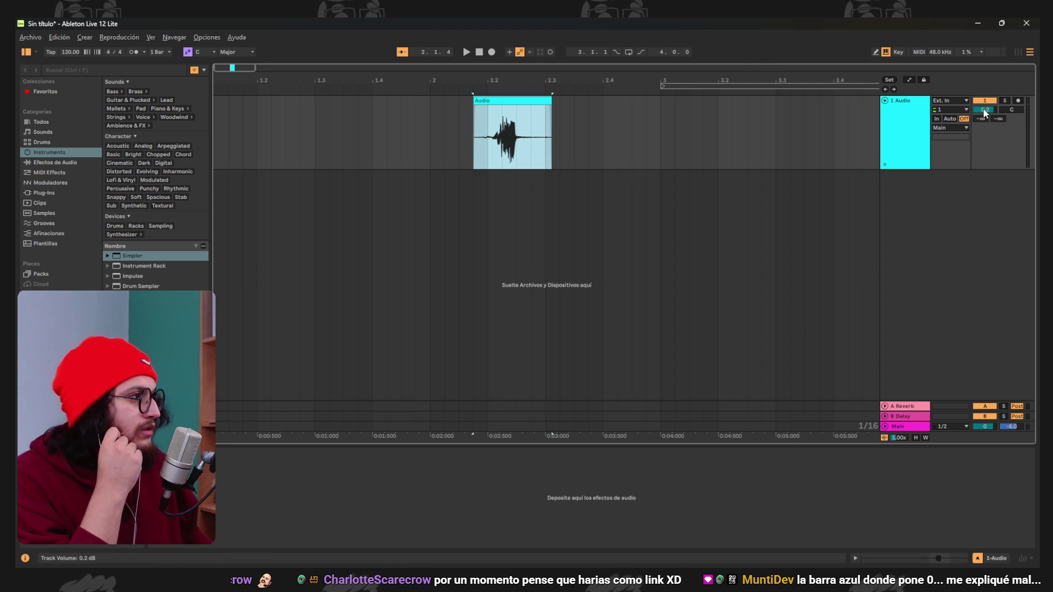
{"action": "left_click", "coordinate": [505, 99]}
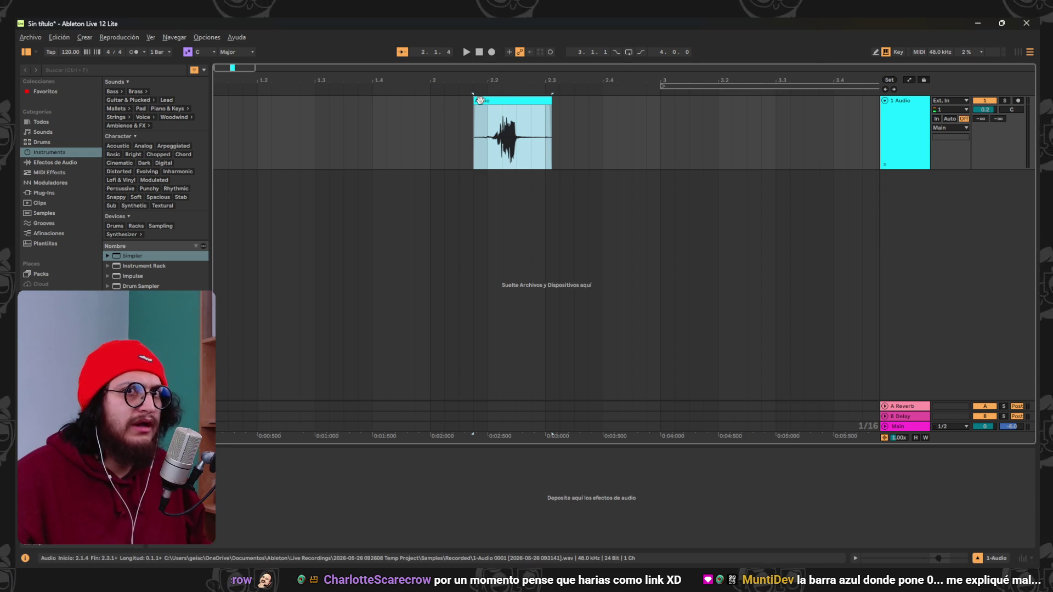
Show Audio Effects in the browser and look through the Utility and Tuner devices.
{"action": "left_click", "coordinate": [74, 162]}
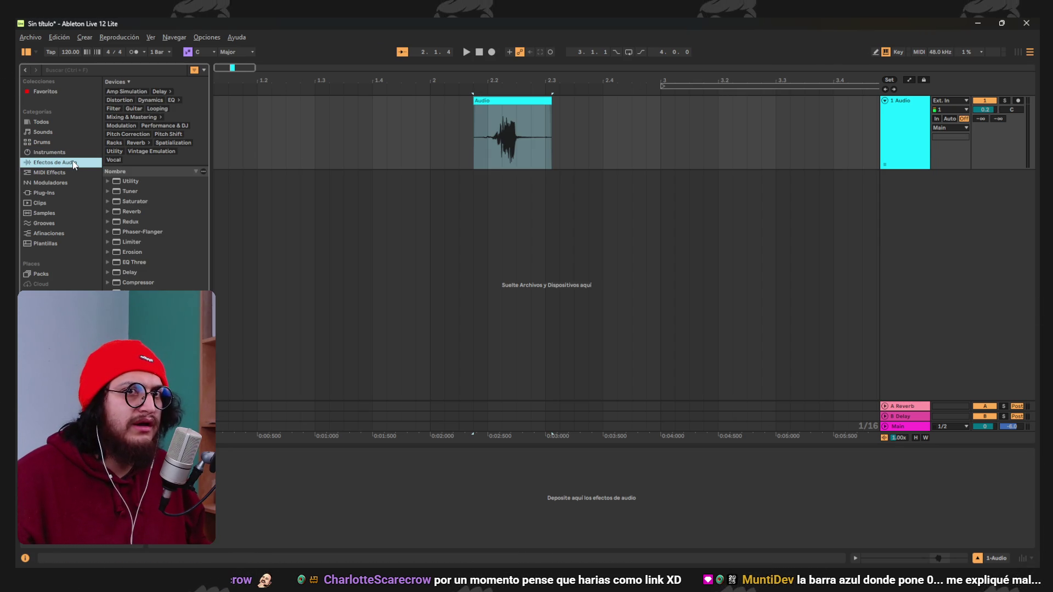
{"action": "left_click", "coordinate": [108, 183]}
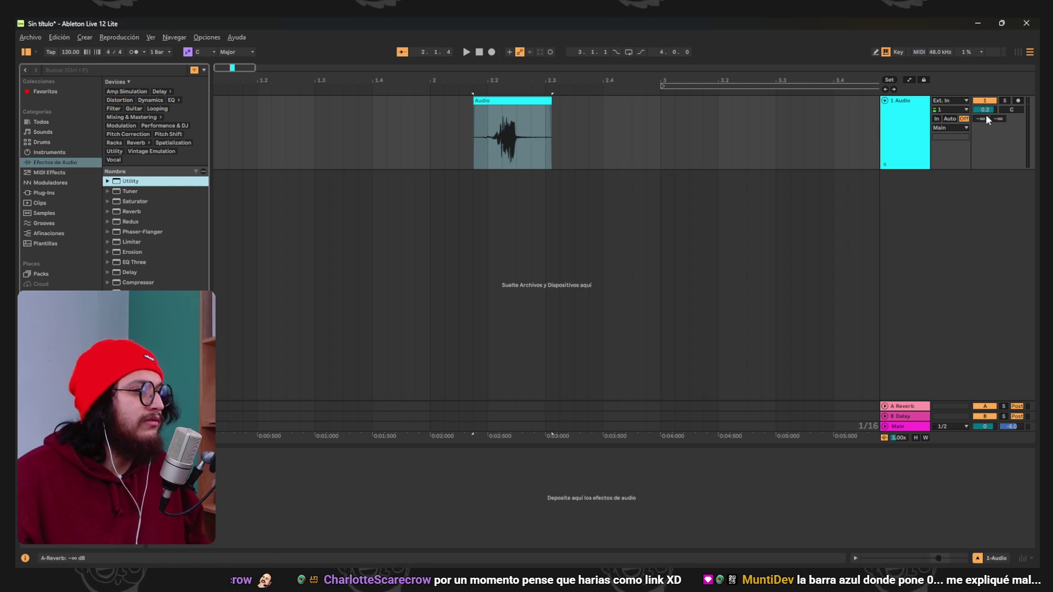
{"action": "right_click", "coordinate": [1002, 142]}
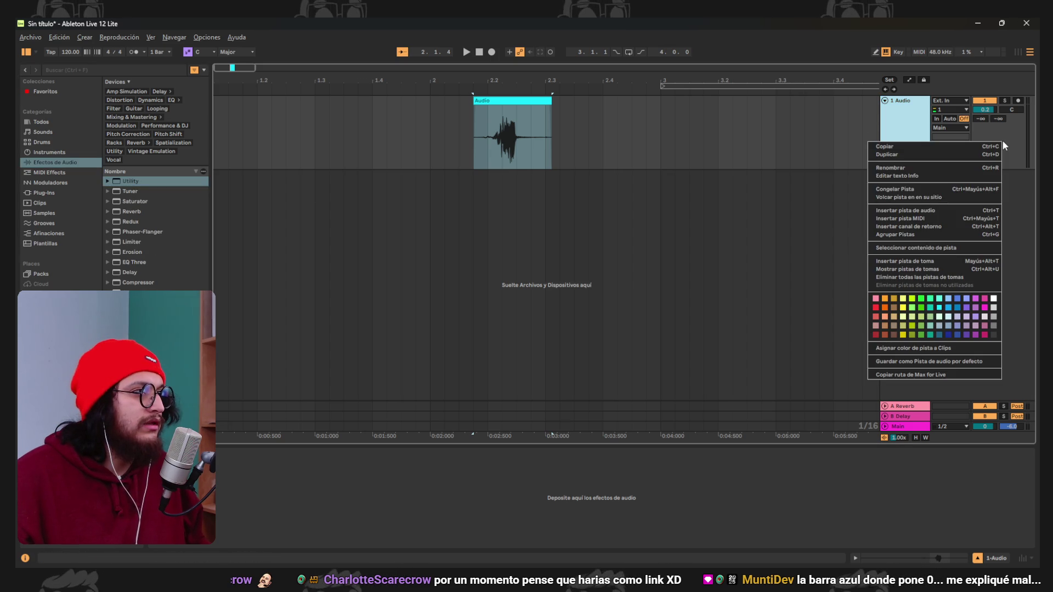
{"action": "left_click", "coordinate": [1008, 138]}
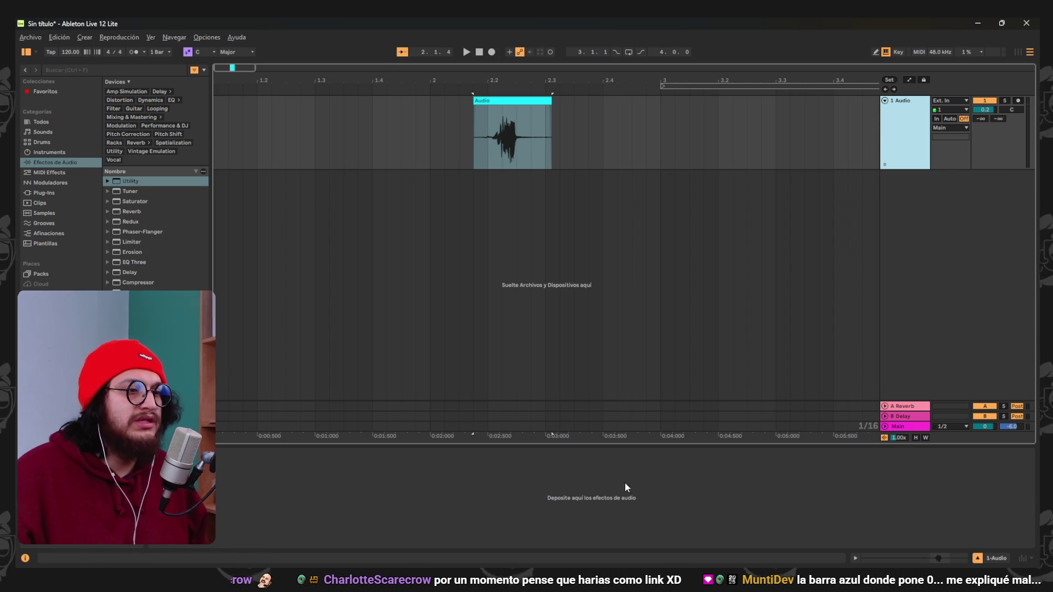
{"action": "left_click", "coordinate": [107, 181]}
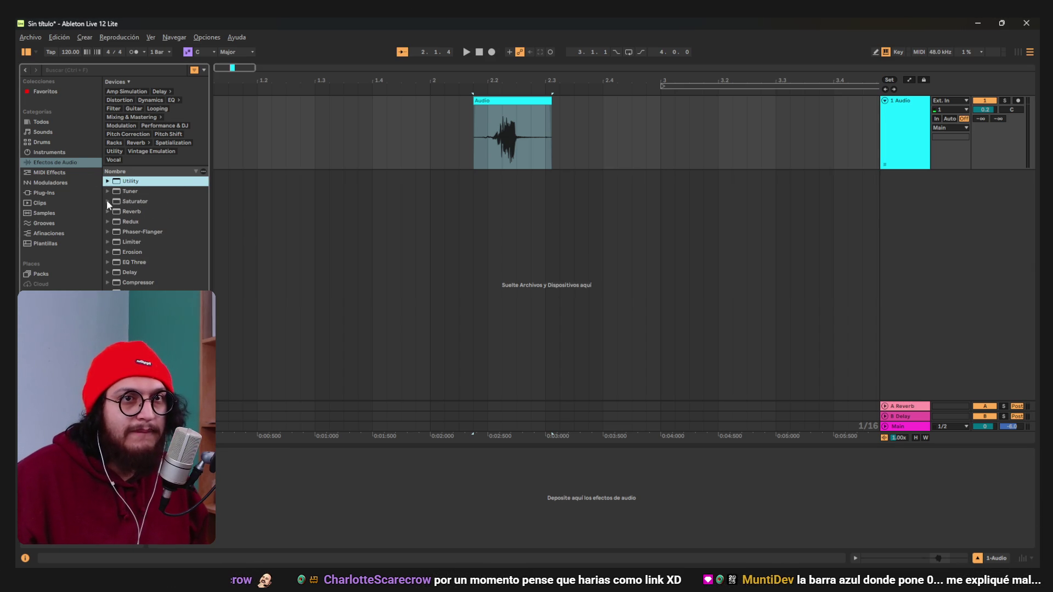
{"action": "left_click", "coordinate": [108, 192]}
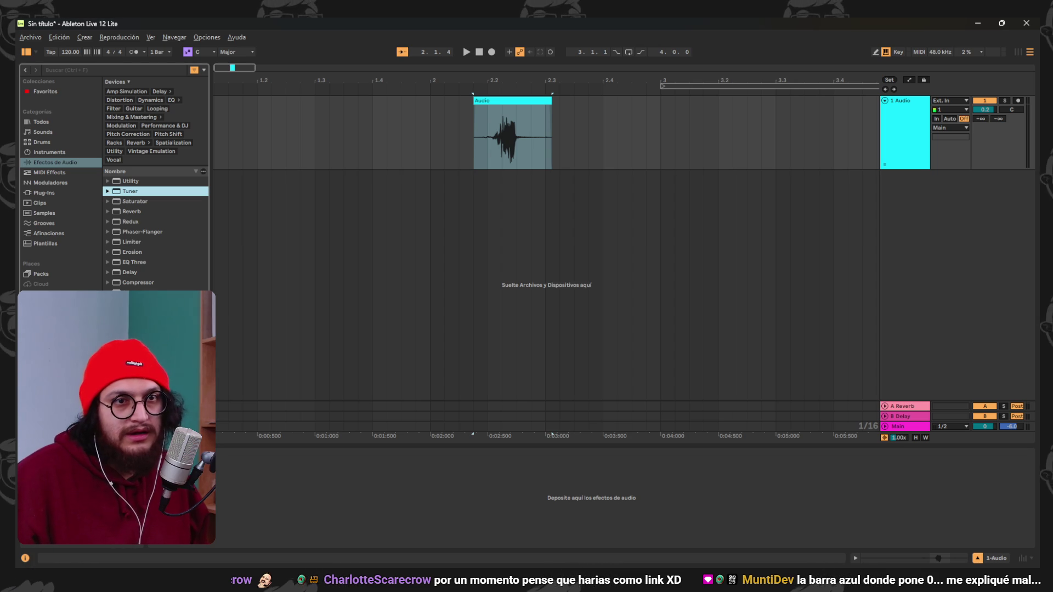
Browse the Saturator and Phaser-Flanger folders, then load Auto Shift onto 1 Audio.
{"action": "left_click", "coordinate": [107, 182]}
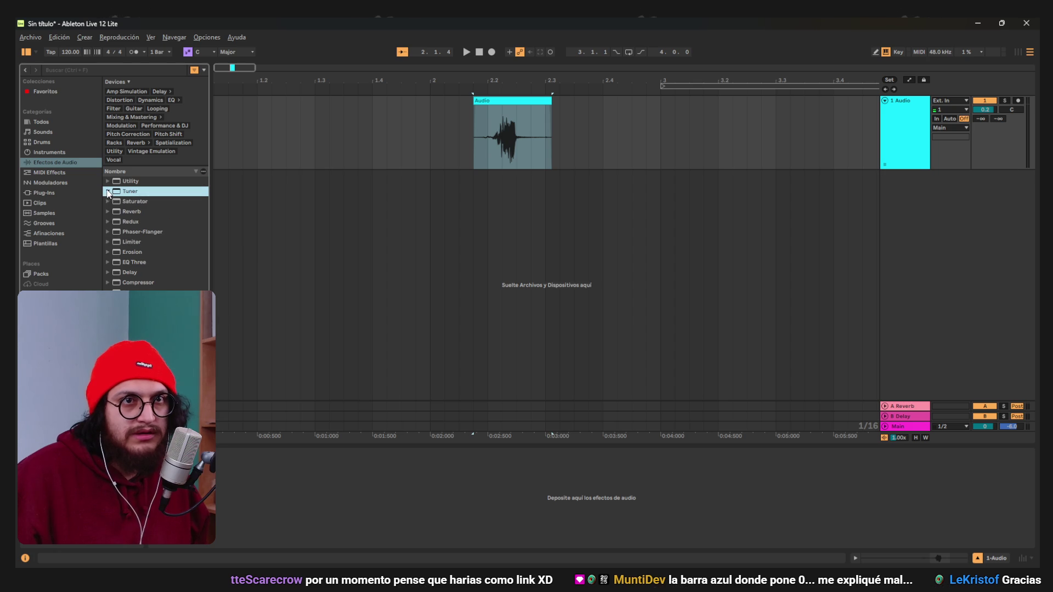
{"action": "left_click", "coordinate": [107, 202]}
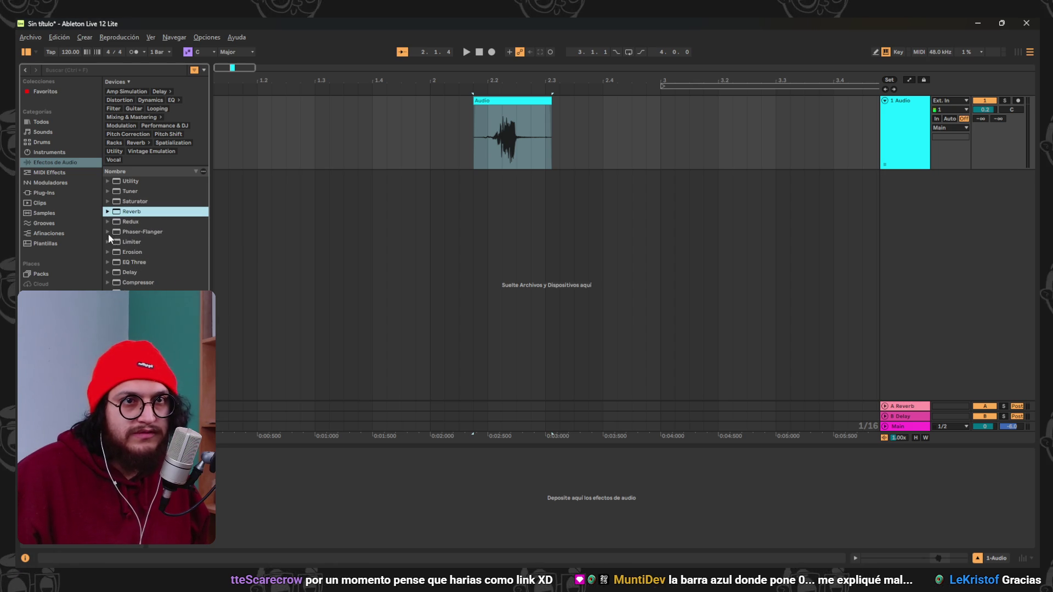
{"action": "left_click", "coordinate": [108, 232]}
{"action": "left_click", "coordinate": [109, 232]}
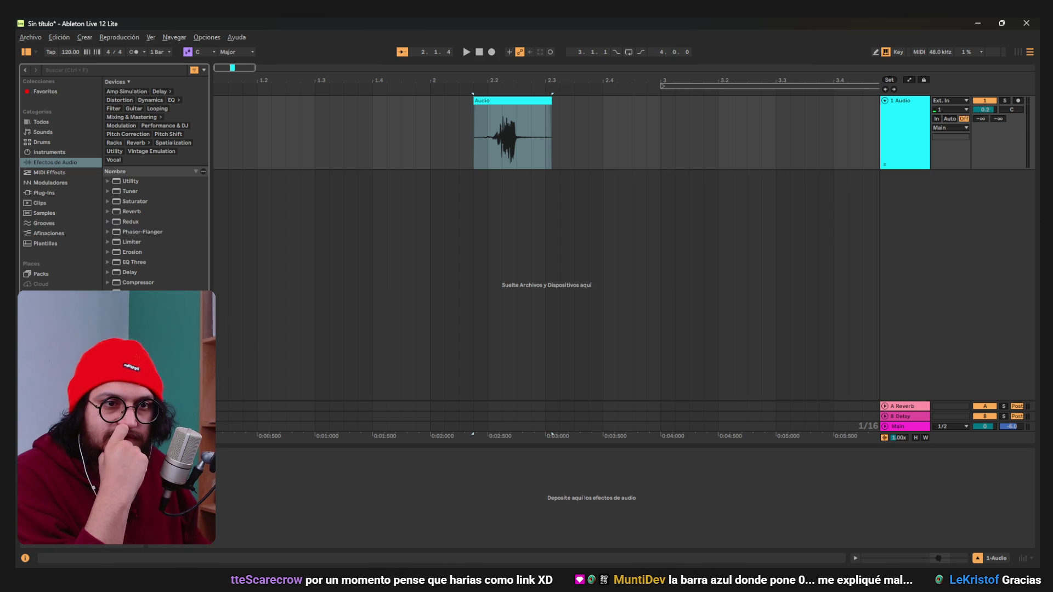
{"action": "key", "text": "Down"}
{"action": "key", "text": "Down"}
{"action": "key", "text": "Down"}
{"action": "key", "text": "Right"}
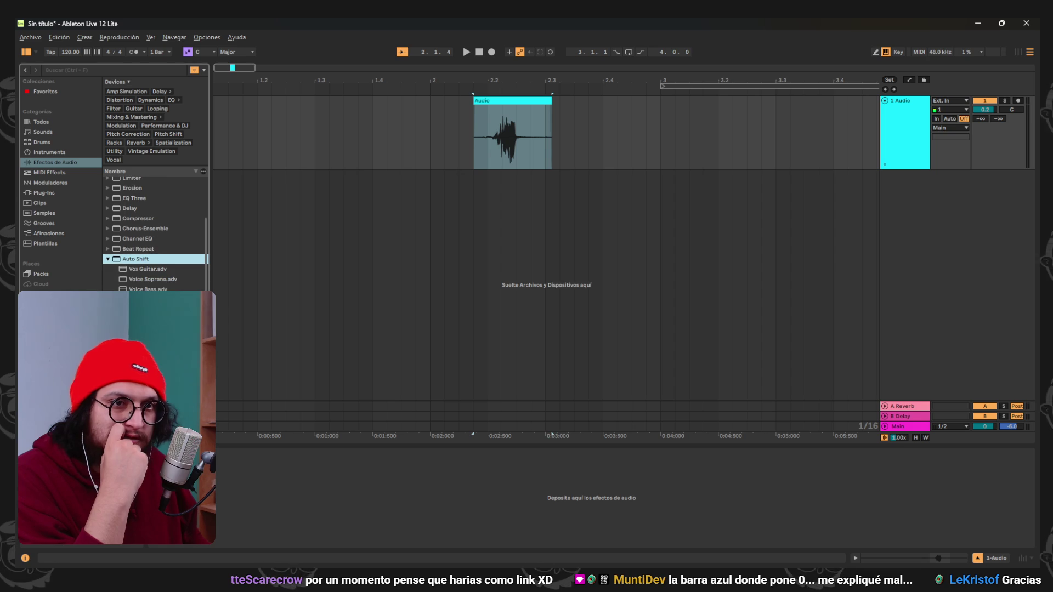
{"action": "key", "text": "Return"}
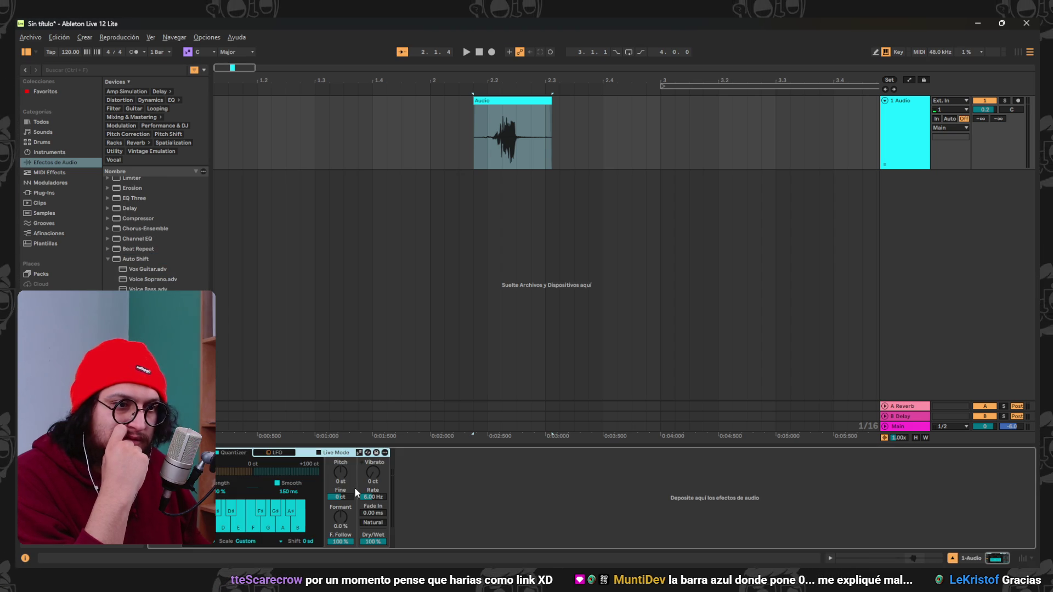
Replace the default Auto Shift with the Tune Slow preset on the vocal track.
{"action": "left_click", "coordinate": [461, 91]}
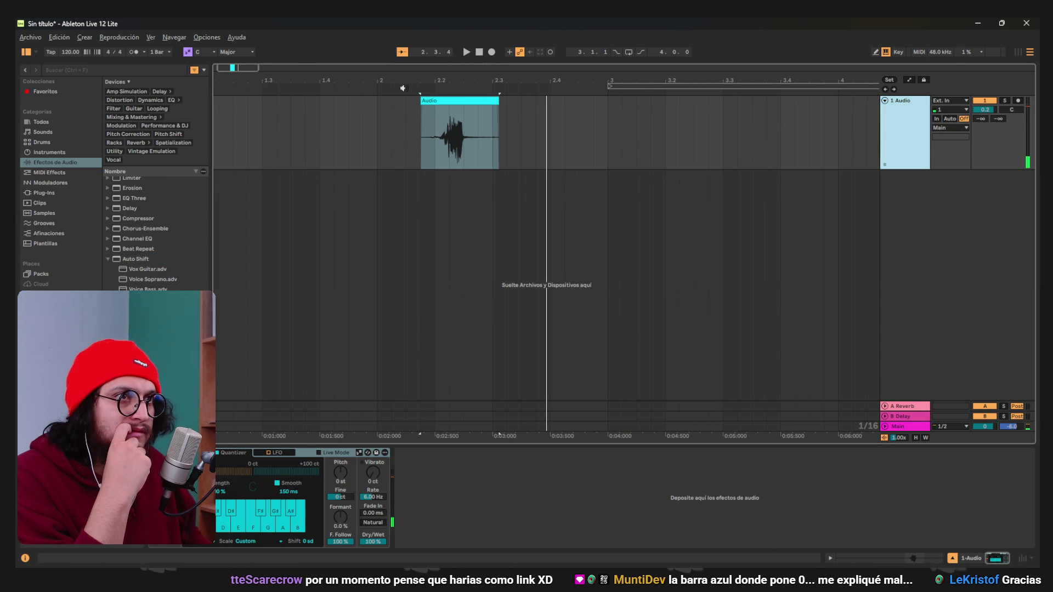
{"action": "key", "text": "space"}
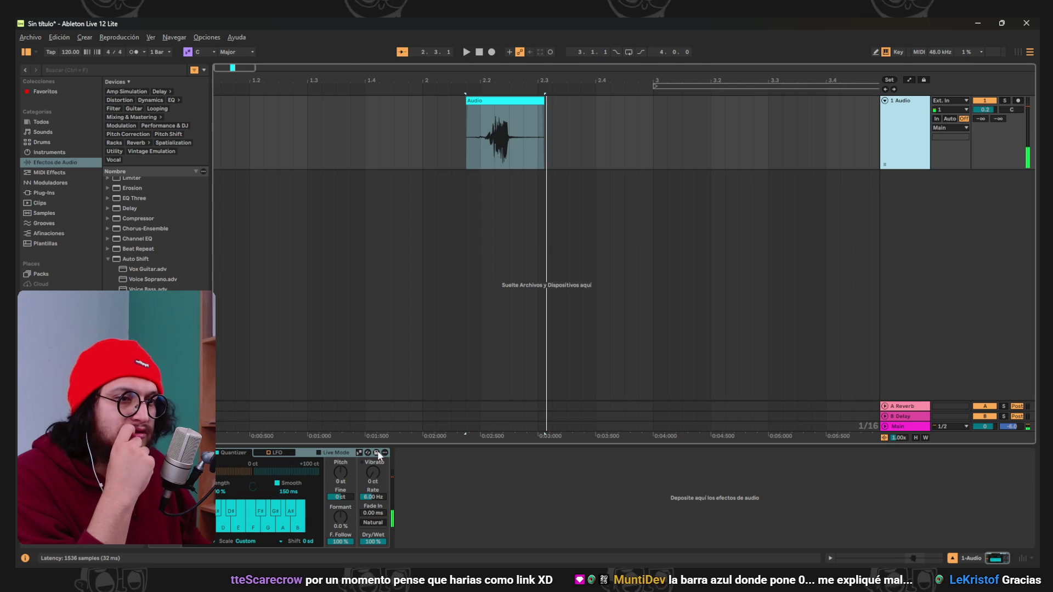
{"action": "right_click", "coordinate": [173, 453]}
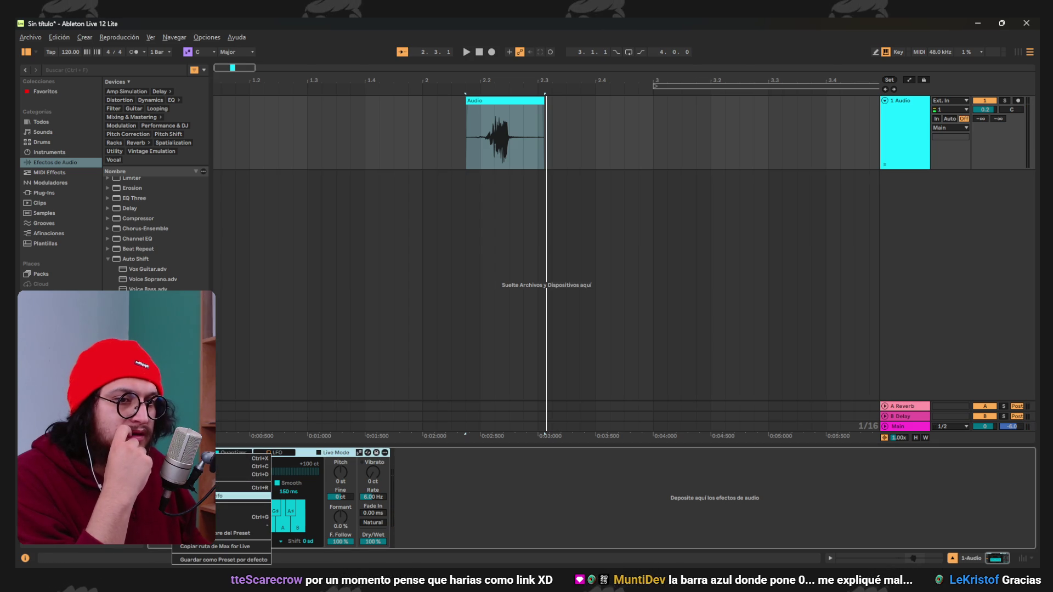
{"action": "left_click", "coordinate": [242, 509]}
{"action": "scroll", "coordinate": [156, 236], "scroll_direction": "down", "scroll_amount": 2}
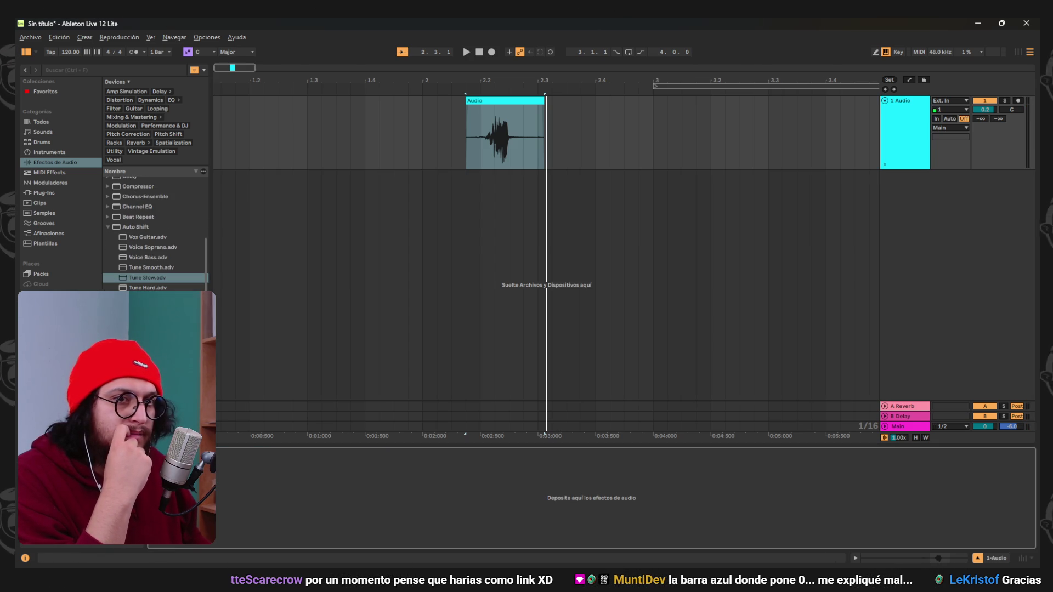
{"action": "left_click", "coordinate": [147, 267]}
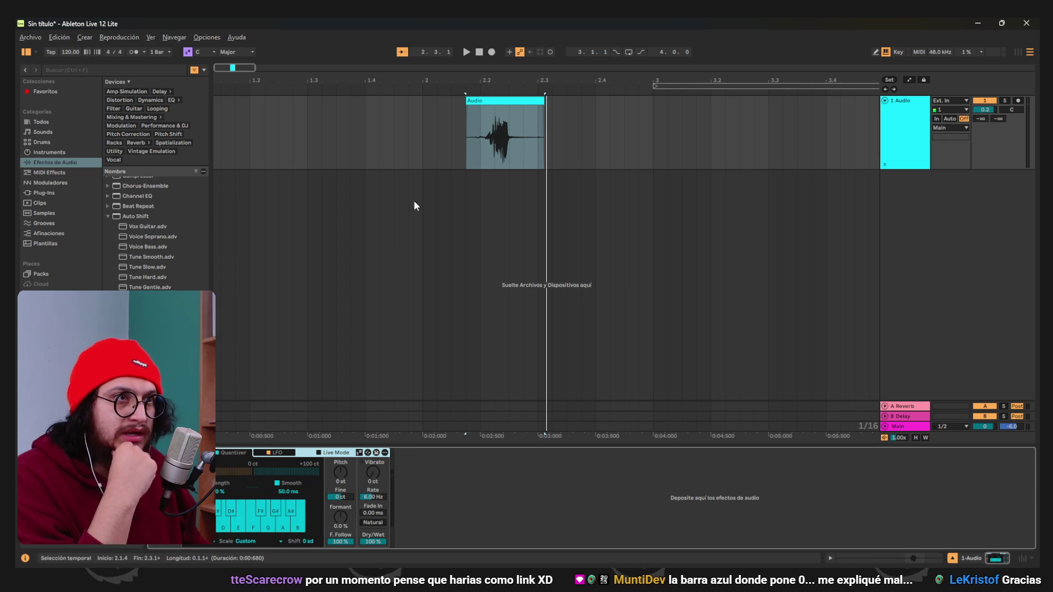
Play the clip through Tune Slow from just before its start.
{"action": "left_click", "coordinate": [458, 114]}
{"action": "key", "text": "space"}
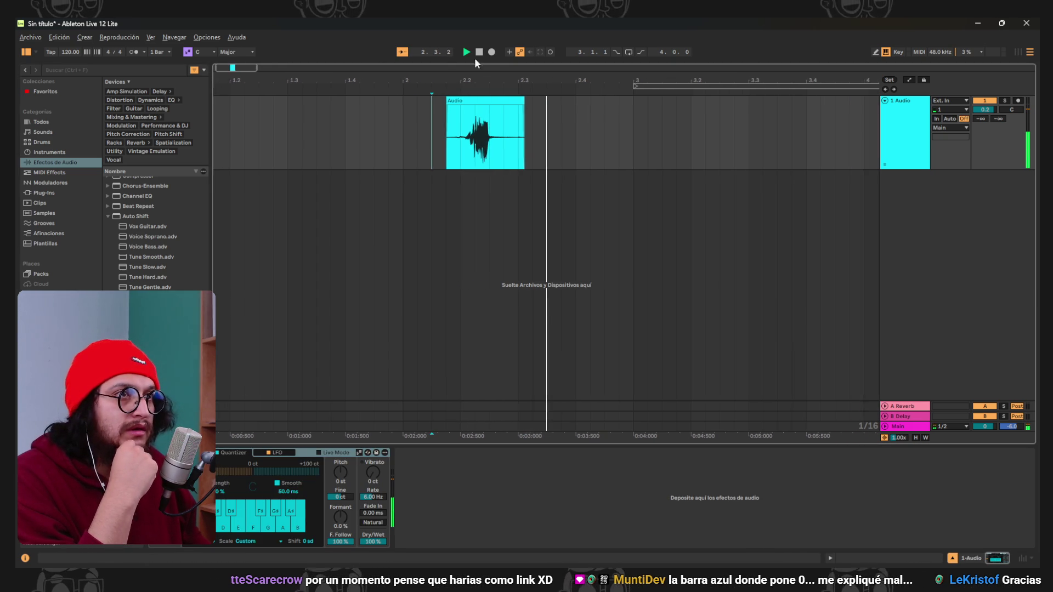
{"action": "key", "text": "space"}
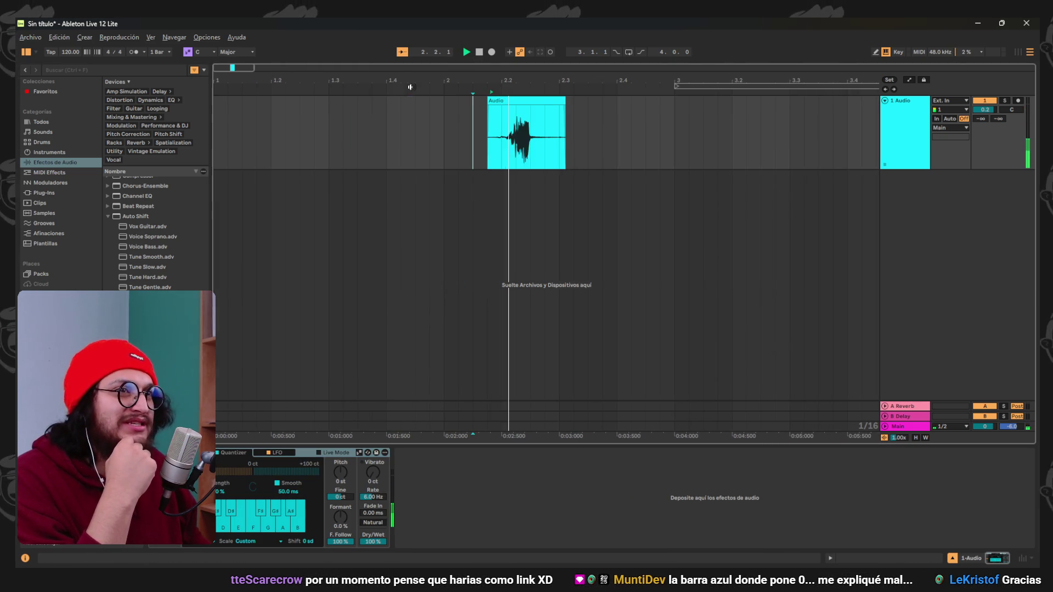
{"action": "key", "text": "space"}
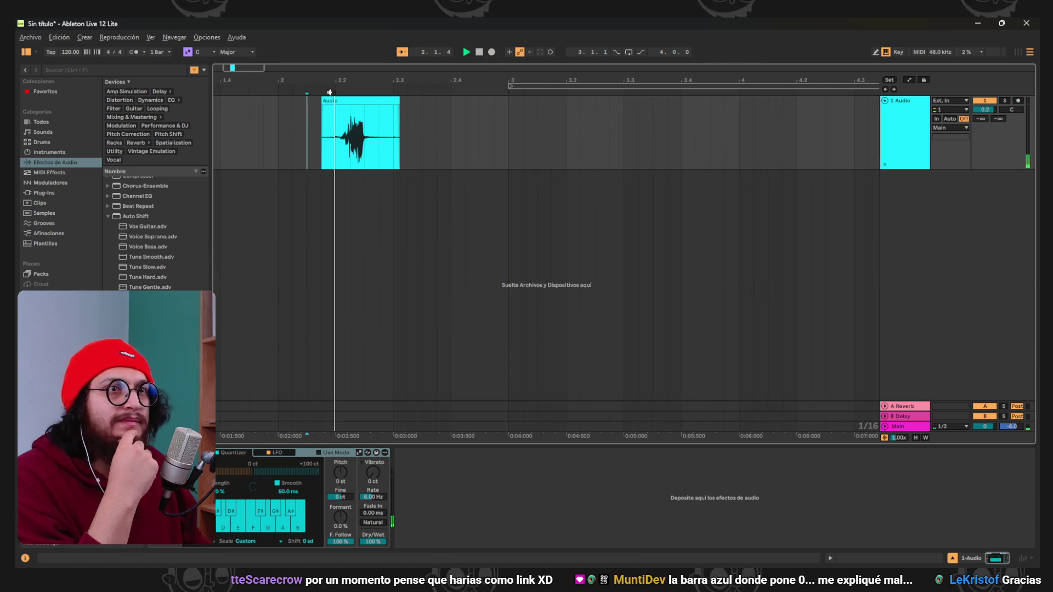
{"action": "key", "text": "space"}
{"action": "left_click", "coordinate": [478, 52]}
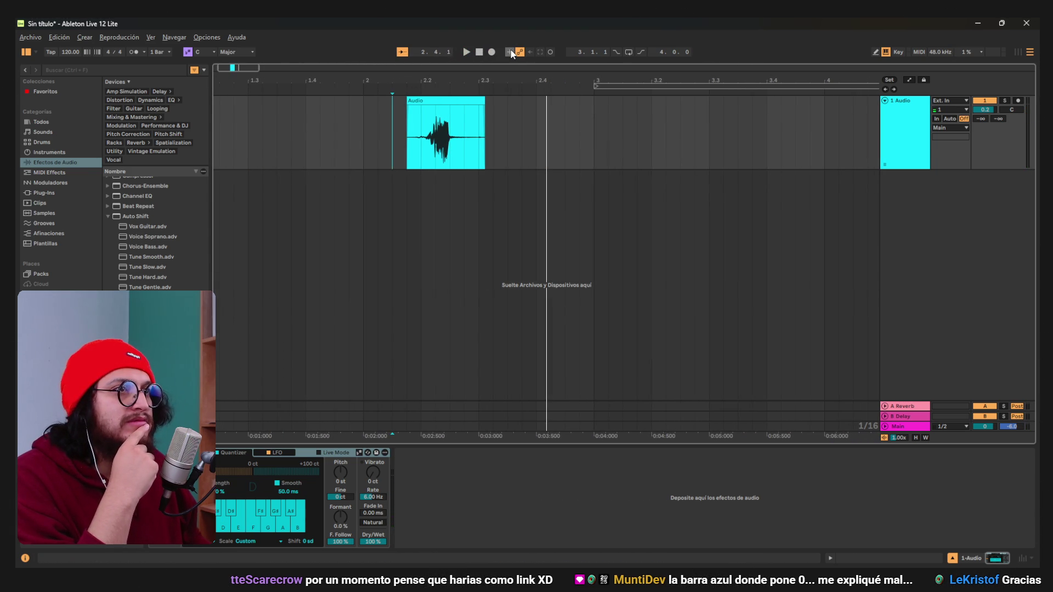
Select the time span around the clip and play it back again.
{"action": "left_click", "coordinate": [395, 93]}
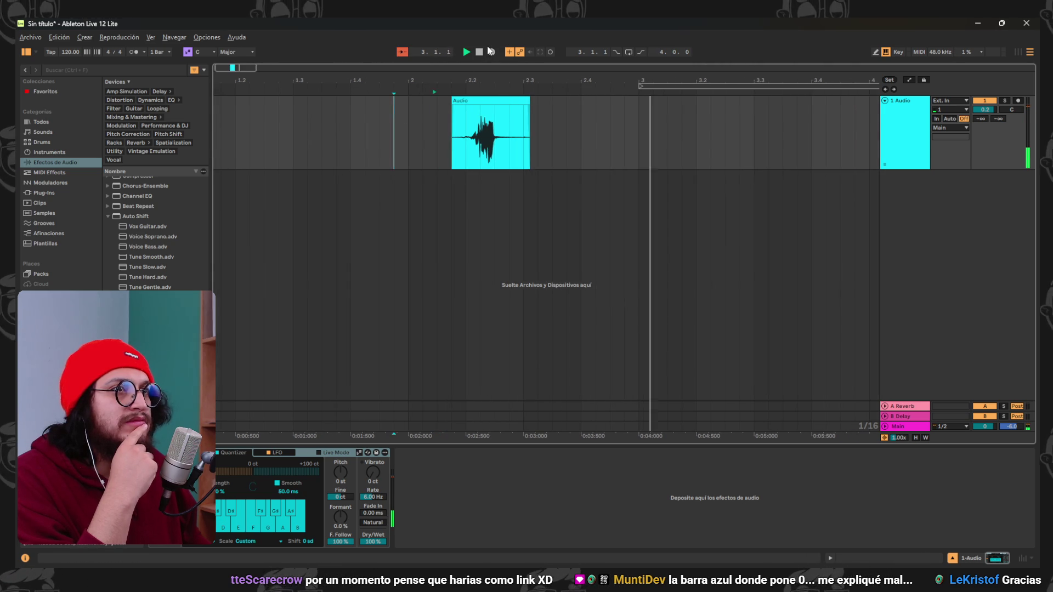
{"action": "key", "text": "space"}
{"action": "left_click_drag", "start_coordinate": [458, 131], "coordinate": [617, 132]}
{"action": "left_click", "coordinate": [468, 52]}
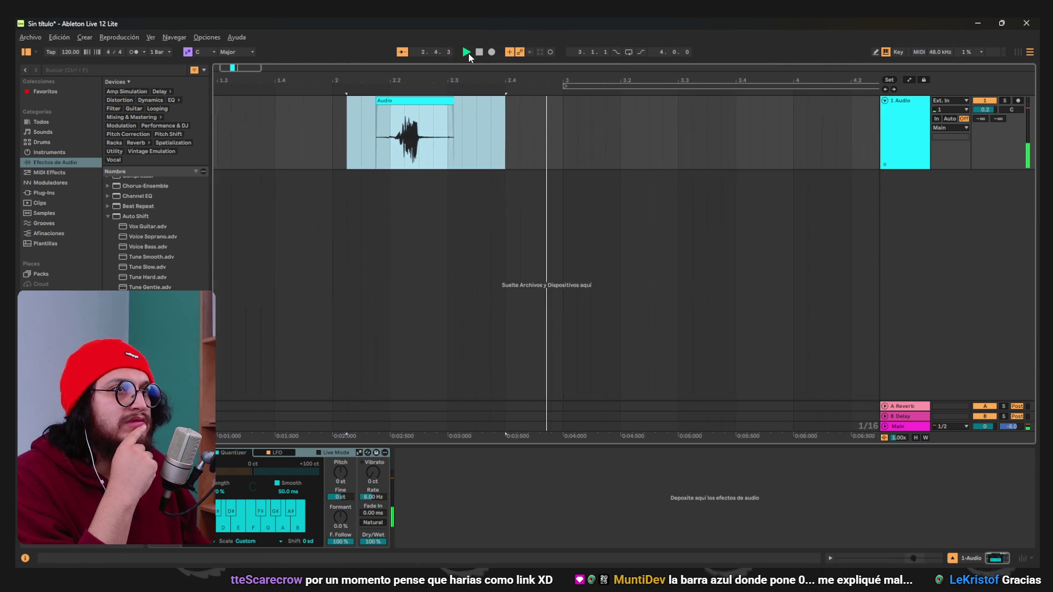
{"action": "left_click", "coordinate": [478, 52]}
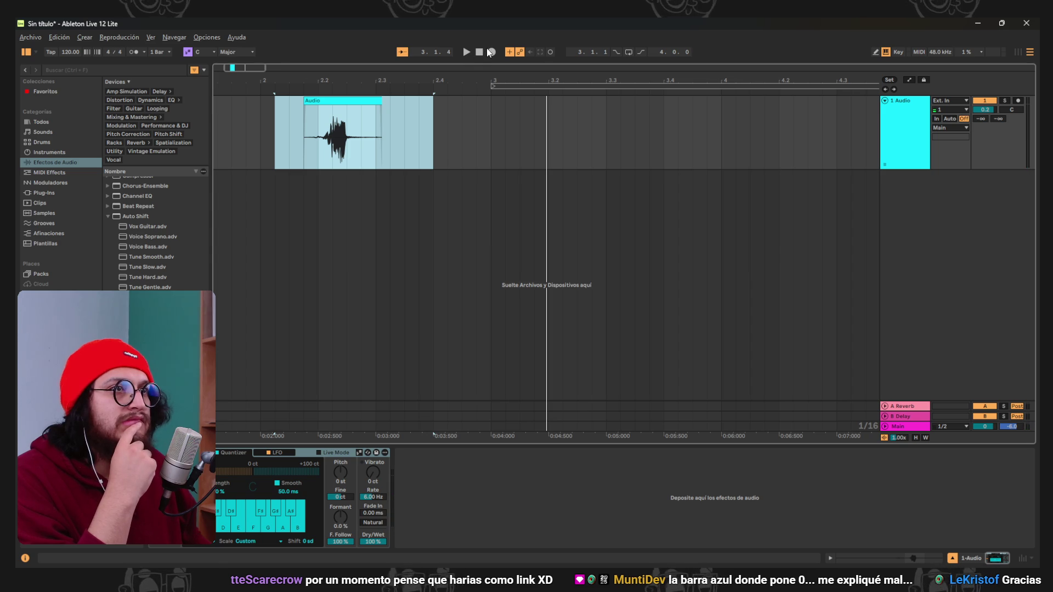
{"action": "left_click", "coordinate": [553, 50]}
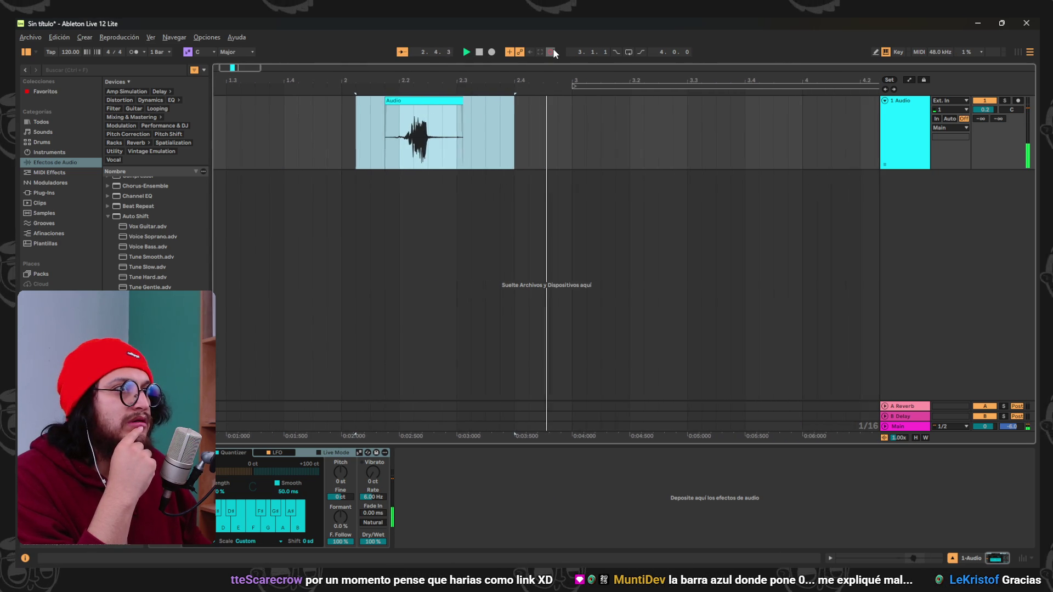
{"action": "left_click", "coordinate": [478, 53]}
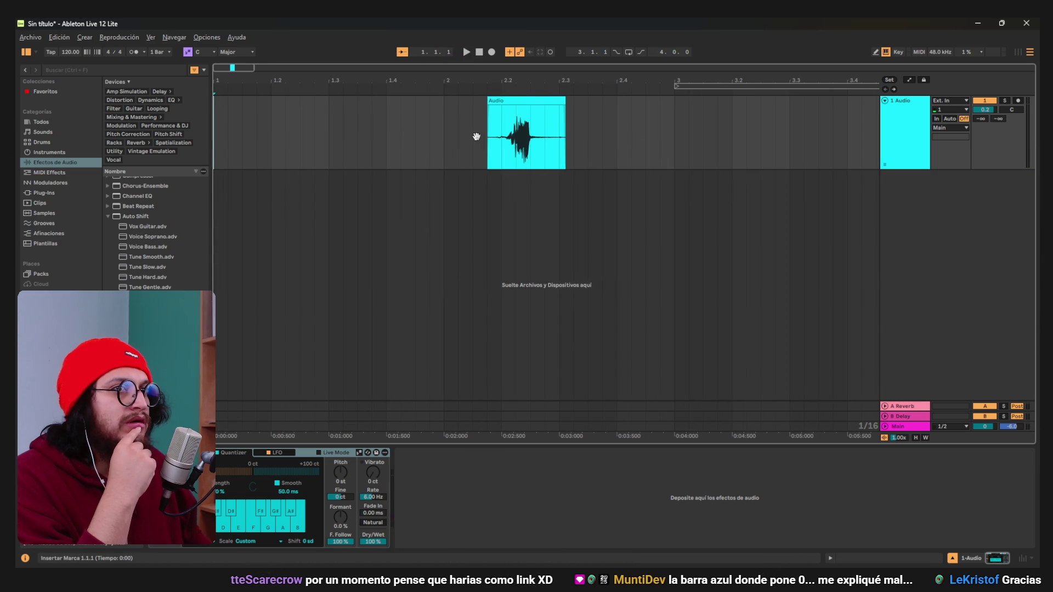
Move the vocal clip to 1.1.1 and start the loop region at bar 1.
{"action": "left_click_drag", "start_coordinate": [522, 101], "coordinate": [248, 104]}
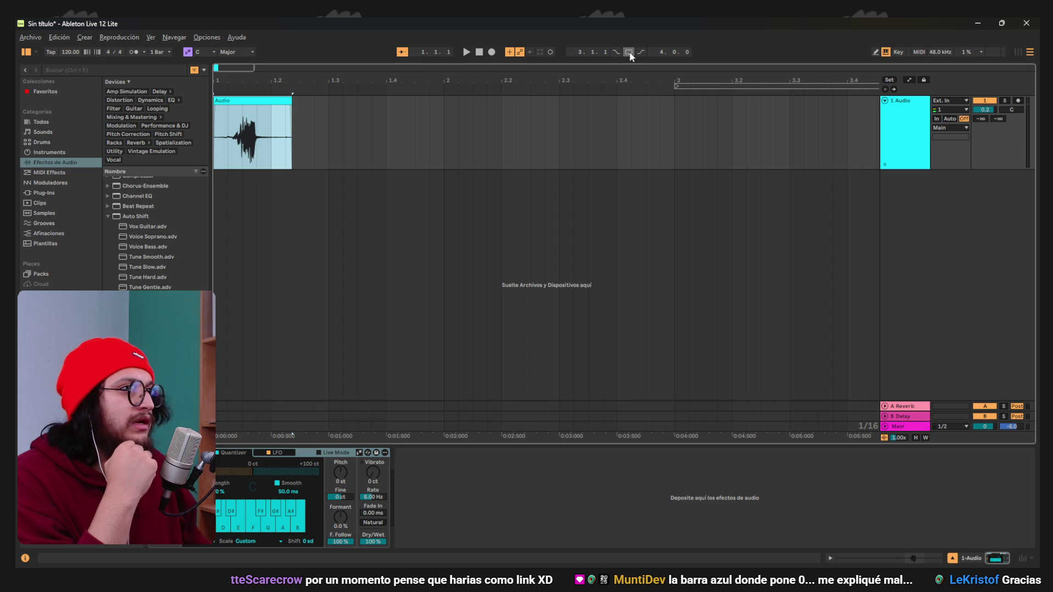
{"action": "left_click_drag", "start_coordinate": [675, 86], "coordinate": [216, 86]}
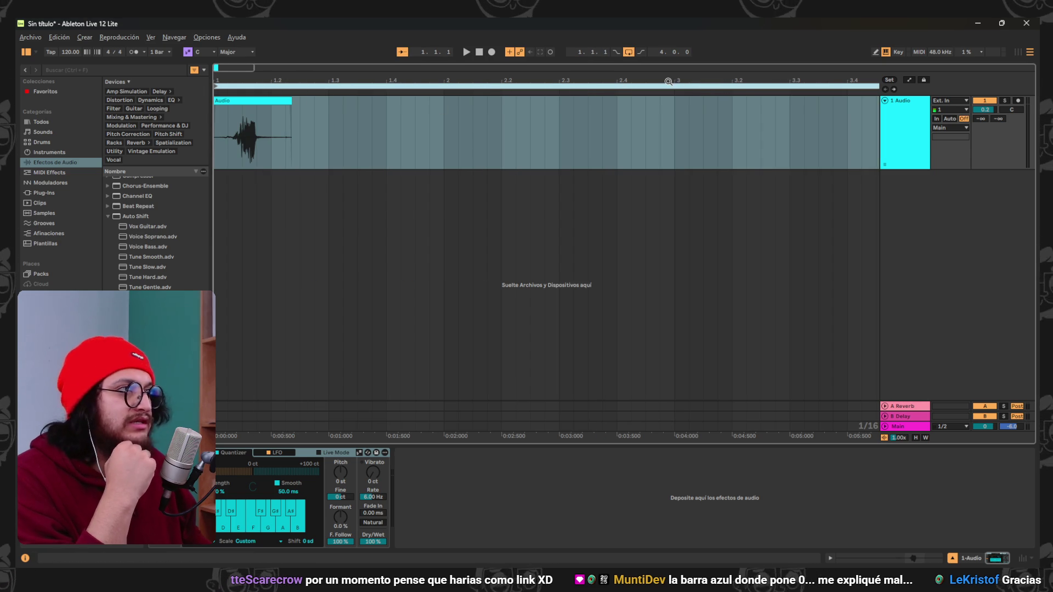
{"action": "scroll", "coordinate": [482, 165], "scroll_direction": "down", "scroll_amount": 5}
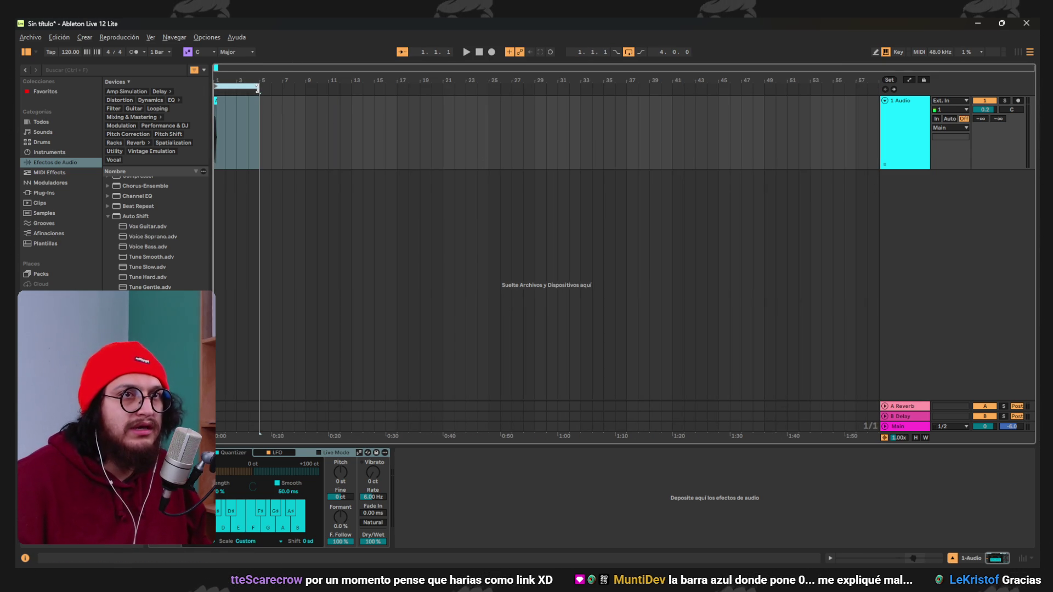
{"action": "left_click_drag", "start_coordinate": [251, 89], "coordinate": [223, 89]}
{"action": "scroll", "coordinate": [229, 106], "scroll_direction": "up", "scroll_amount": 15}
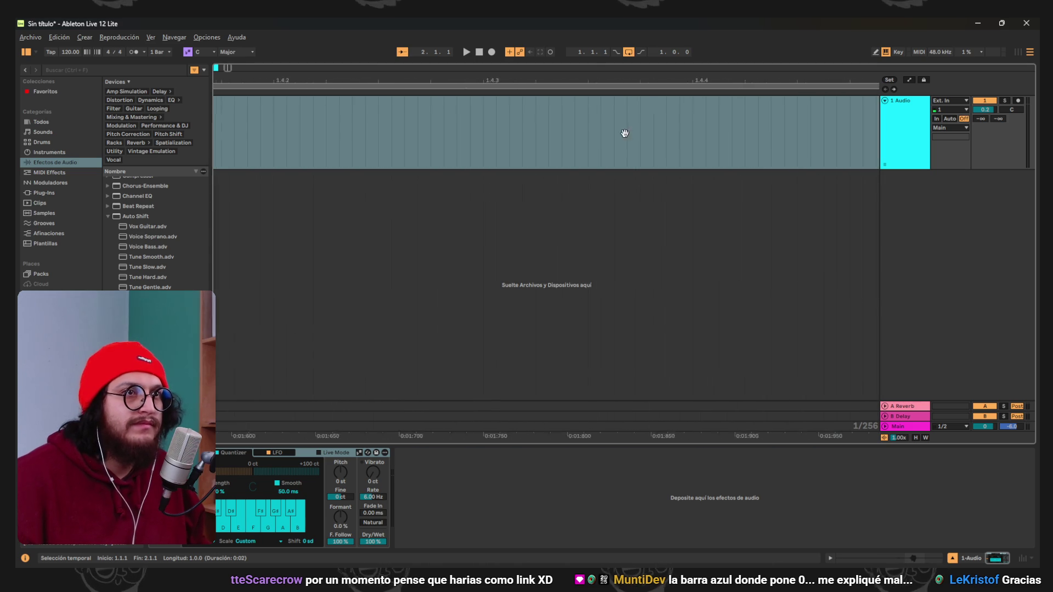
{"action": "scroll", "coordinate": [622, 134], "scroll_direction": "down", "scroll_amount": 10}
{"action": "scroll", "coordinate": [333, 138], "scroll_direction": "right", "scroll_amount": 5}
{"action": "scroll", "coordinate": [715, 155], "scroll_direction": "left", "scroll_amount": 8}
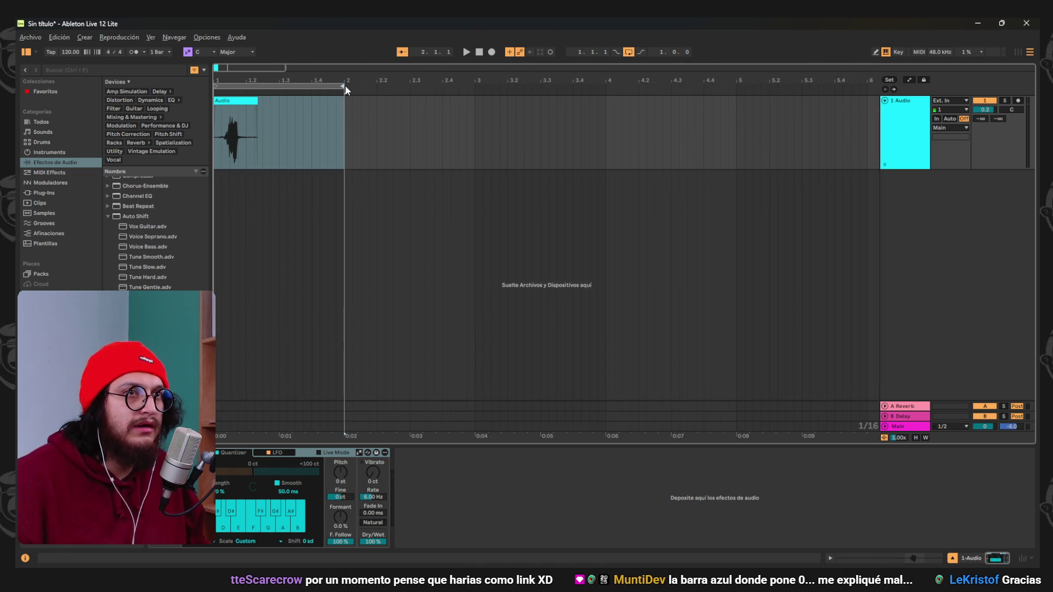
Trim the loop end to the clip's length and play the looped clip.
{"action": "left_click_drag", "start_coordinate": [345, 90], "coordinate": [266, 90]}
{"action": "scroll", "coordinate": [264, 132], "scroll_direction": "up", "scroll_amount": 2}
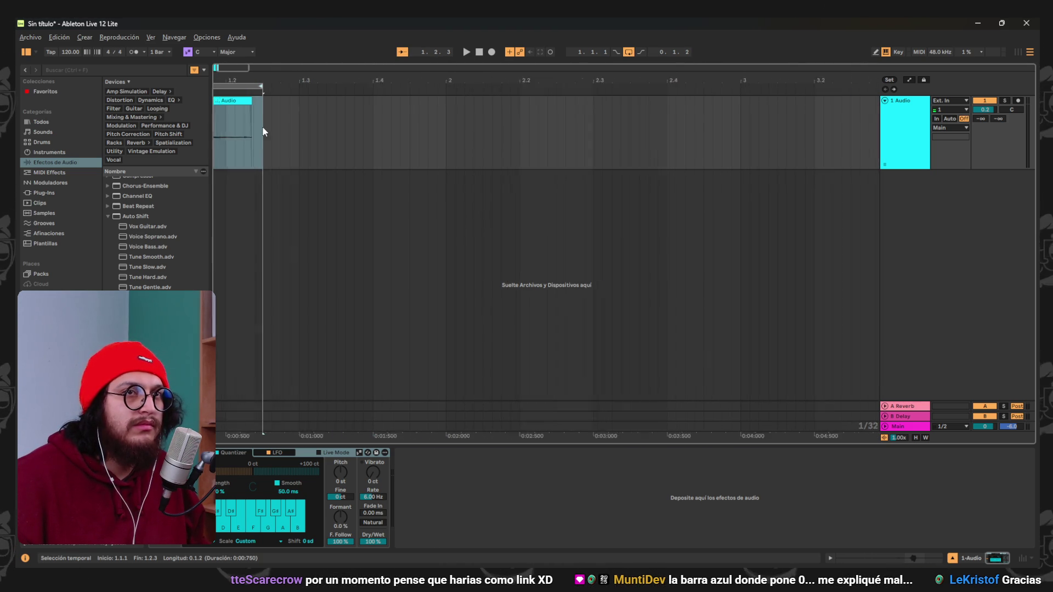
{"action": "scroll", "coordinate": [262, 132], "scroll_direction": "up", "scroll_amount": 3}
{"action": "scroll", "coordinate": [700, 157], "scroll_direction": "up", "scroll_amount": 5}
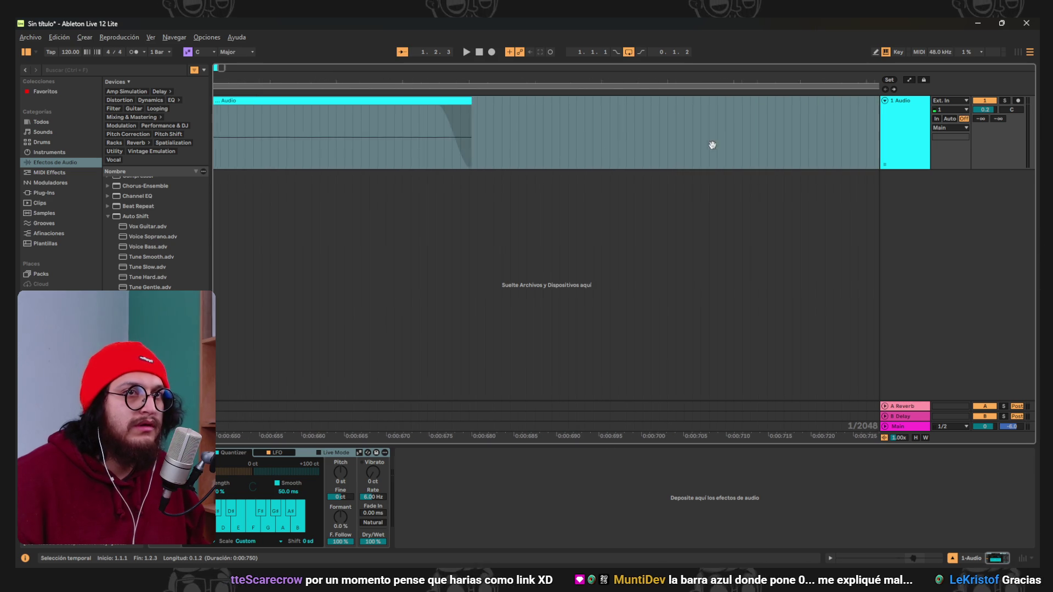
{"action": "scroll", "coordinate": [712, 145], "scroll_direction": "down", "scroll_amount": 5}
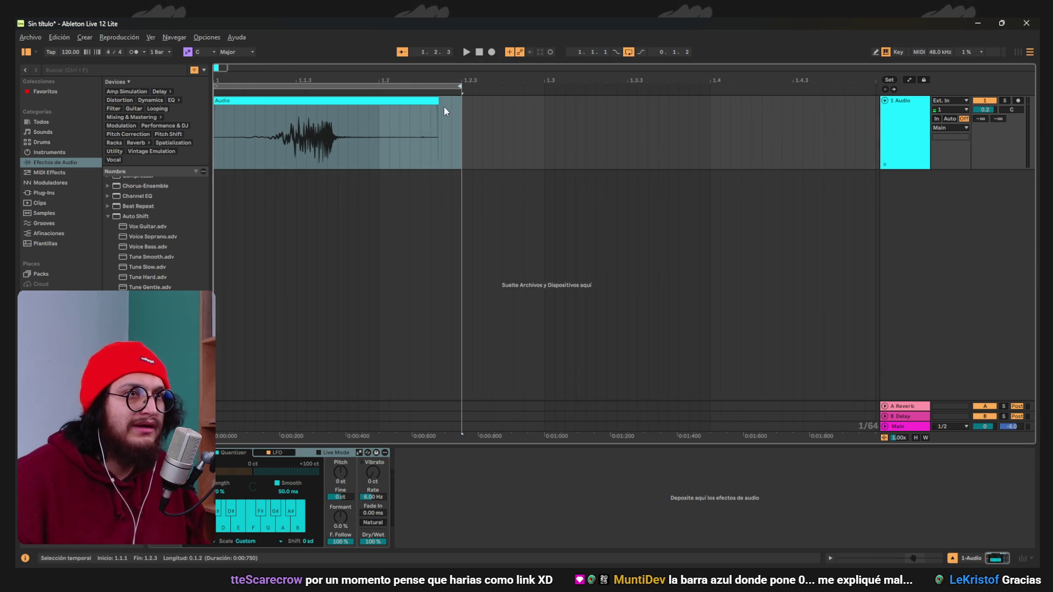
{"action": "left_click", "coordinate": [471, 52]}
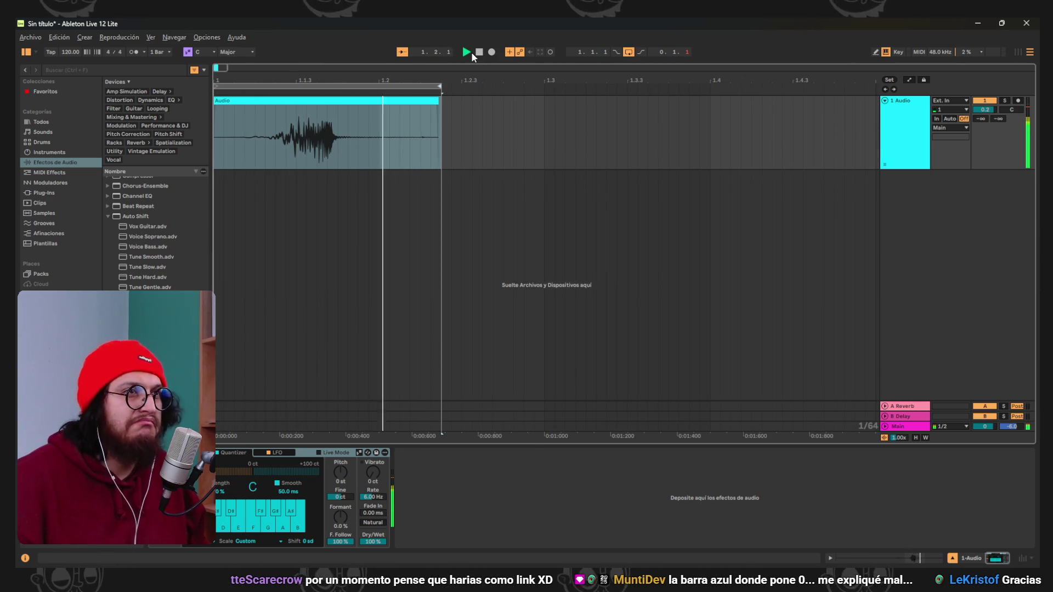
{"action": "key", "text": "space"}
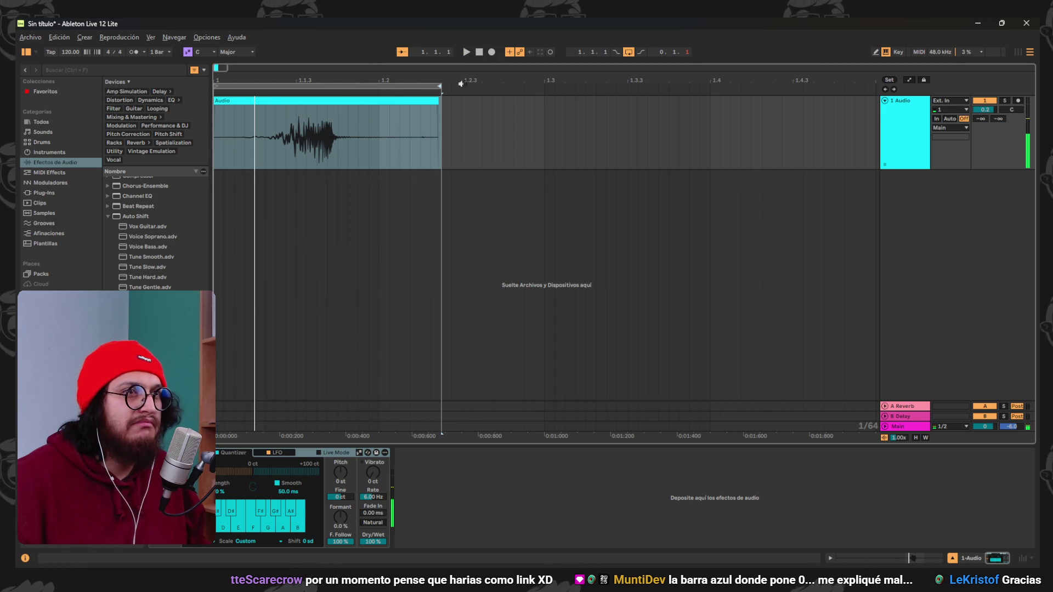
Extend the loop end slightly past the clip and play it through Auto Shift.
{"action": "left_click_drag", "start_coordinate": [439, 86], "coordinate": [700, 88]}
{"action": "left_click", "coordinate": [467, 52]}
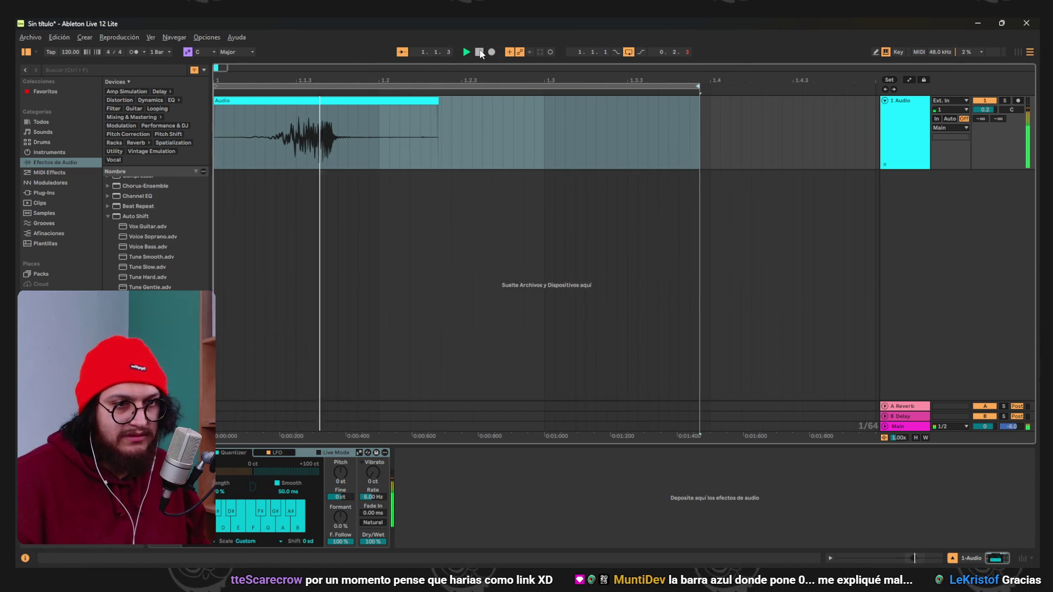
{"action": "key", "text": "space"}
{"action": "left_click", "coordinate": [388, 450]}
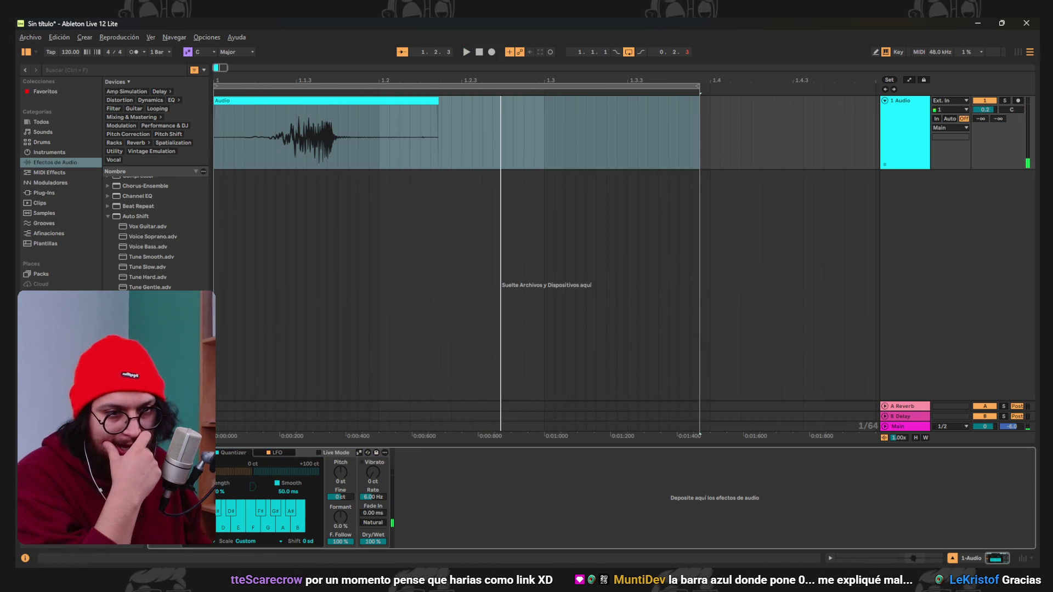
{"action": "left_click", "coordinate": [466, 52]}
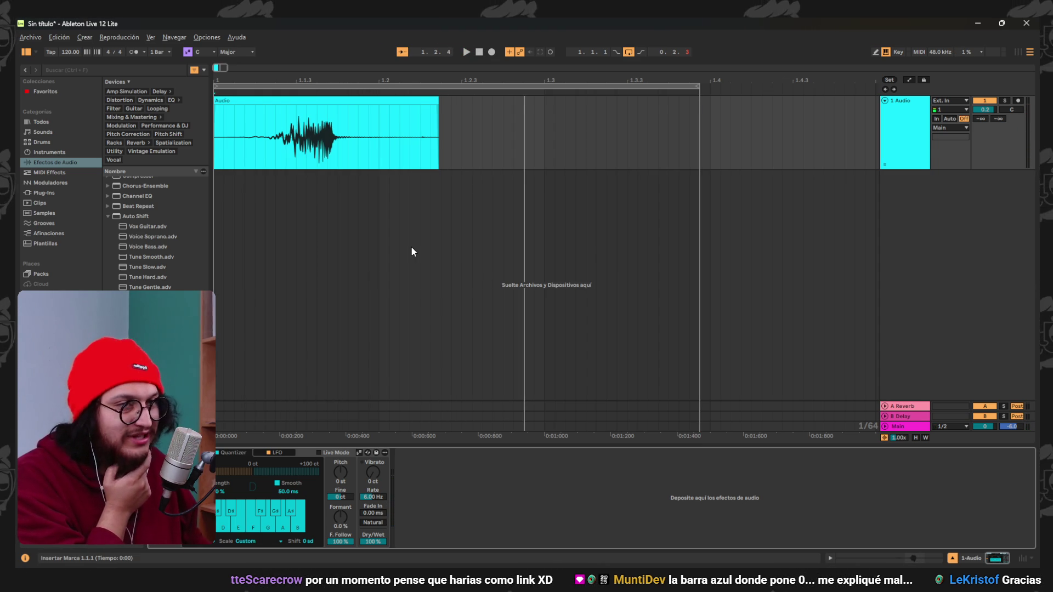
Raise Auto Shift's pitch amount to 5 st and play the clip.
{"action": "scroll", "coordinate": [160, 258], "scroll_direction": "down", "scroll_amount": 2}
{"action": "scroll", "coordinate": [155, 233], "scroll_direction": "down", "scroll_amount": 1}
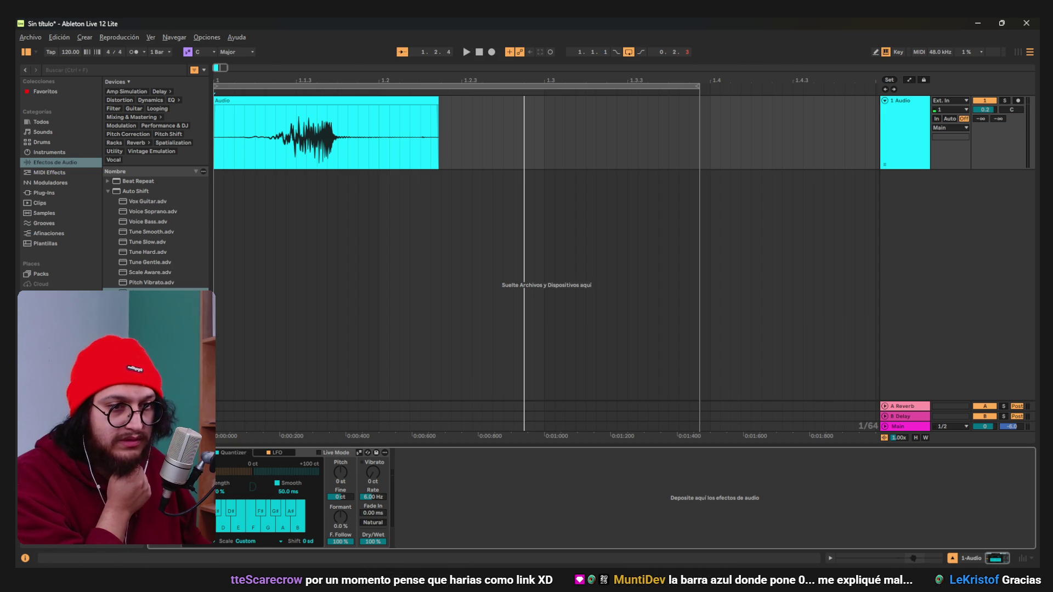
{"action": "left_click", "coordinate": [276, 453]}
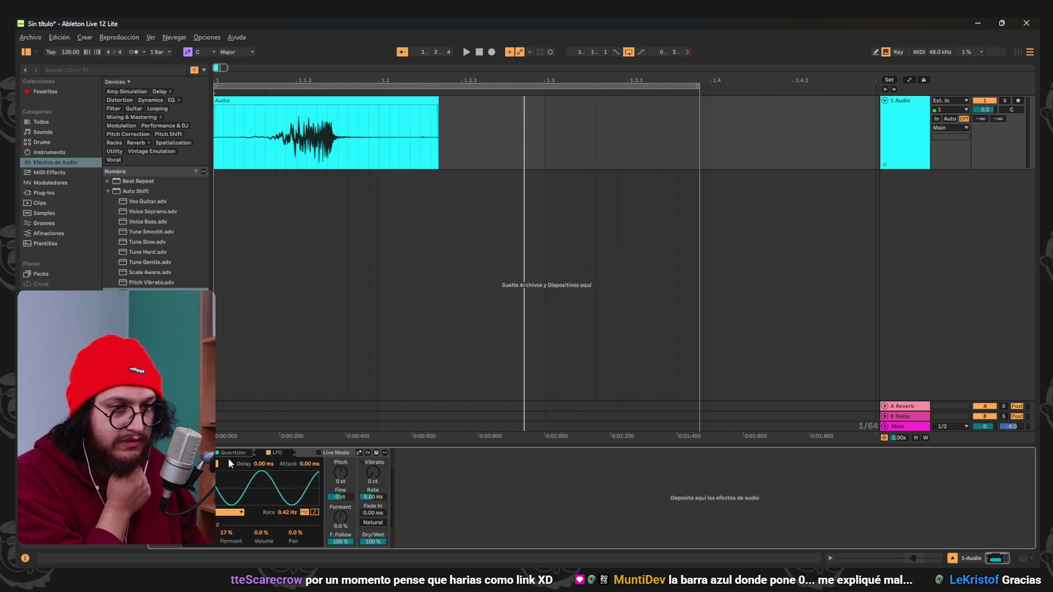
{"action": "left_click", "coordinate": [341, 472]}
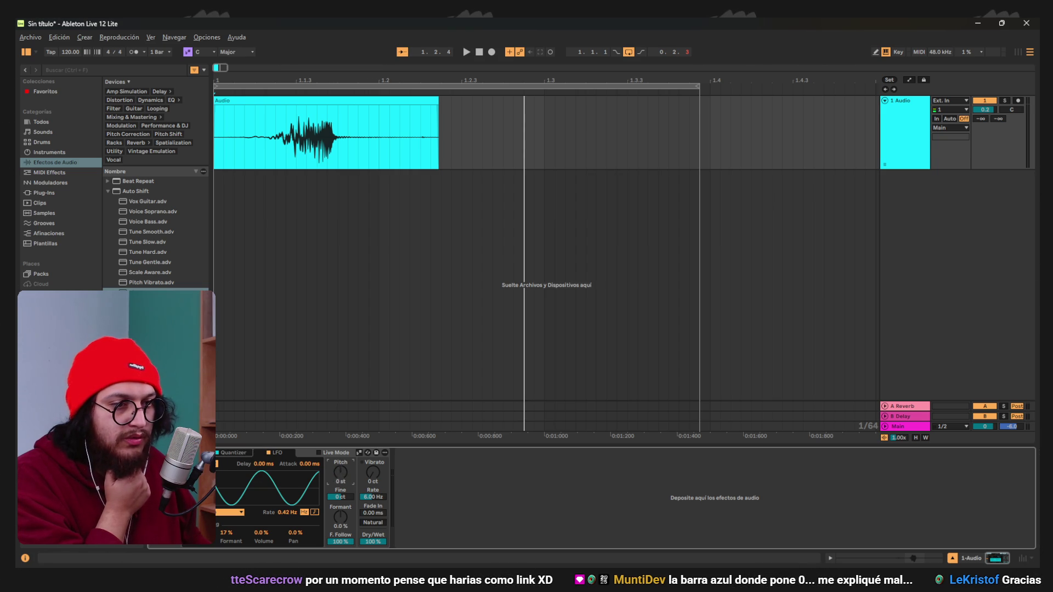
{"action": "left_click", "coordinate": [469, 52]}
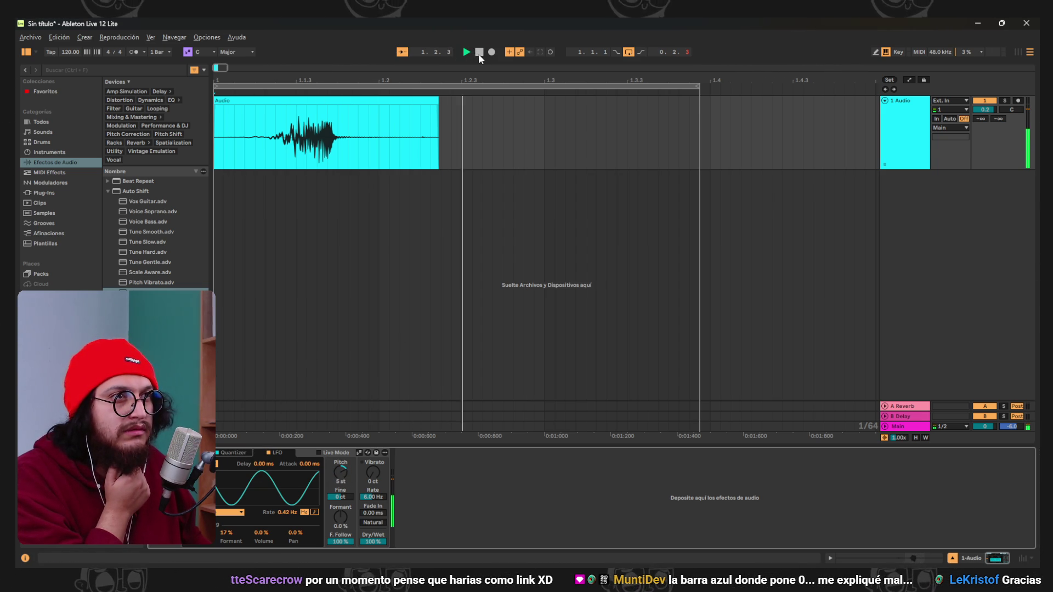
Turn off pitch smoothing and remove D from the Quantizer scale.
{"action": "left_click", "coordinate": [226, 453]}
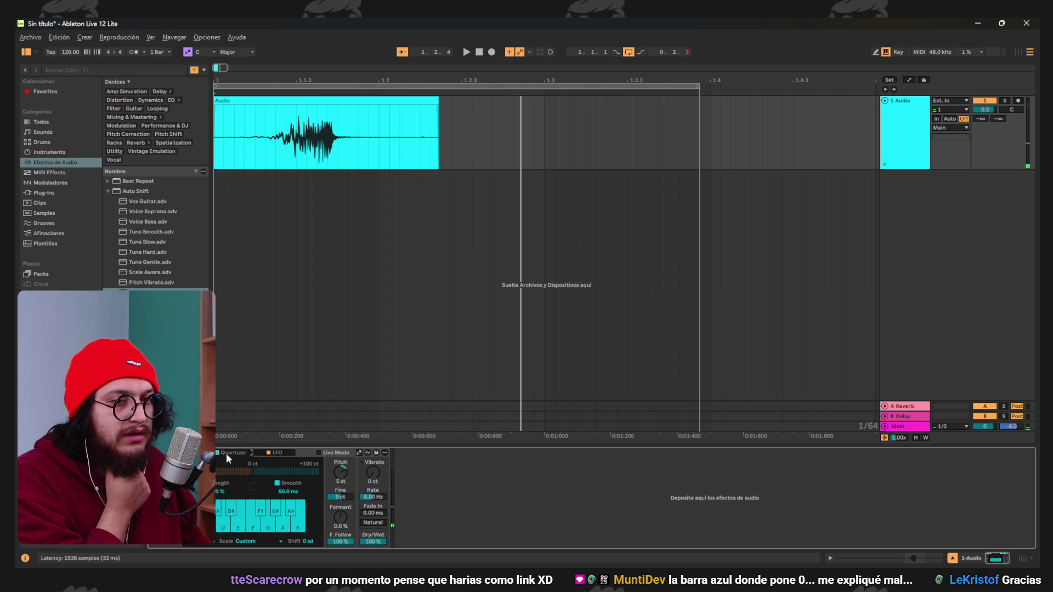
{"action": "left_click", "coordinate": [278, 482]}
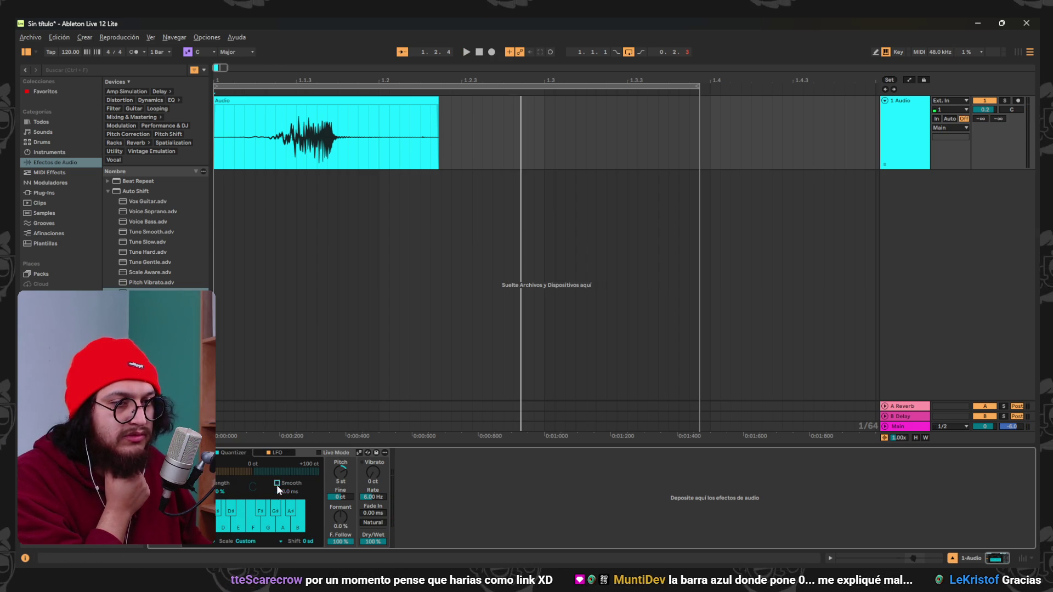
{"action": "key", "text": "space"}
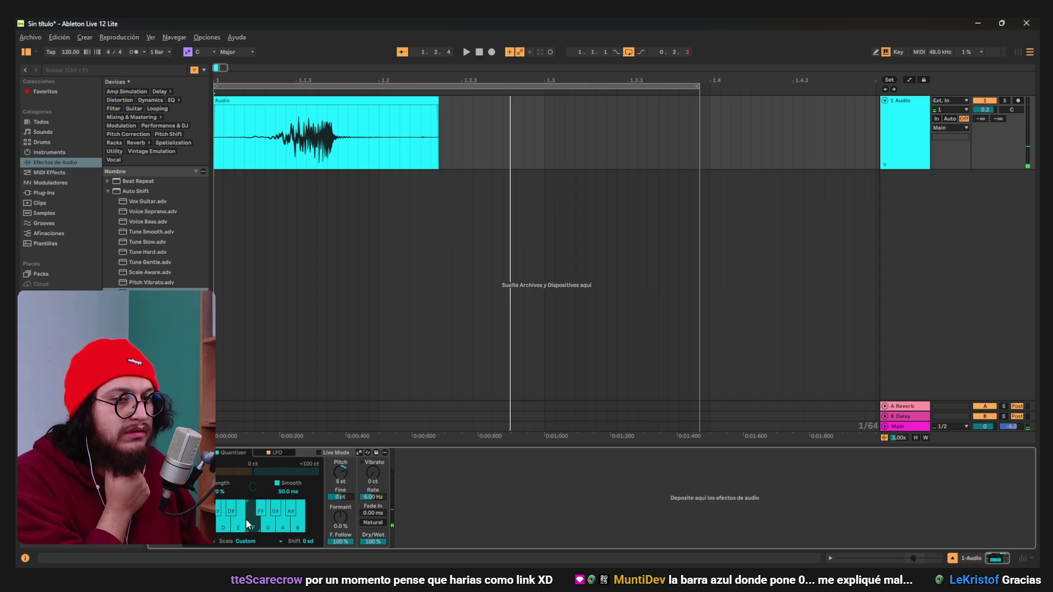
{"action": "left_click", "coordinate": [223, 526]}
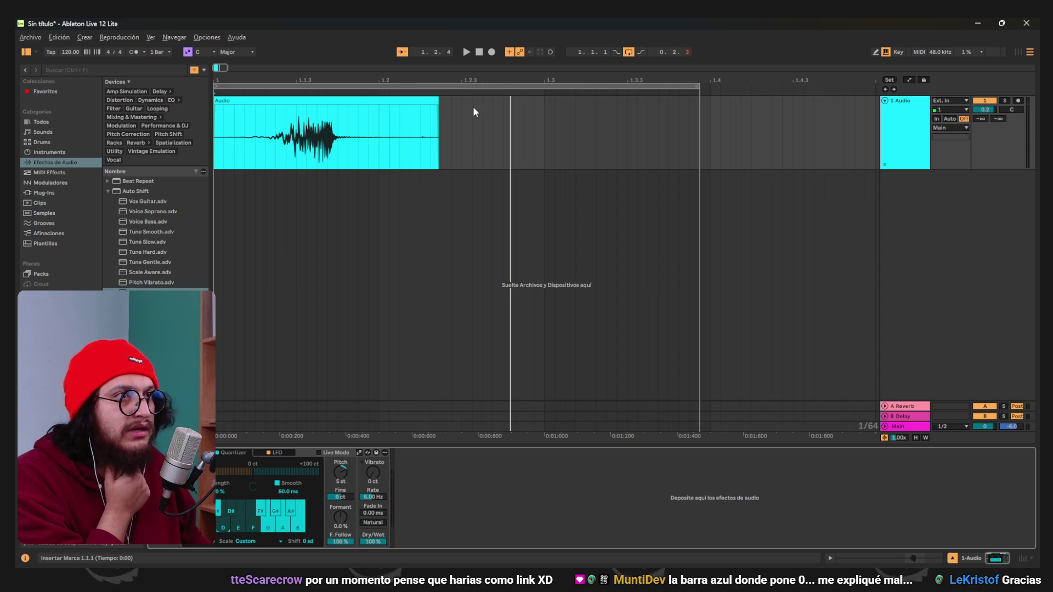
{"action": "left_click", "coordinate": [479, 51]}
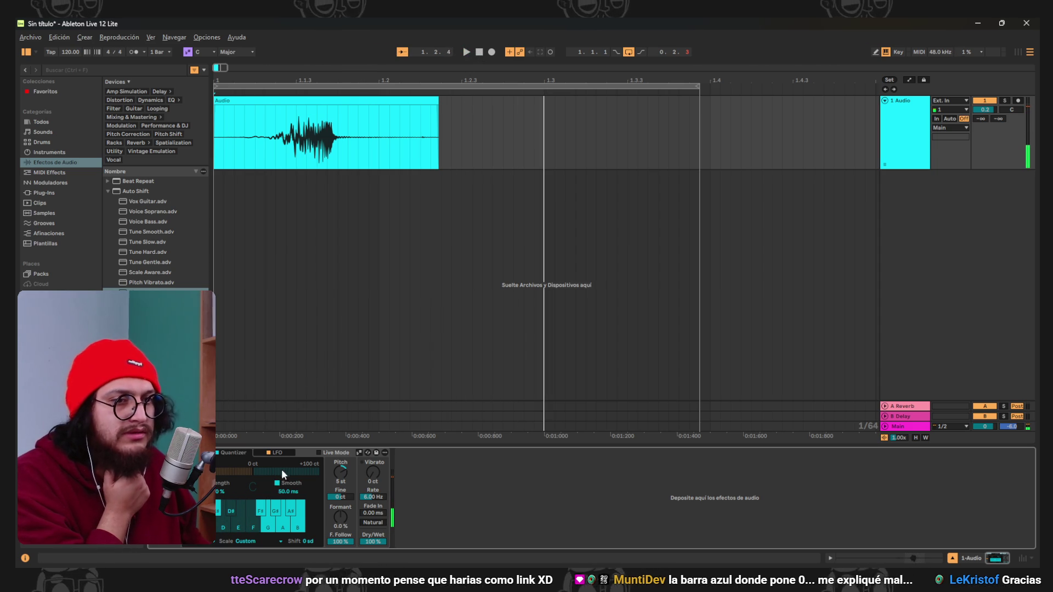
Set the LFO vibrato depth to 200 ct and audition the clip.
{"action": "left_click", "coordinate": [280, 453]}
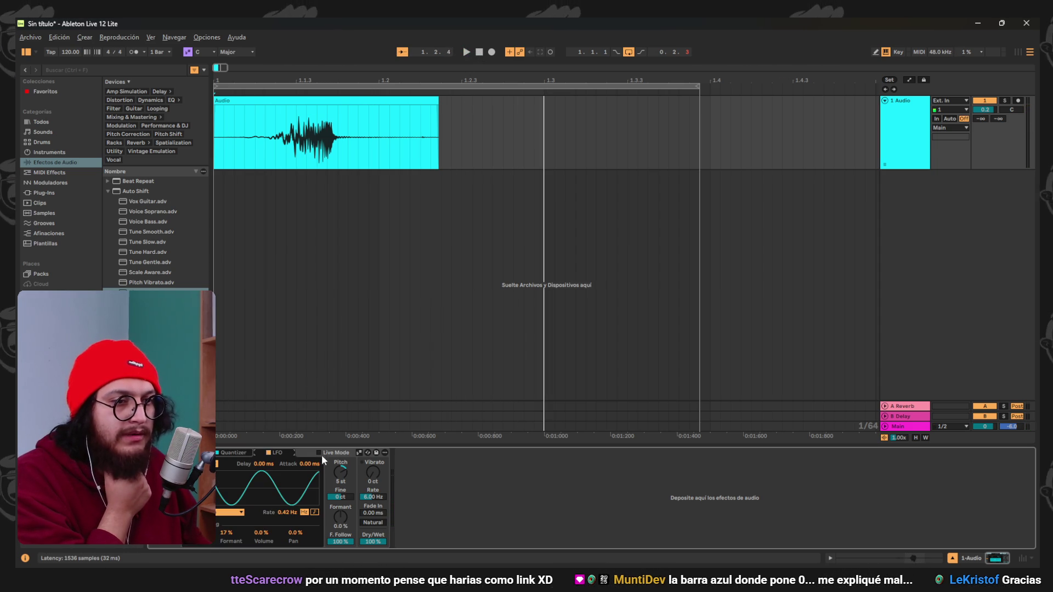
{"action": "key", "text": "space"}
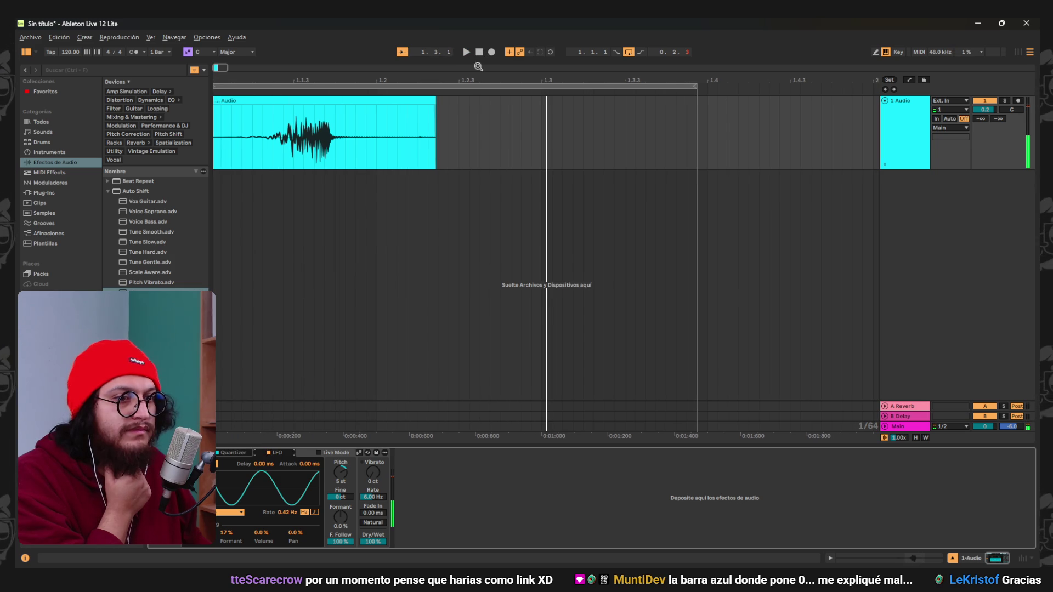
{"action": "left_click_drag", "start_coordinate": [377, 480], "coordinate": [377, 455]}
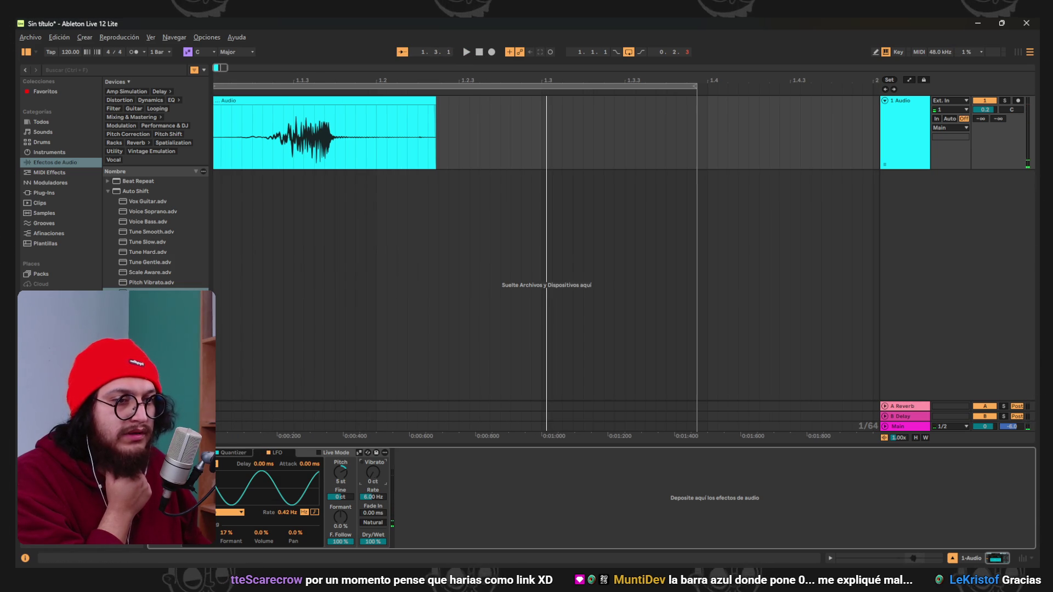
{"action": "left_click", "coordinate": [480, 51]}
{"action": "key", "text": "space"}
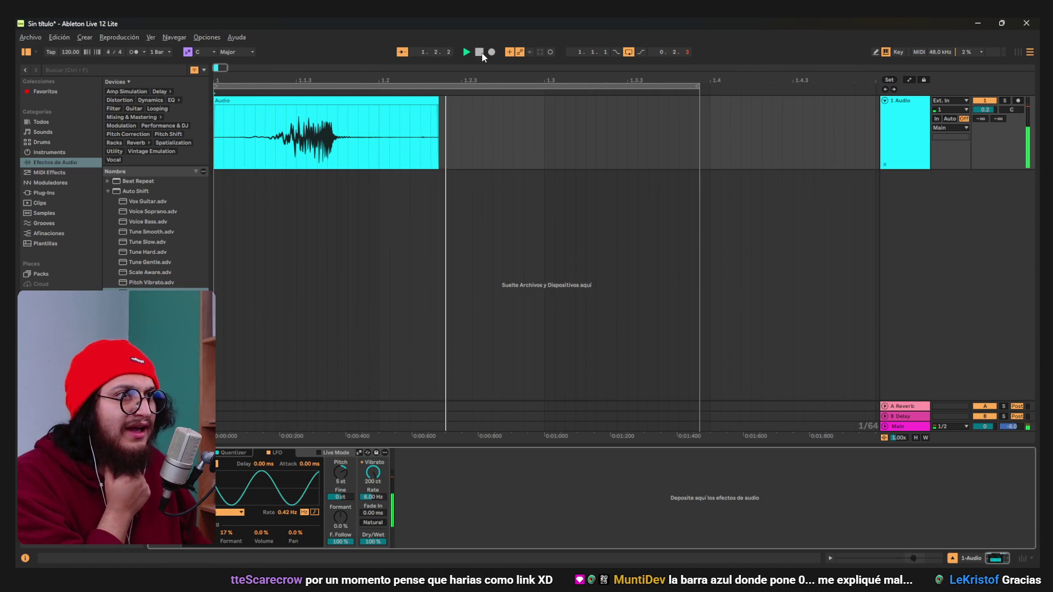
{"action": "left_click", "coordinate": [481, 54]}
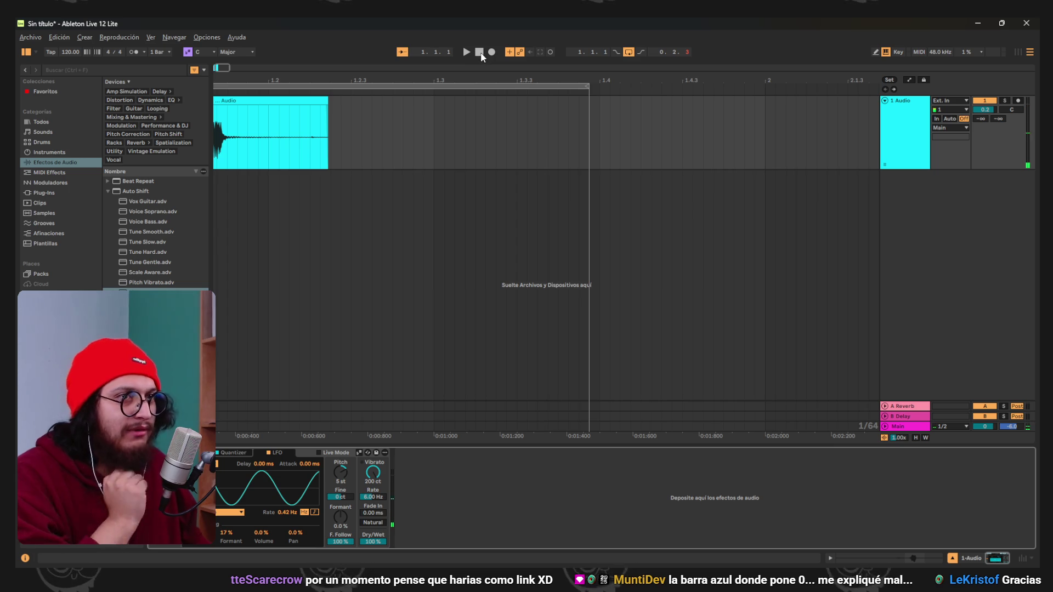
{"action": "key", "text": "plus"}
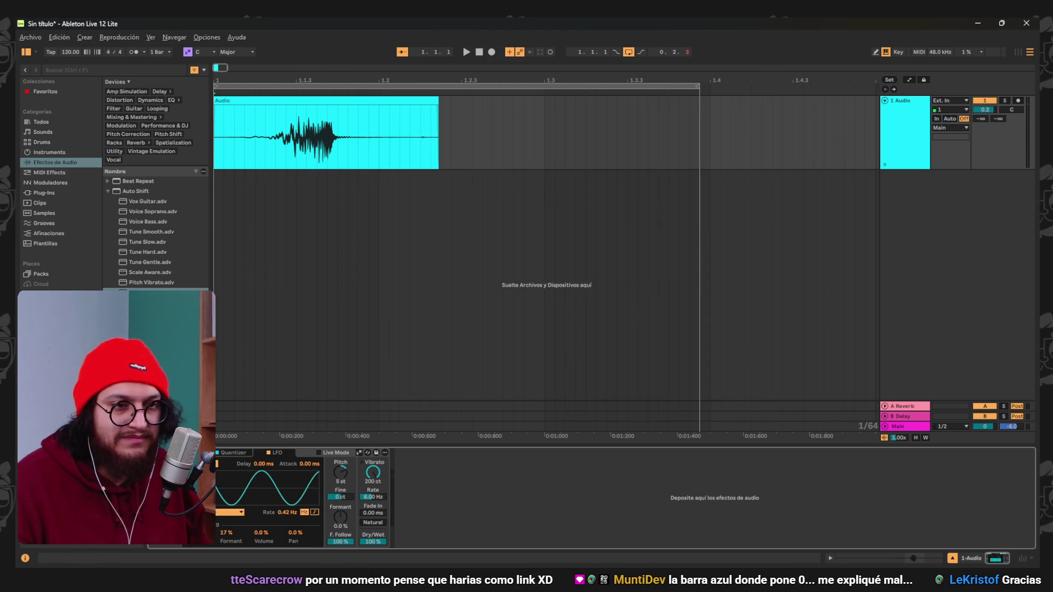
{"action": "right_click", "coordinate": [219, 457]}
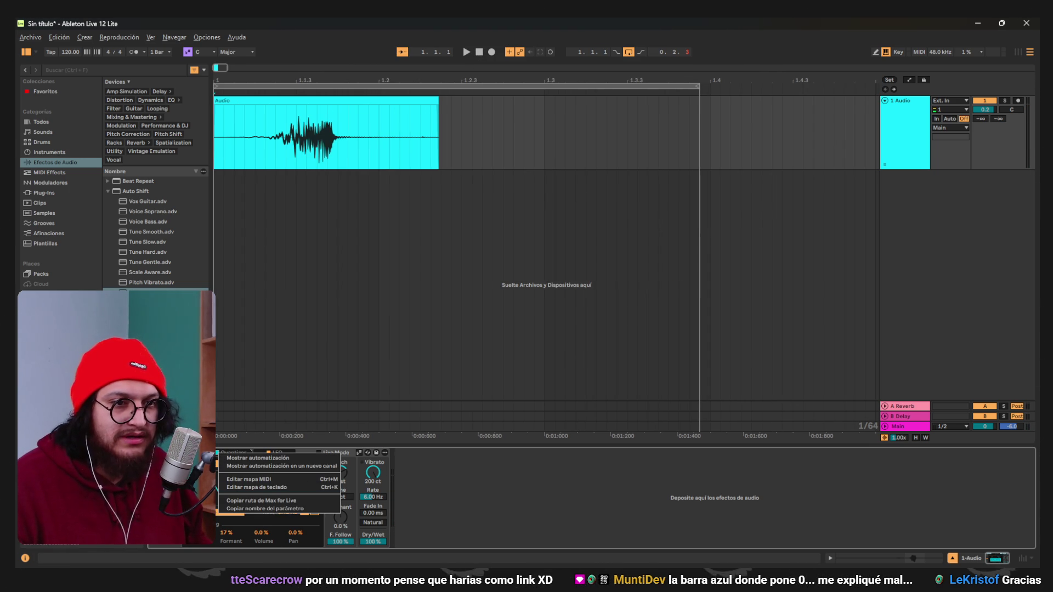
Delete the Auto Shift device from the vocal track.
{"action": "key", "text": "Escape"}
{"action": "right_click", "coordinate": [220, 452]}
{"action": "left_click", "coordinate": [247, 514]}
{"action": "scroll", "coordinate": [178, 252], "scroll_direction": "up", "scroll_amount": 5}
{"action": "left_click", "coordinate": [163, 246]}
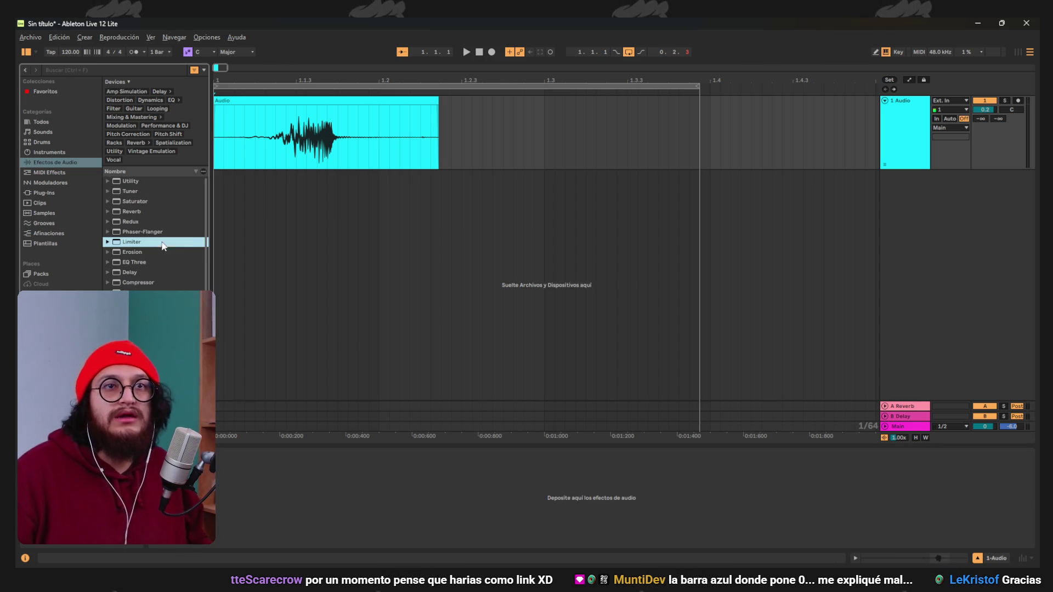
Search the browser for pitch, tone and voice, then load Voice Articulator onto the track.
{"action": "type", "text": "pitch"}
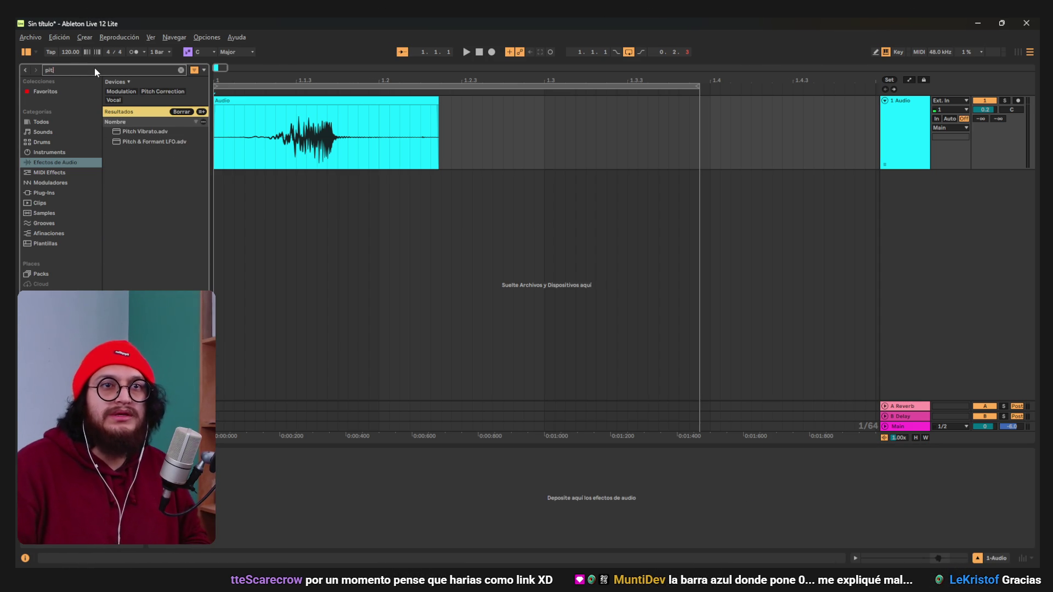
{"action": "key", "text": "BackSpace"}
{"action": "key", "text": "BackSpace"}
{"action": "key", "text": "BackSpace"}
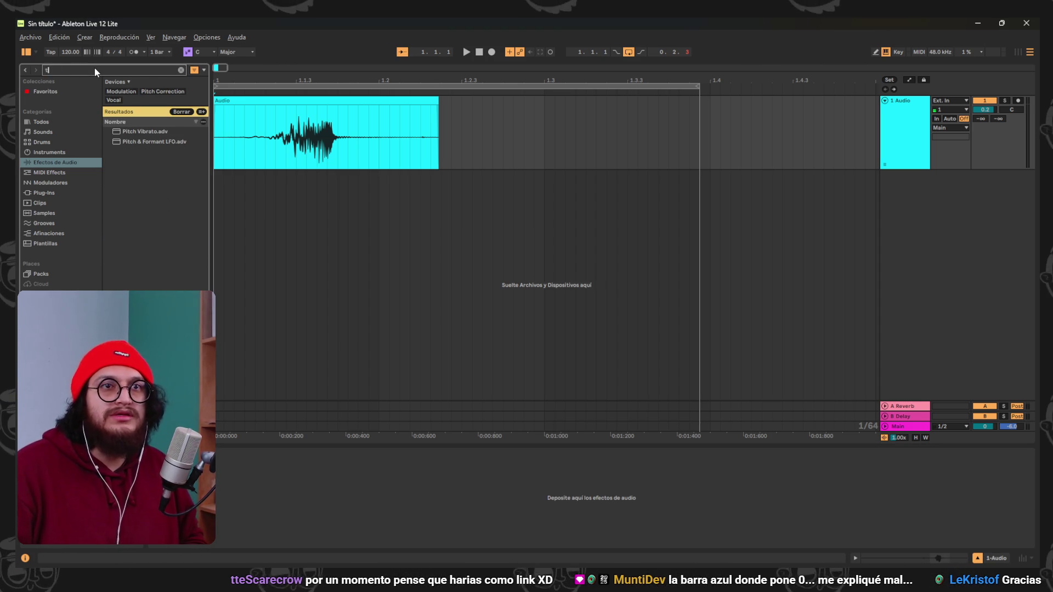
{"action": "type", "text": "tone"}
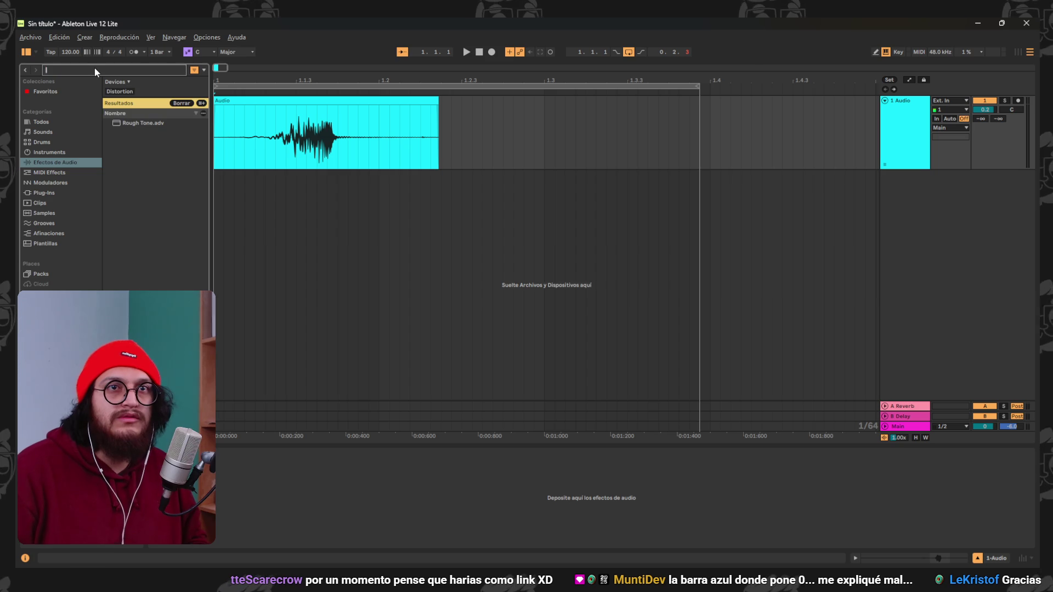
{"action": "key", "text": "BackSpace"}
{"action": "key", "text": "BackSpace"}
{"action": "key", "text": "BackSpace"}
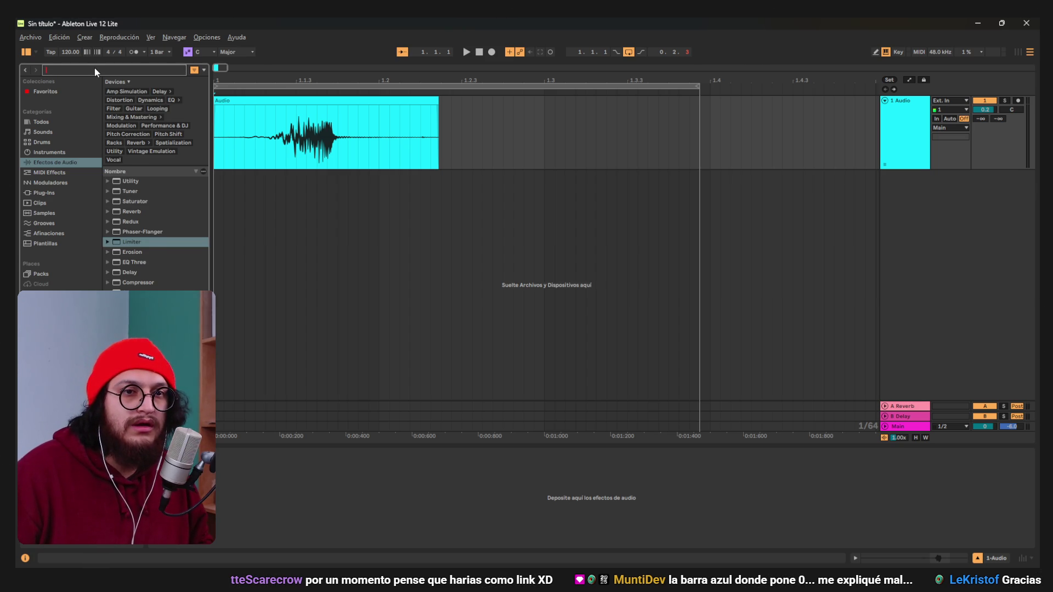
{"action": "type", "text": "voice"}
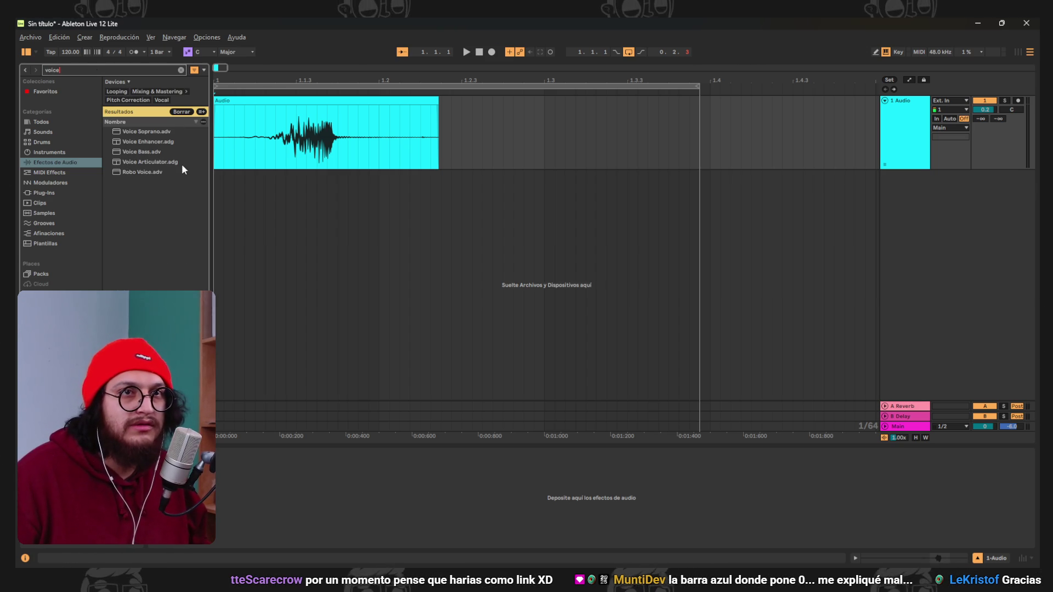
{"action": "mouse_move", "coordinate": [169, 164]}
{"action": "left_mouse_down"}
{"action": "mouse_move", "coordinate": [260, 277]}
{"action": "mouse_move", "coordinate": [321, 519]}
{"action": "mouse_move", "coordinate": [275, 492]}
{"action": "left_mouse_up"}
Audition Voice Articulator, then search 'pitch' and load Pitch Vibrato onto 1 Audio.
{"action": "key", "text": "space"}
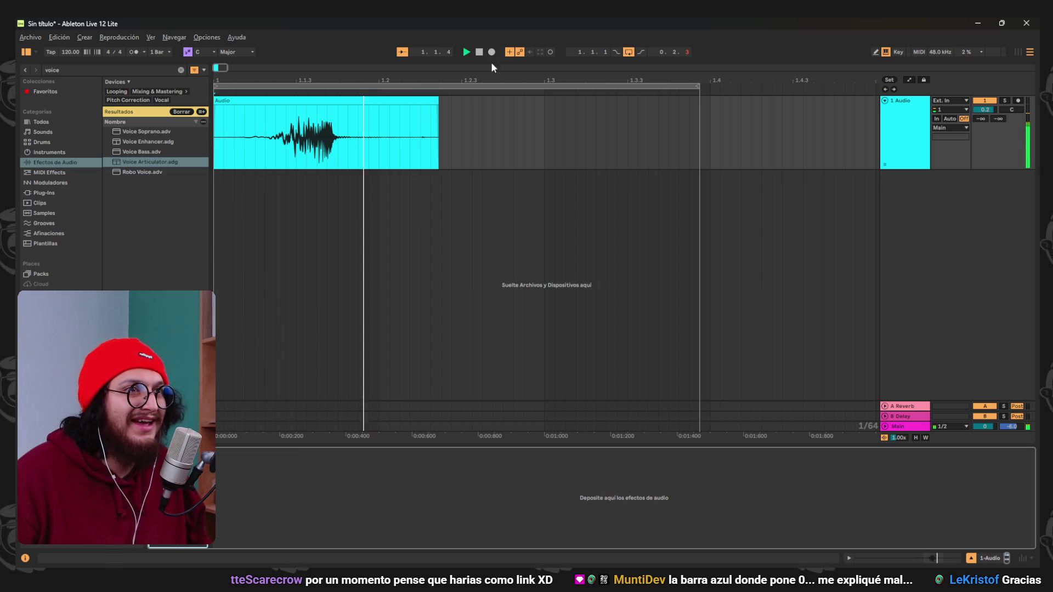
{"action": "left_click", "coordinate": [479, 51]}
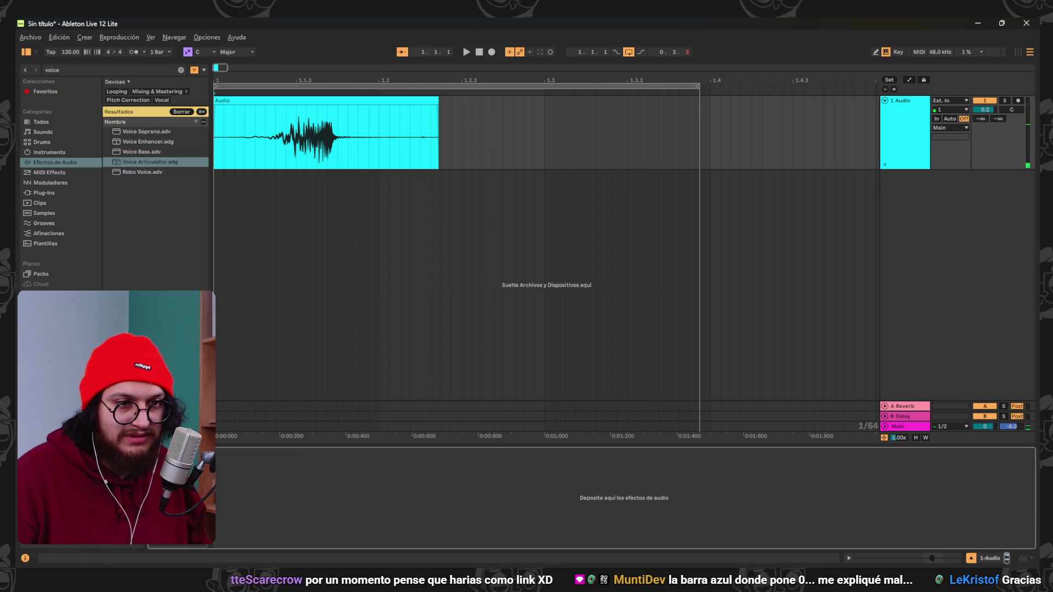
{"action": "right_click", "coordinate": [166, 453]}
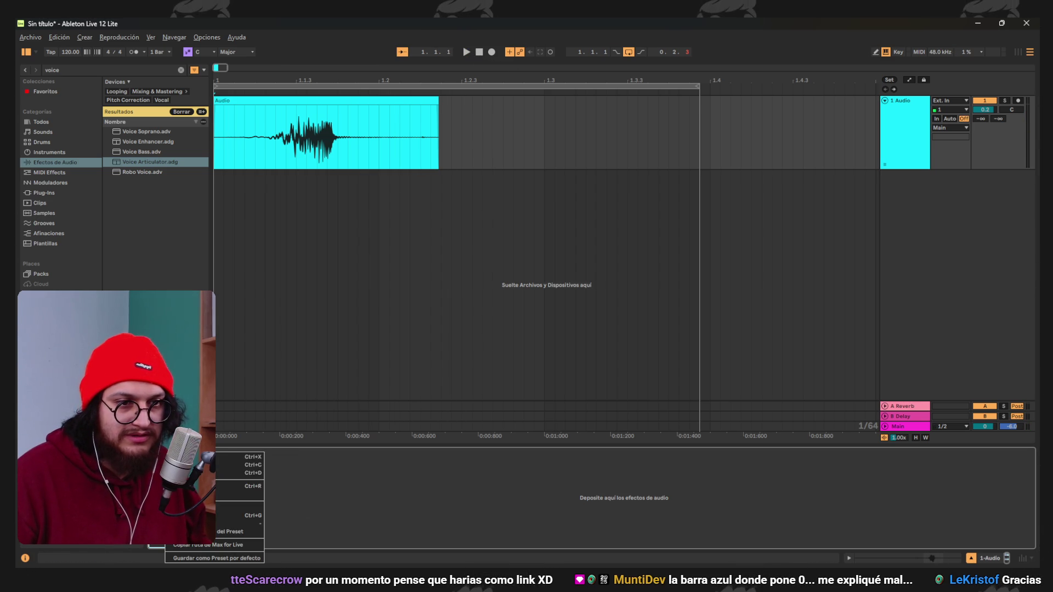
{"action": "left_click", "coordinate": [213, 507]}
{"action": "left_click", "coordinate": [117, 71]}
{"action": "type", "text": "pitch"}
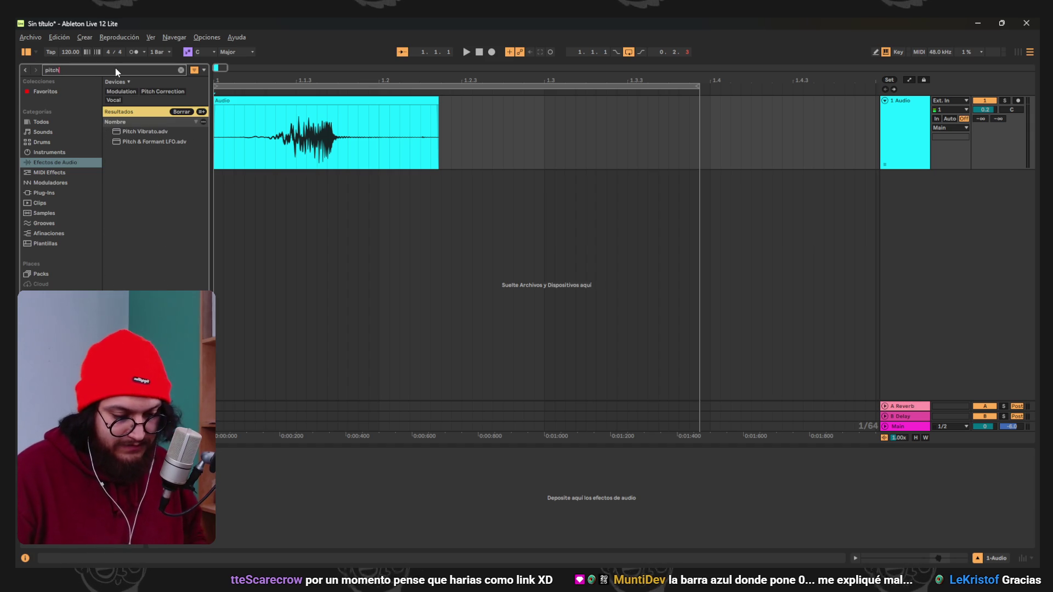
{"action": "mouse_move", "coordinate": [133, 134]}
{"action": "left_mouse_down"}
{"action": "mouse_move", "coordinate": [220, 307]}
{"action": "mouse_move", "coordinate": [280, 475]}
{"action": "left_mouse_up"}
Raise the Pitch Vibrato's pitch by 6 st while auditioning the vocal.
{"action": "left_click", "coordinate": [466, 52]}
{"action": "left_click", "coordinate": [277, 453]}
{"action": "left_click", "coordinate": [235, 452]}
{"action": "left_click_drag", "start_coordinate": [340, 472], "coordinate": [340, 442]}
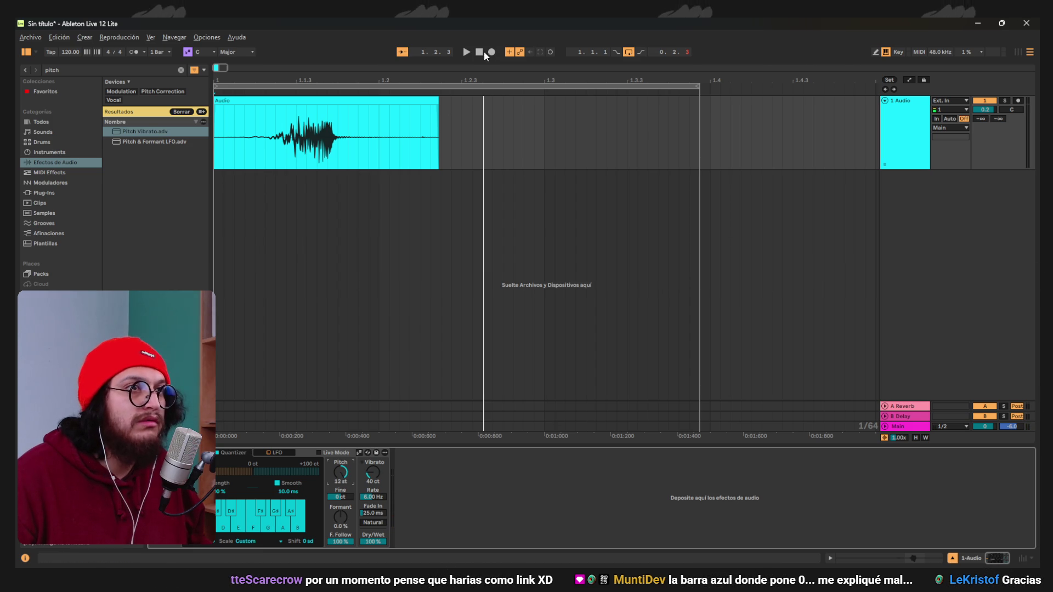
{"action": "left_click", "coordinate": [481, 52]}
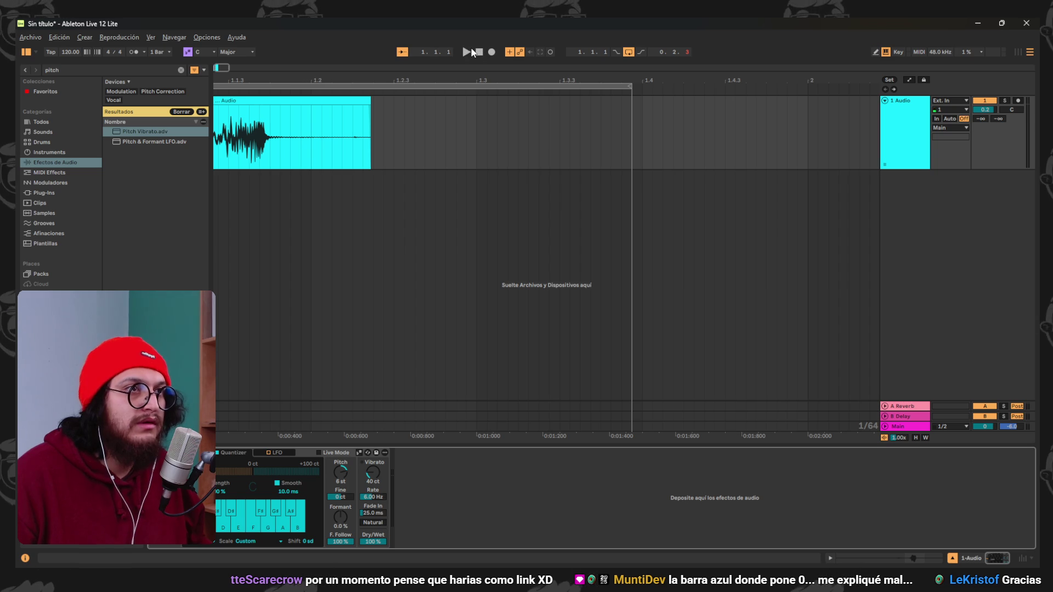
Tune the Pitch Vibrato's fine setting to -47 ct, auditioning the result.
{"action": "key", "text": "space"}
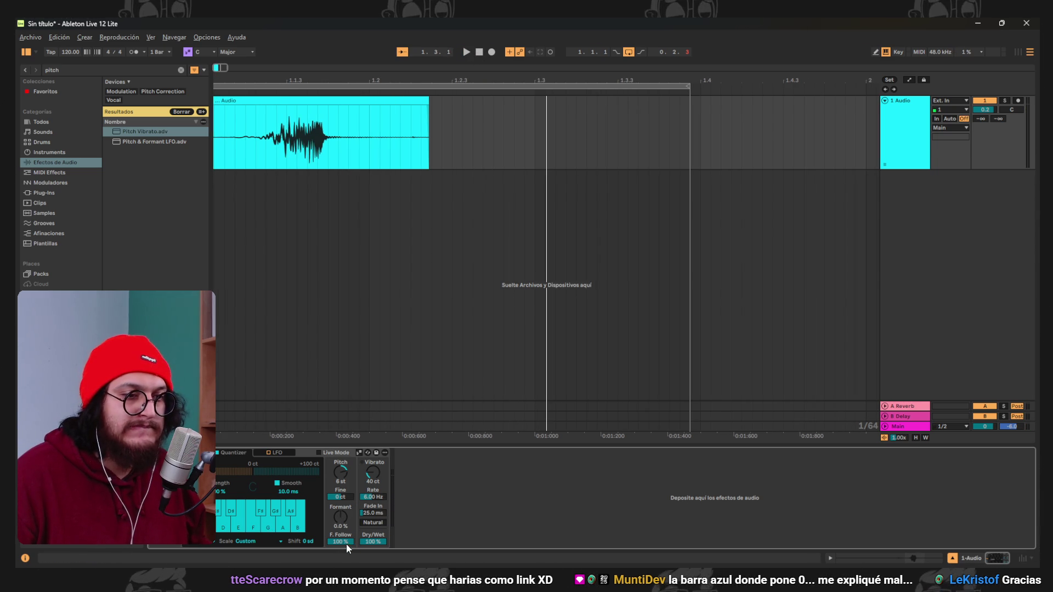
{"action": "left_click", "coordinate": [470, 51]}
{"action": "key", "text": "space"}
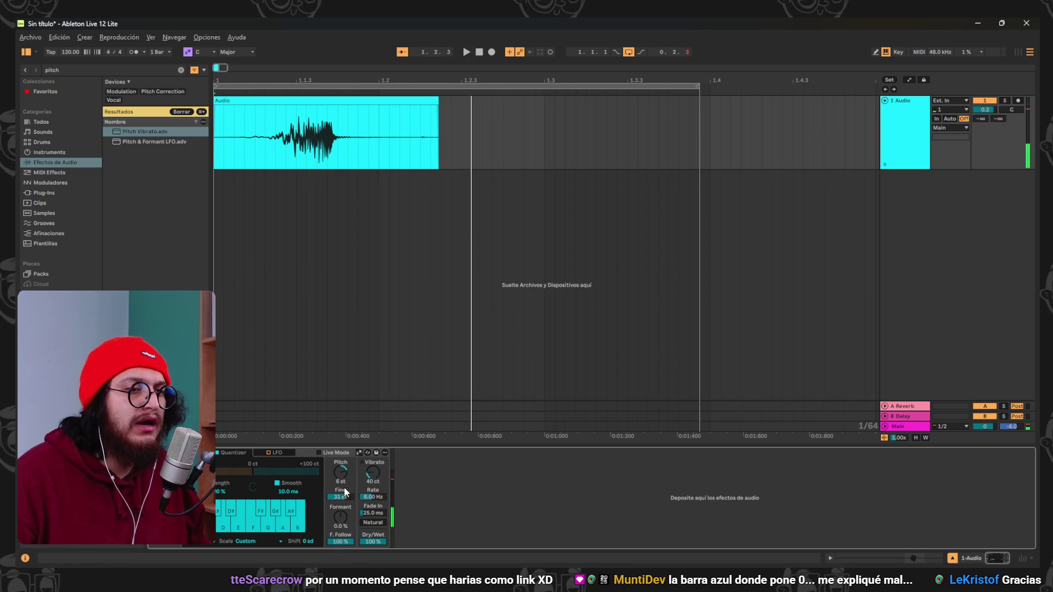
{"action": "left_click_drag", "start_coordinate": [346, 500], "coordinate": [347, 477]}
{"action": "left_click", "coordinate": [467, 52]}
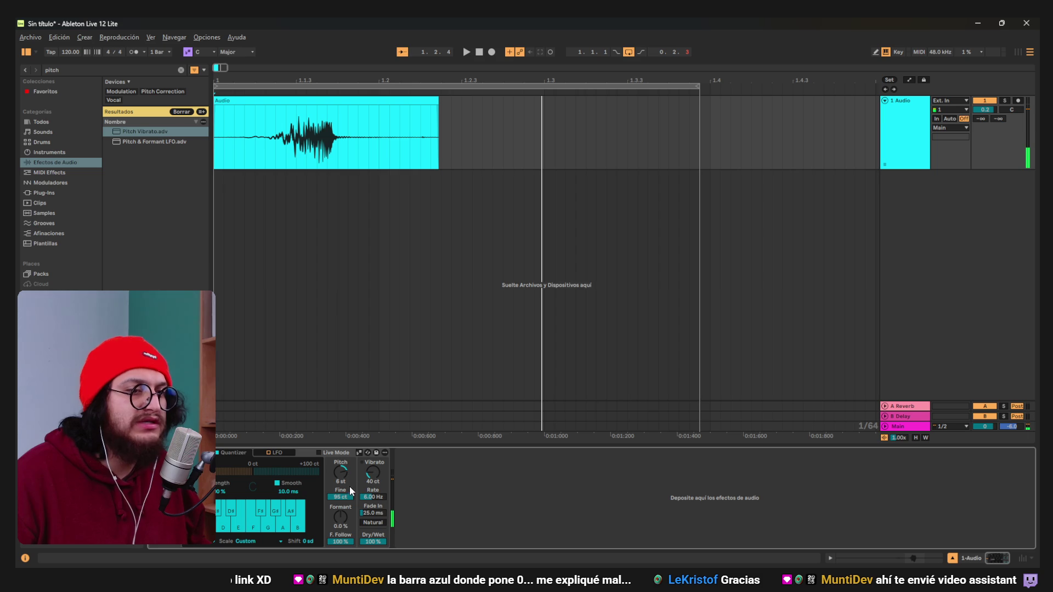
{"action": "left_click_drag", "start_coordinate": [340, 497], "coordinate": [340, 510]}
{"action": "left_click", "coordinate": [480, 53]}
{"action": "left_click", "coordinate": [467, 52]}
{"action": "left_click", "coordinate": [479, 52]}
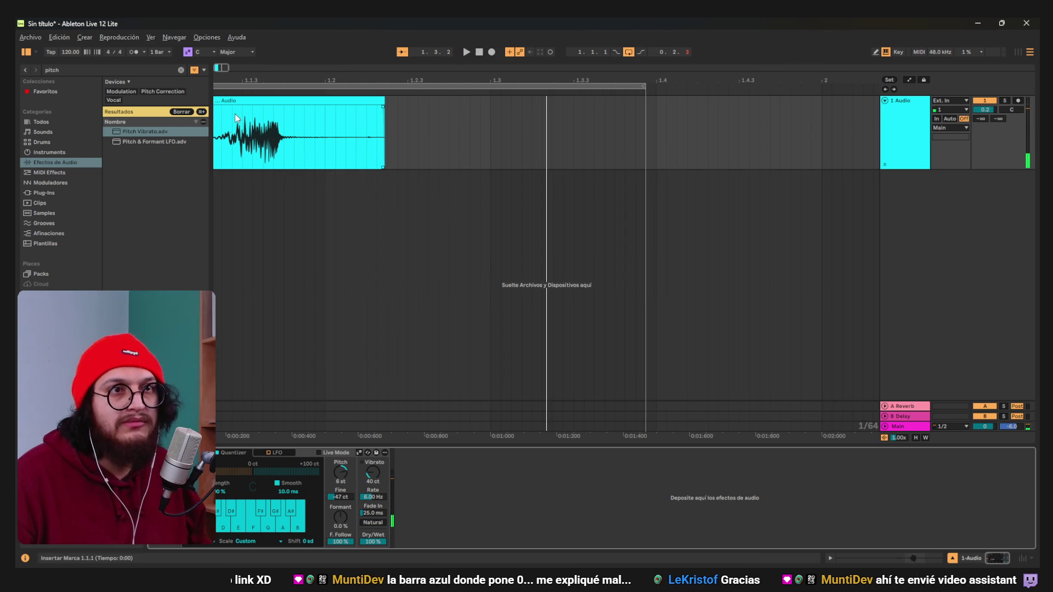
Move the vocal clip slightly later in the arrangement and play it.
{"action": "left_click", "coordinate": [276, 114]}
{"action": "mouse_move", "coordinate": [268, 100]}
{"action": "left_mouse_down"}
{"action": "mouse_move", "coordinate": [297, 108]}
{"action": "mouse_move", "coordinate": [286, 108]}
{"action": "left_mouse_up"}
{"action": "left_click", "coordinate": [466, 52]}
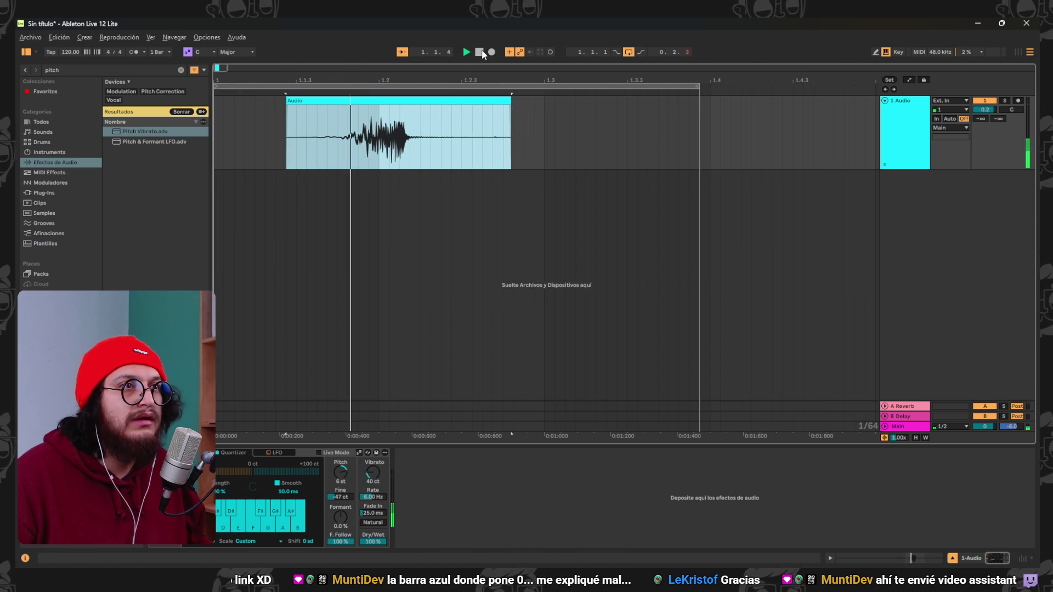
{"action": "scroll", "coordinate": [465, 257], "scroll_direction": "left", "scroll_amount": 2}
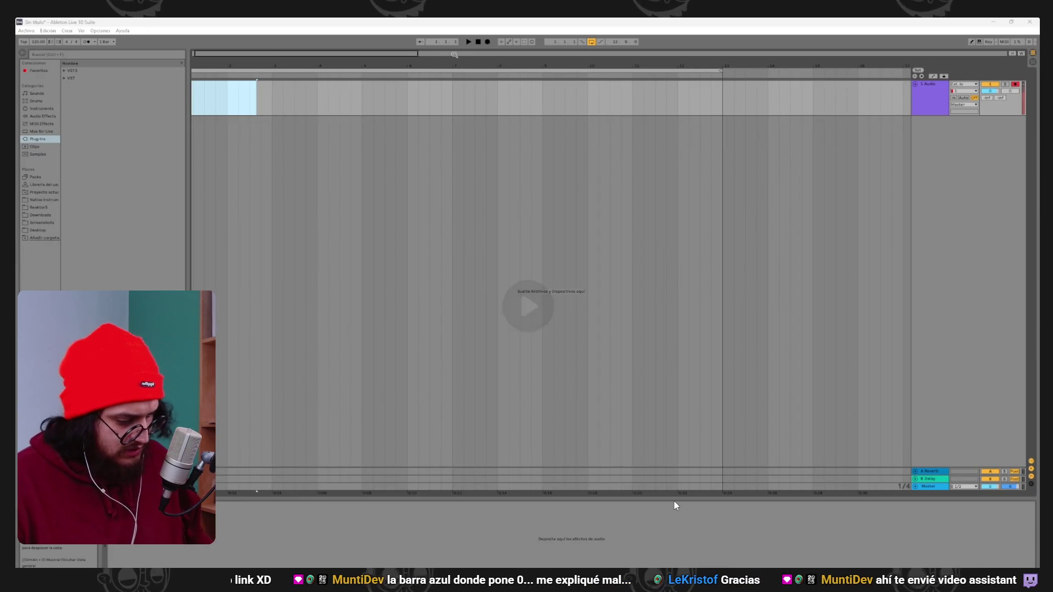
Record a vocal take into the 1 Audio track, retrying after the first attempt.
{"action": "left_click", "coordinate": [479, 43]}
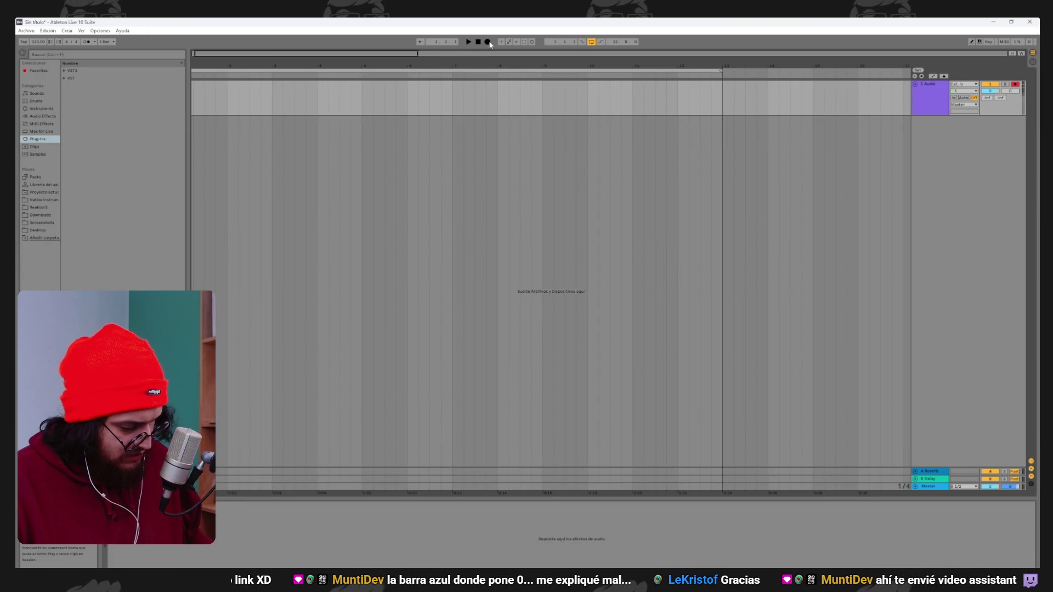
{"action": "left_click", "coordinate": [488, 42]}
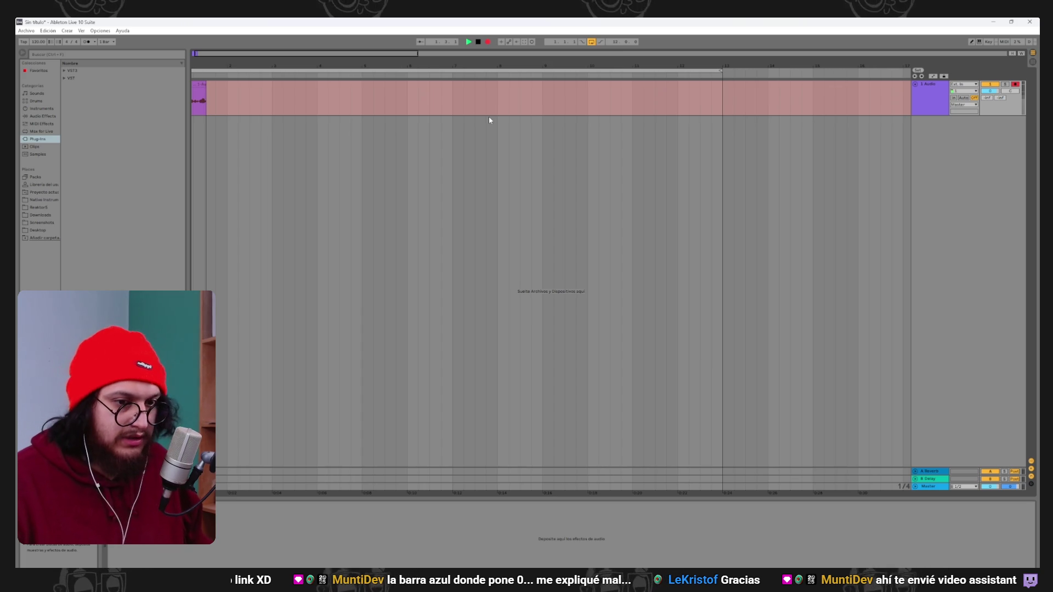
{"action": "key", "text": "space"}
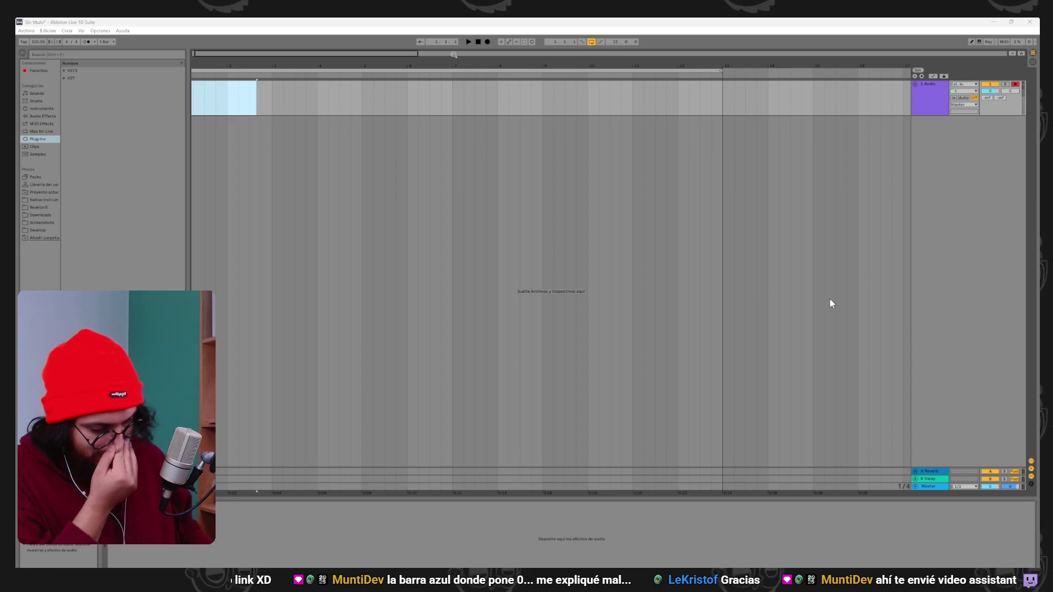
{"action": "left_click", "coordinate": [478, 41]}
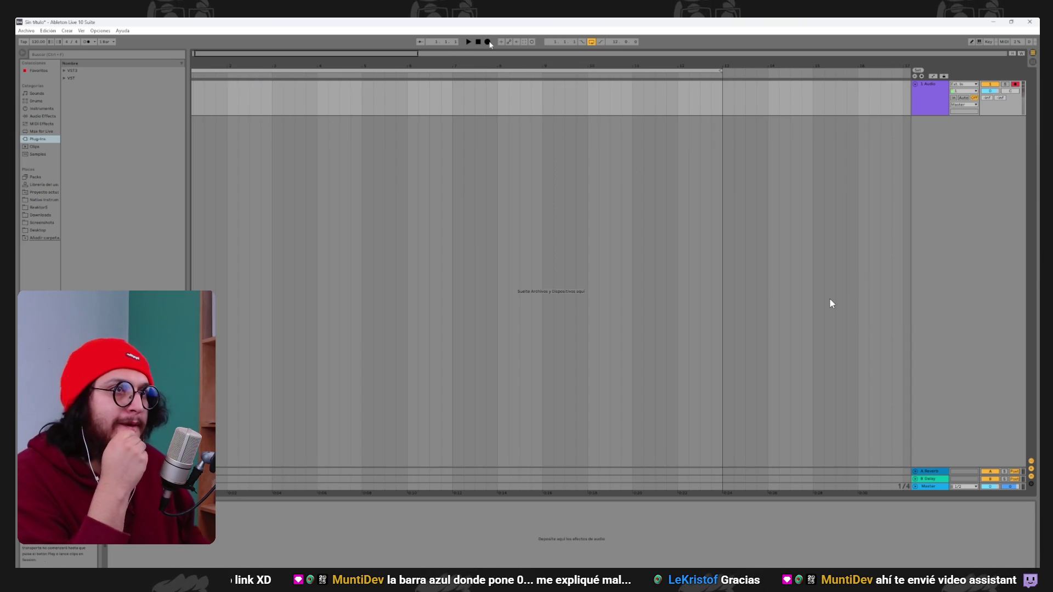
{"action": "left_click", "coordinate": [487, 42]}
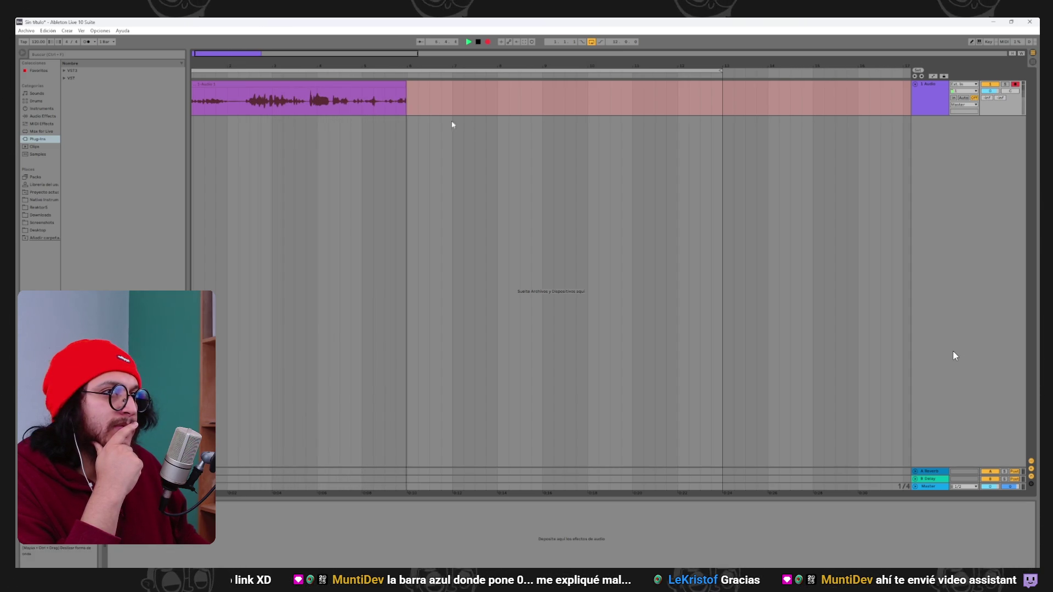
{"action": "key", "text": "space"}
Record a new vocal take from bar 1 over the selected clip.
{"action": "left_click", "coordinate": [262, 102]}
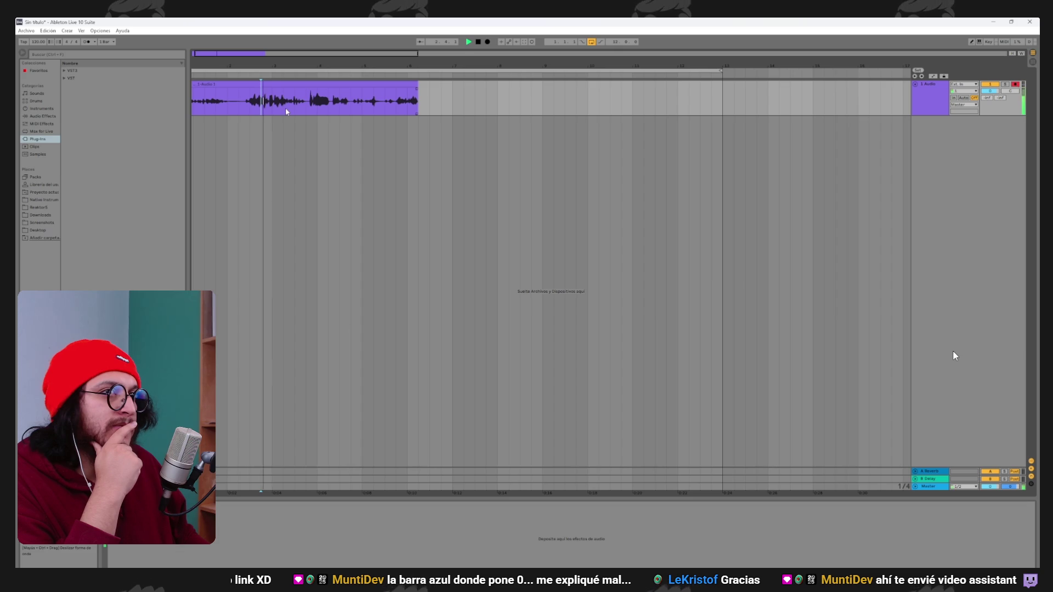
{"action": "left_click", "coordinate": [400, 86]}
{"action": "key", "text": "F9"}
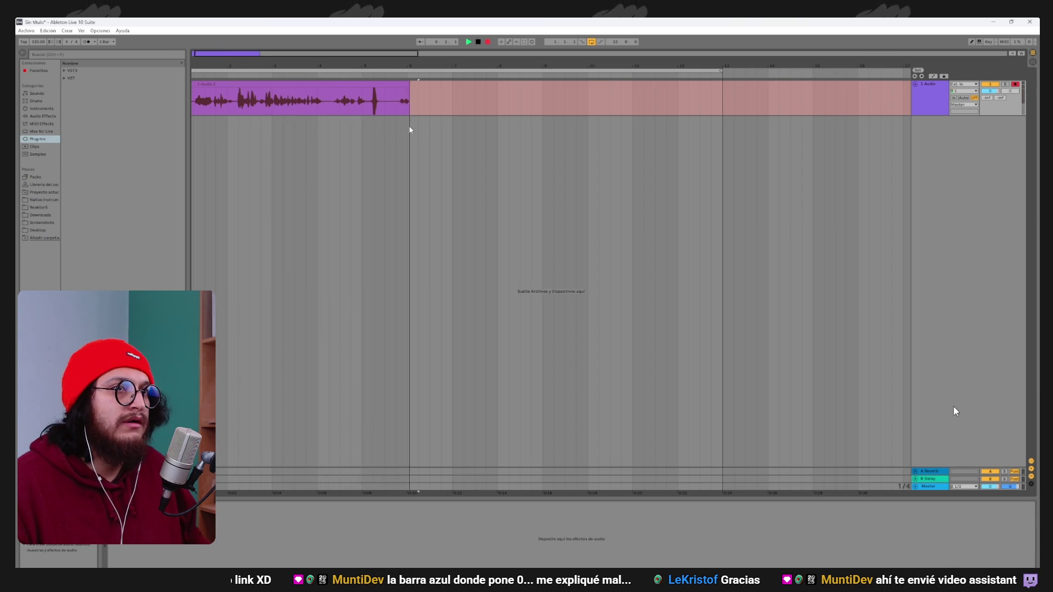
{"action": "key", "text": "space"}
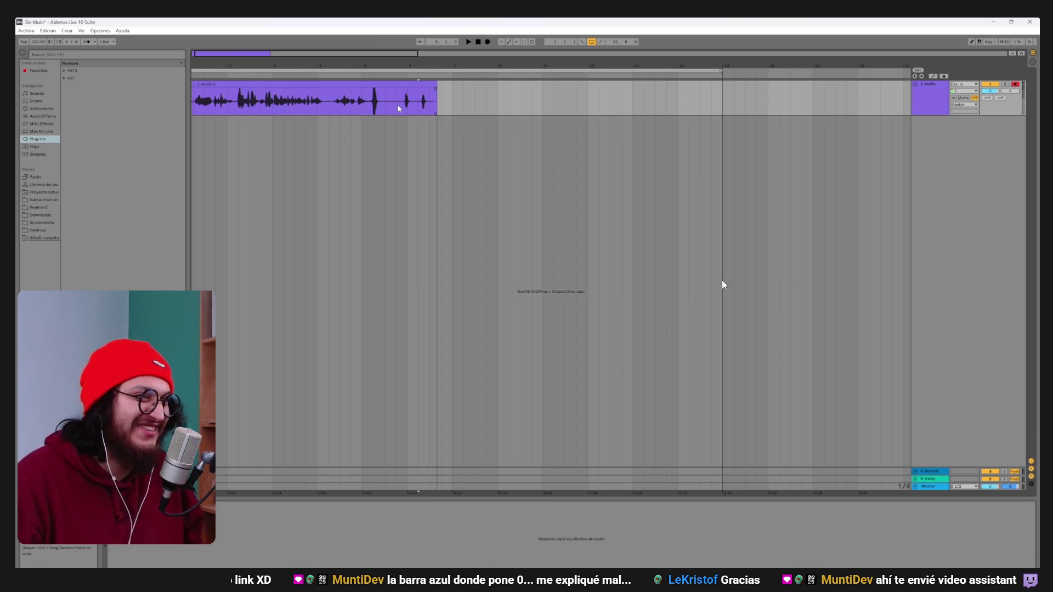
Split off the two-blip clip, move it to the start, loop it, and delete the rest.
{"action": "key", "text": "ctrl+e"}
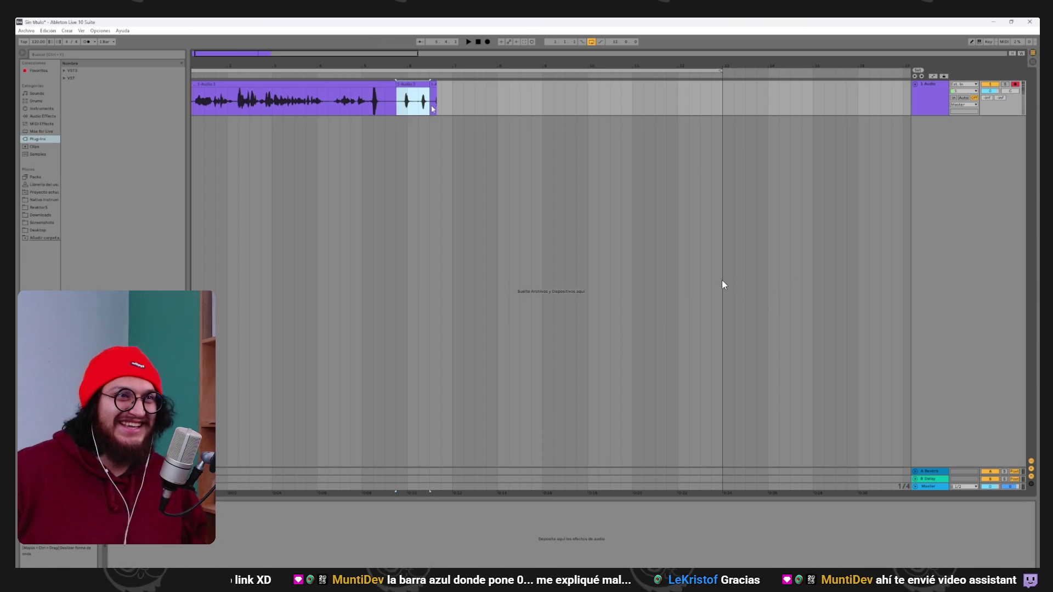
{"action": "key", "text": "ctrl+x"}
{"action": "key", "text": "ctrl+v"}
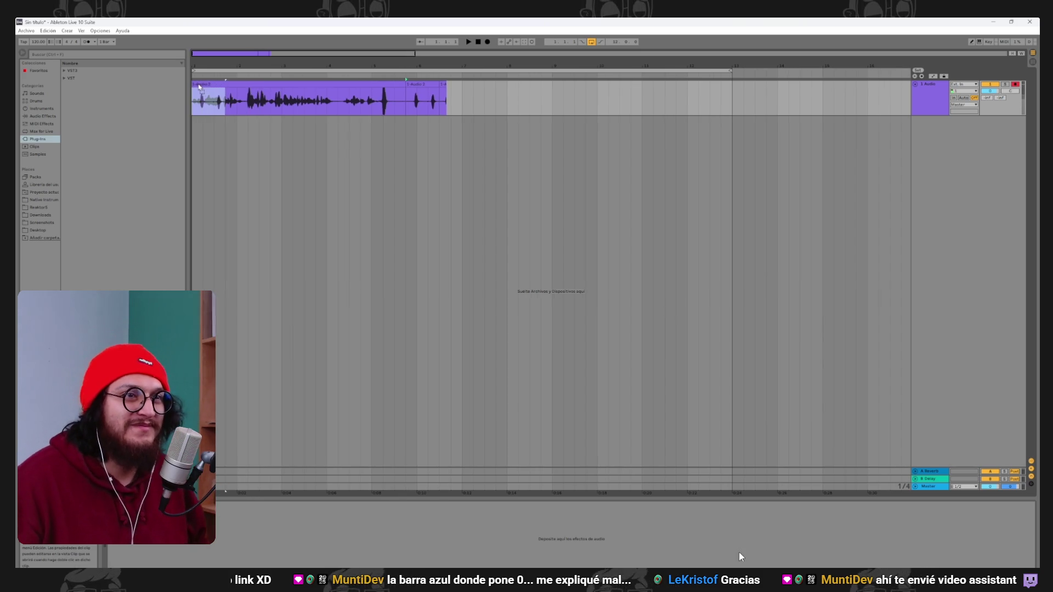
{"action": "key", "text": "ctrl+l"}
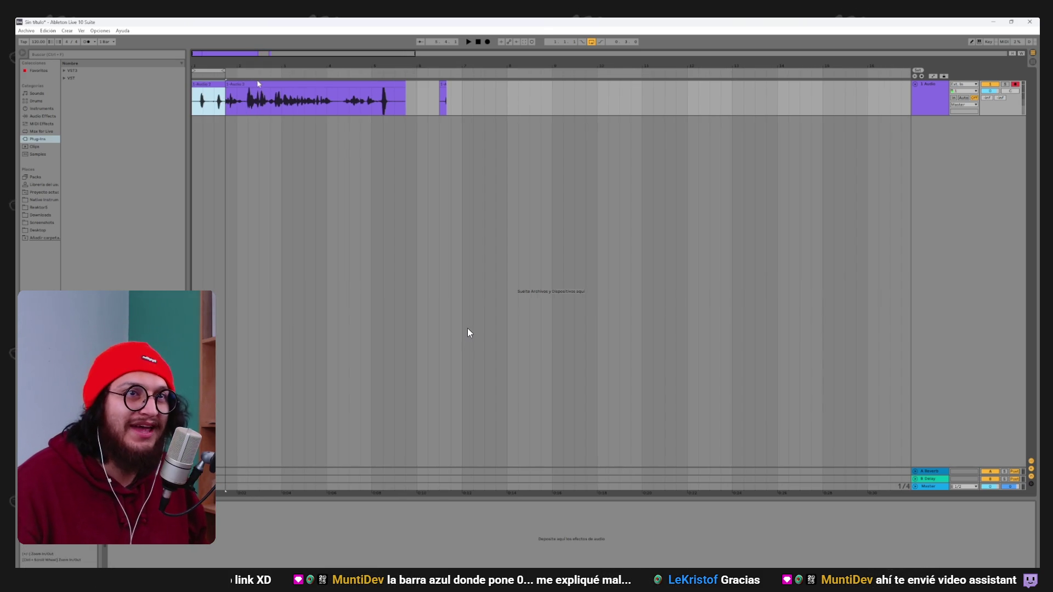
{"action": "left_click_drag", "start_coordinate": [474, 104], "coordinate": [249, 108]}
{"action": "key", "text": "Delete"}
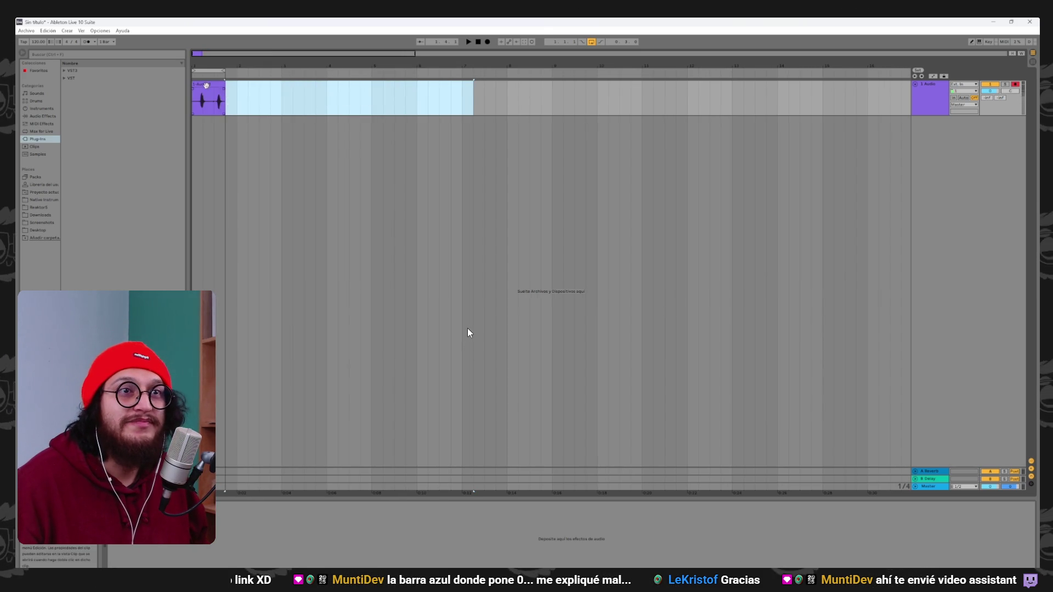
{"action": "key", "text": "shift+Tab"}
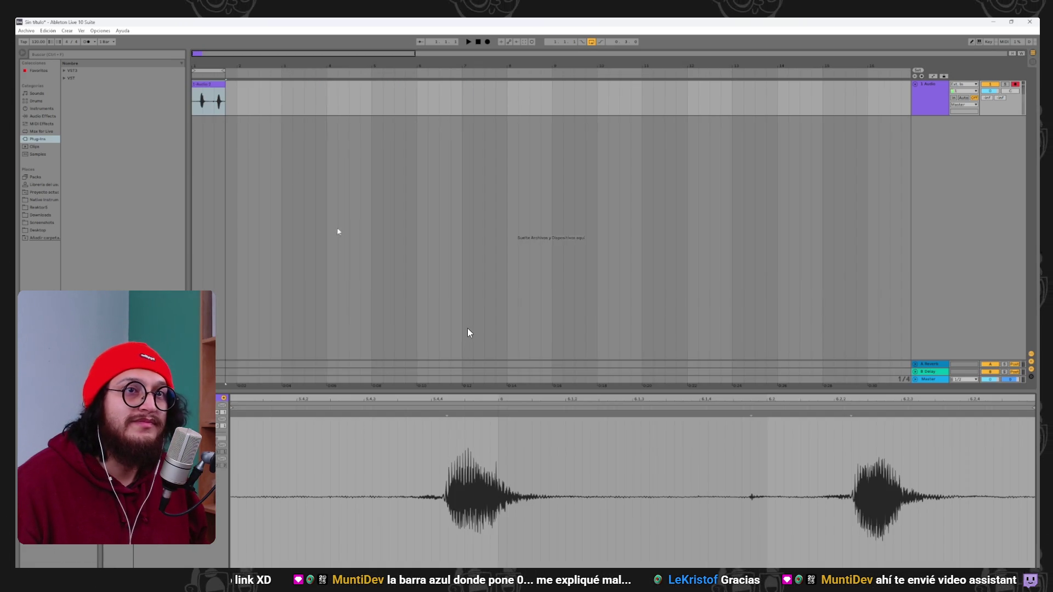
Add a Limiter from Audio Effects to the track, toggling between device and clip detail.
{"action": "key", "text": "shift+Tab"}
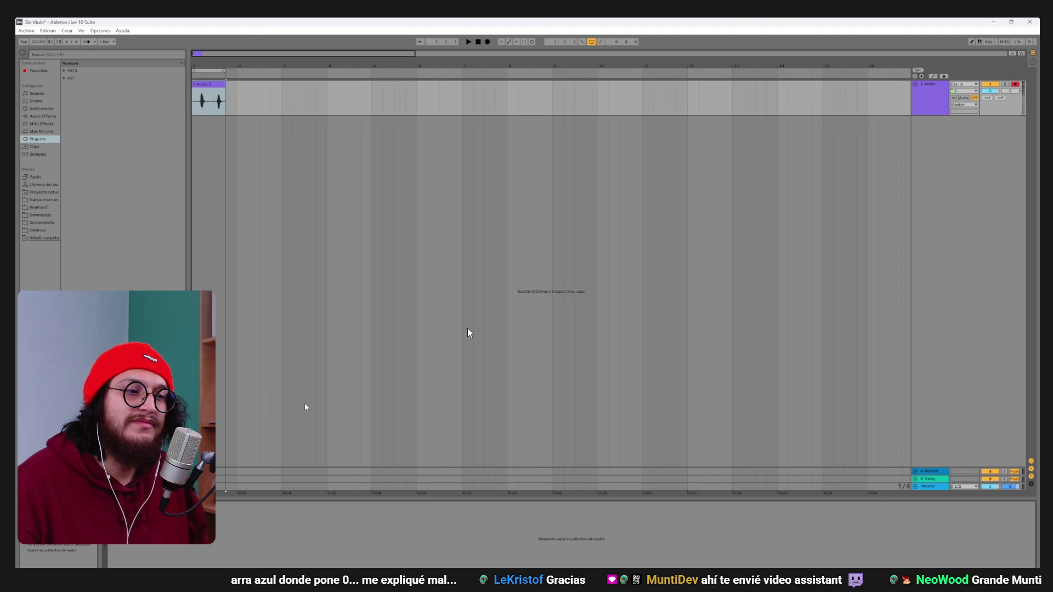
{"action": "left_click", "coordinate": [40, 116]}
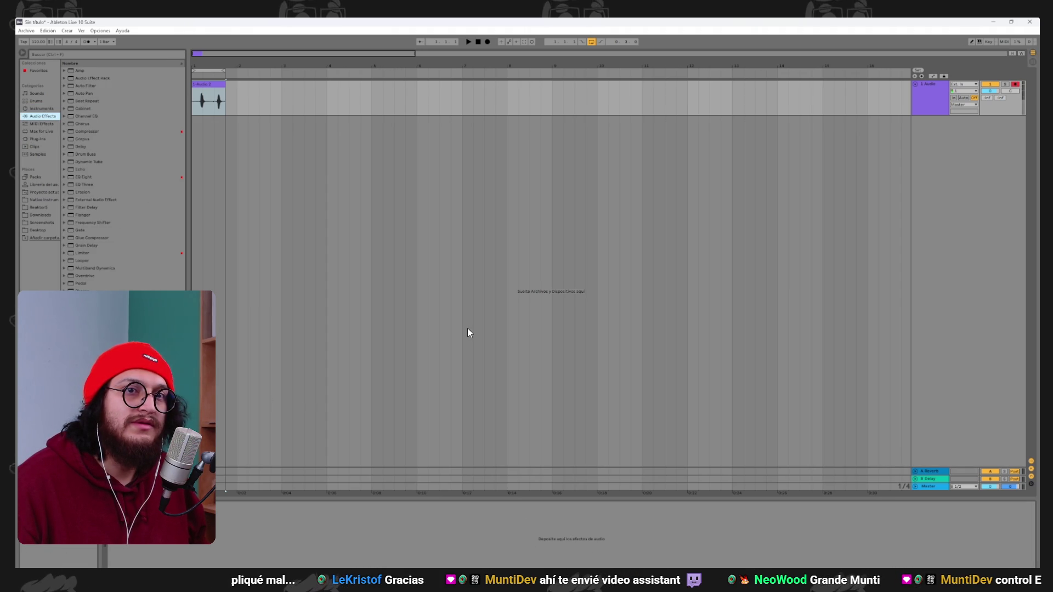
{"action": "double_click", "coordinate": [82, 253]}
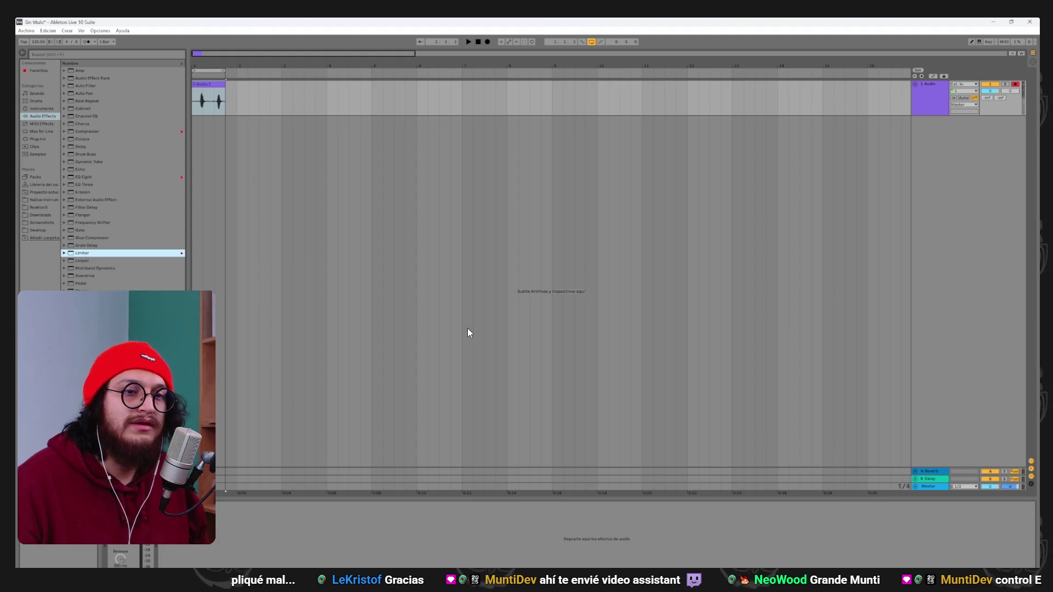
{"action": "key", "text": "shift+Tab"}
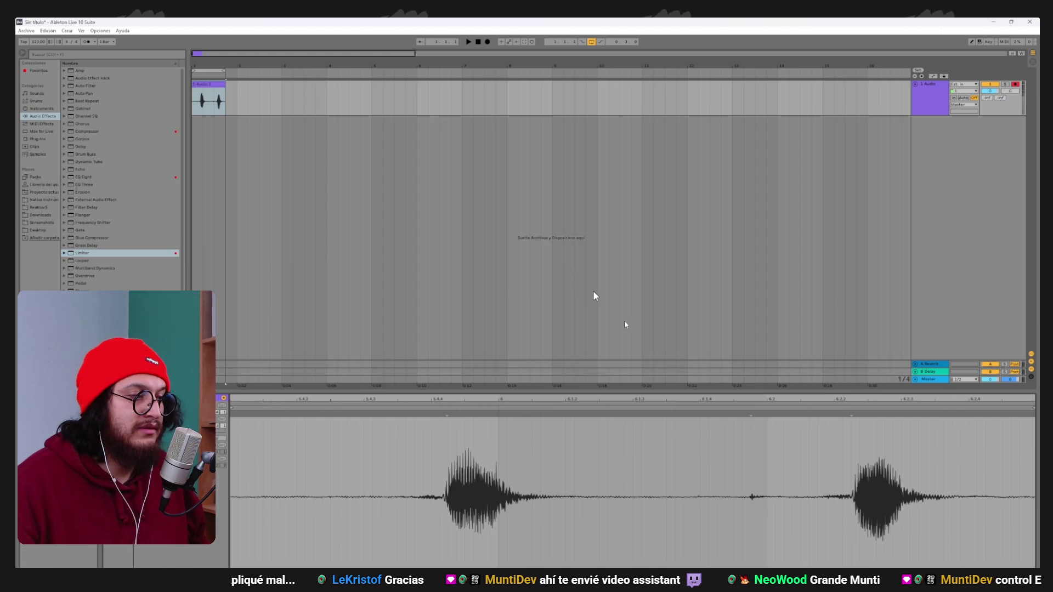
{"action": "key", "text": "shift+Tab"}
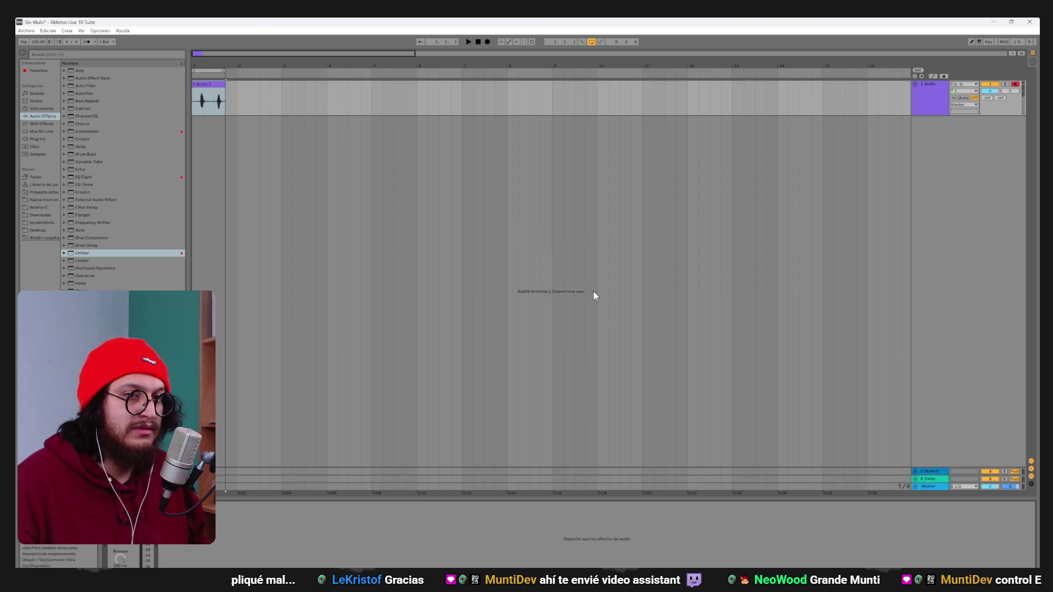
{"action": "key", "text": "shift+Tab"}
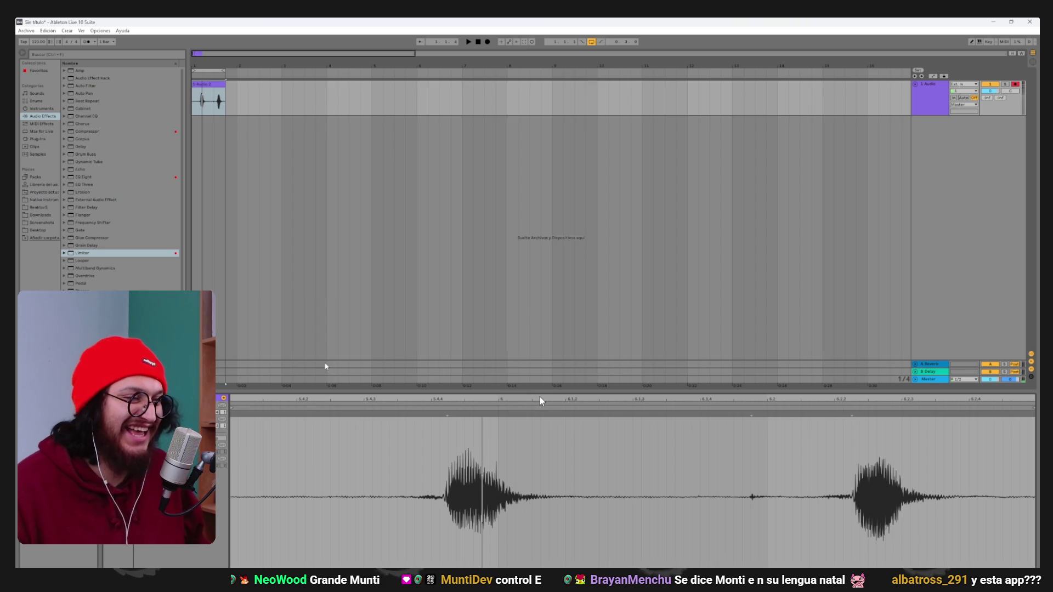
Pause the Discord demo video, exit full screen, and hide the chat window.
{"action": "key", "text": "space"}
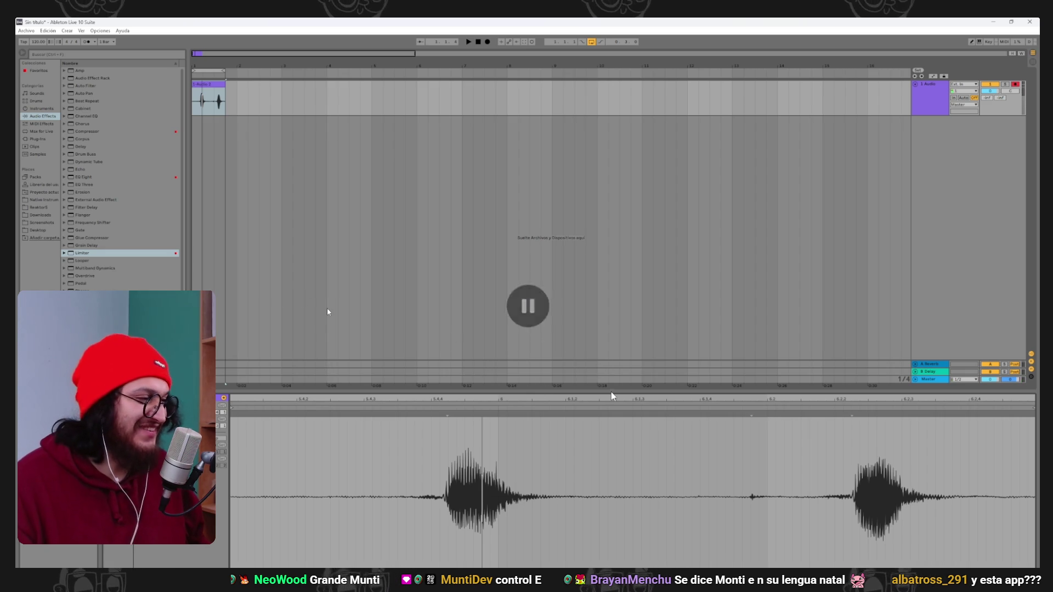
{"action": "key", "text": "Escape"}
{"action": "left_click", "coordinate": [994, 27]}
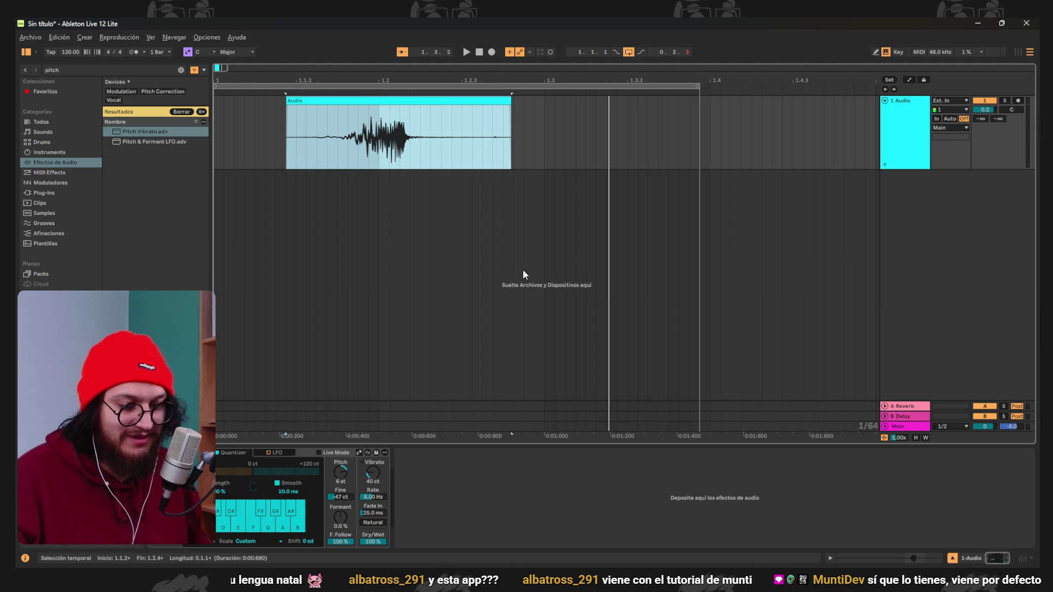
Open the vocal clip's sample details, move its start point earlier, and show the warp modes.
{"action": "left_click", "coordinate": [414, 101]}
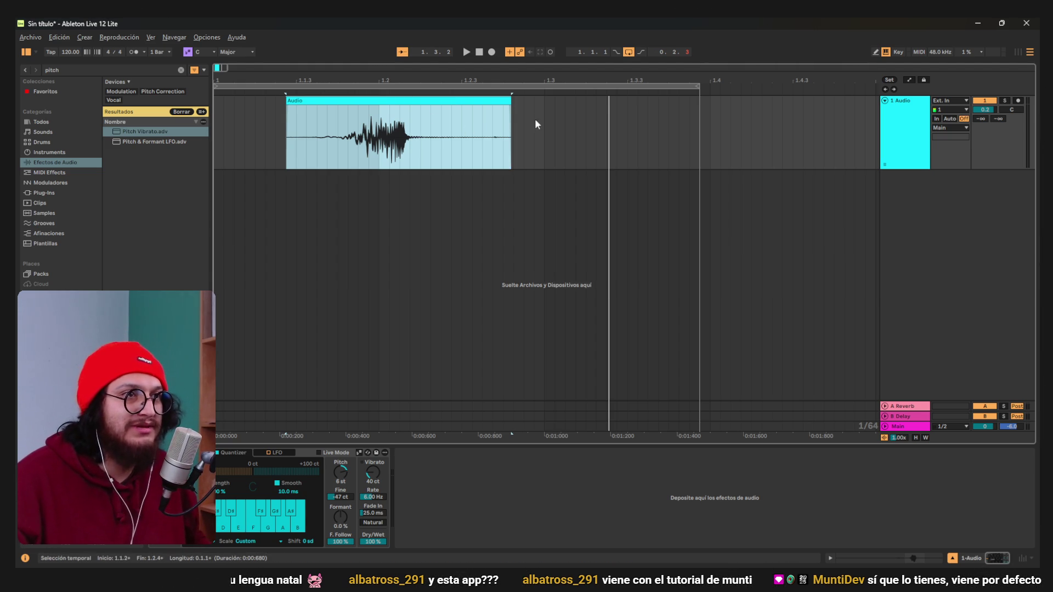
{"action": "left_click_drag", "start_coordinate": [535, 121], "coordinate": [430, 115]}
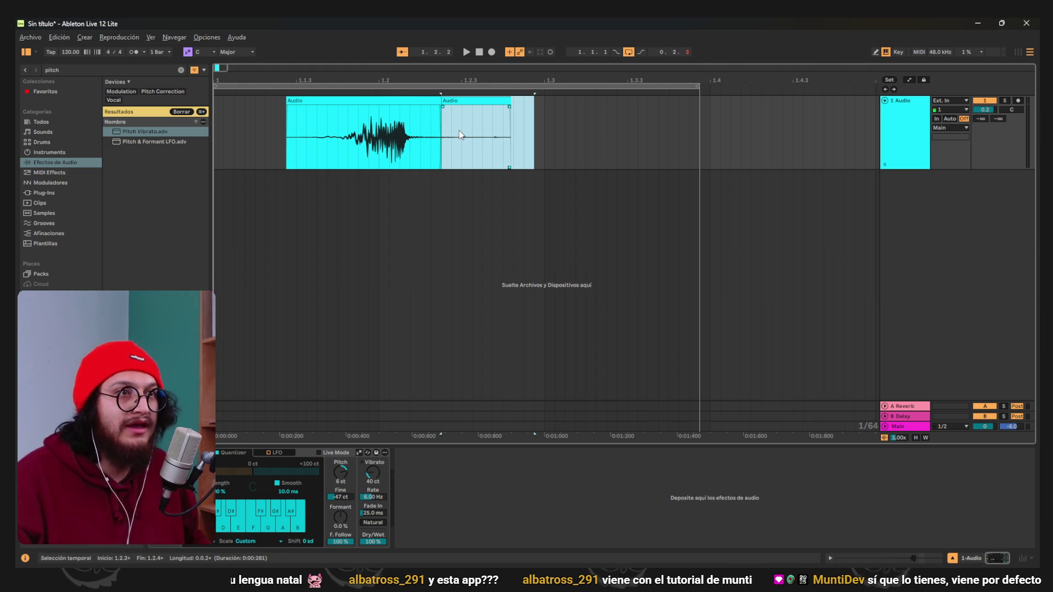
{"action": "left_click", "coordinate": [575, 134]}
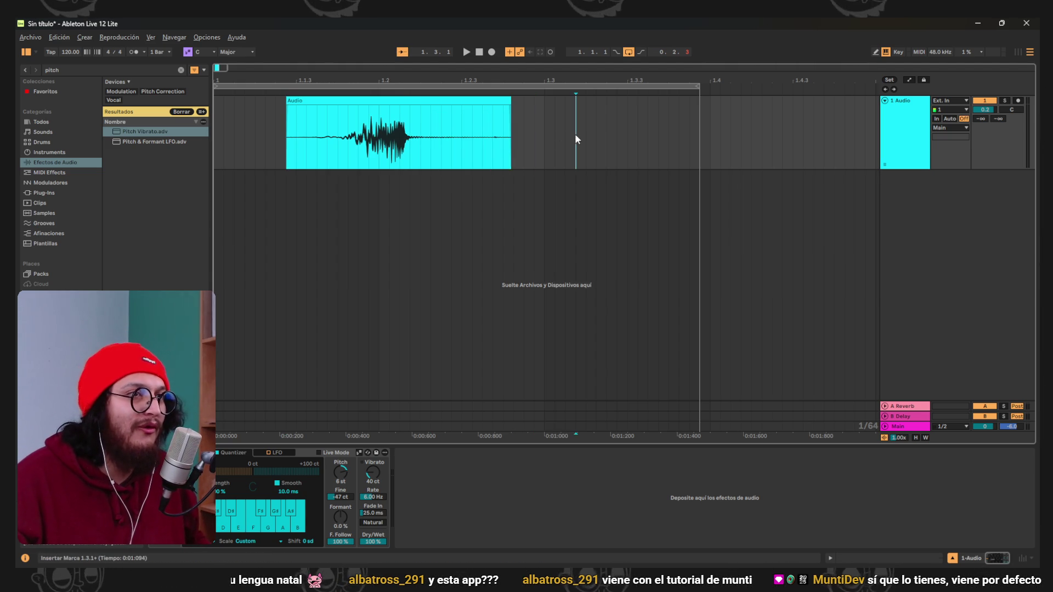
{"action": "double_click", "coordinate": [414, 101]}
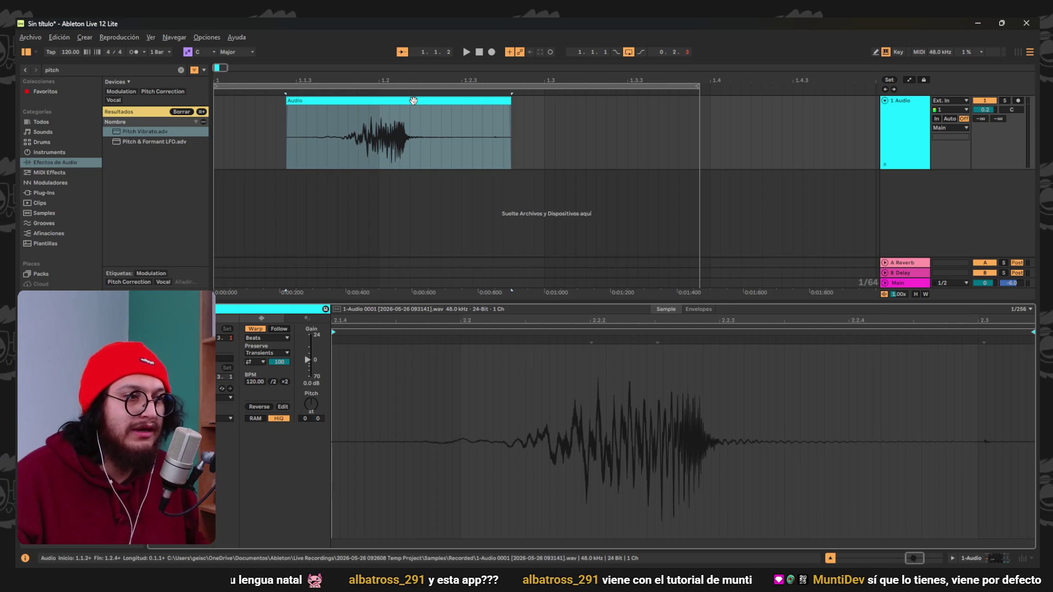
{"action": "left_click", "coordinate": [485, 383]}
{"action": "left_click", "coordinate": [396, 361]}
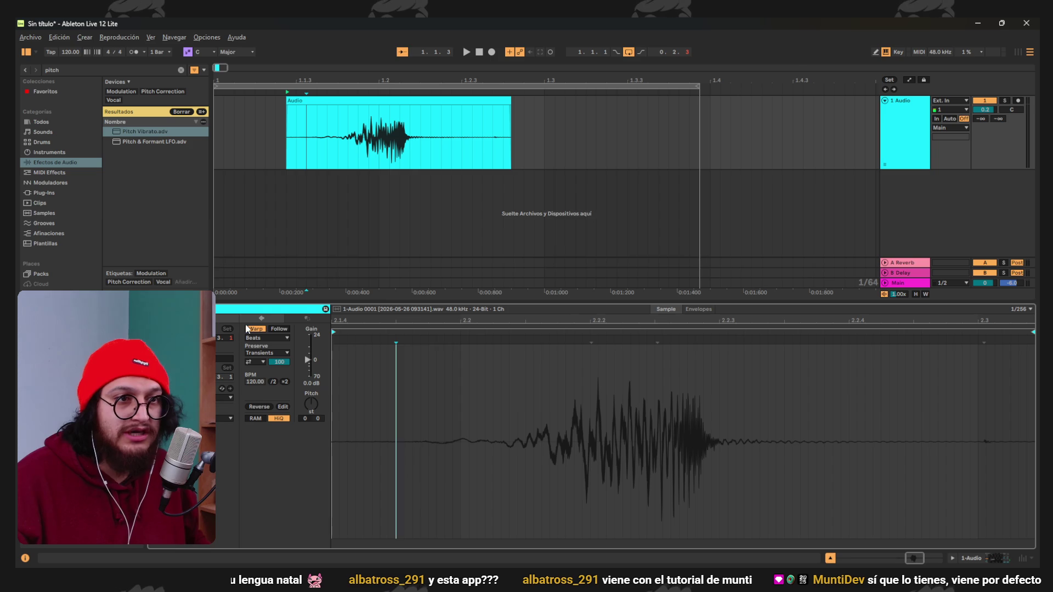
{"action": "left_click", "coordinate": [275, 339]}
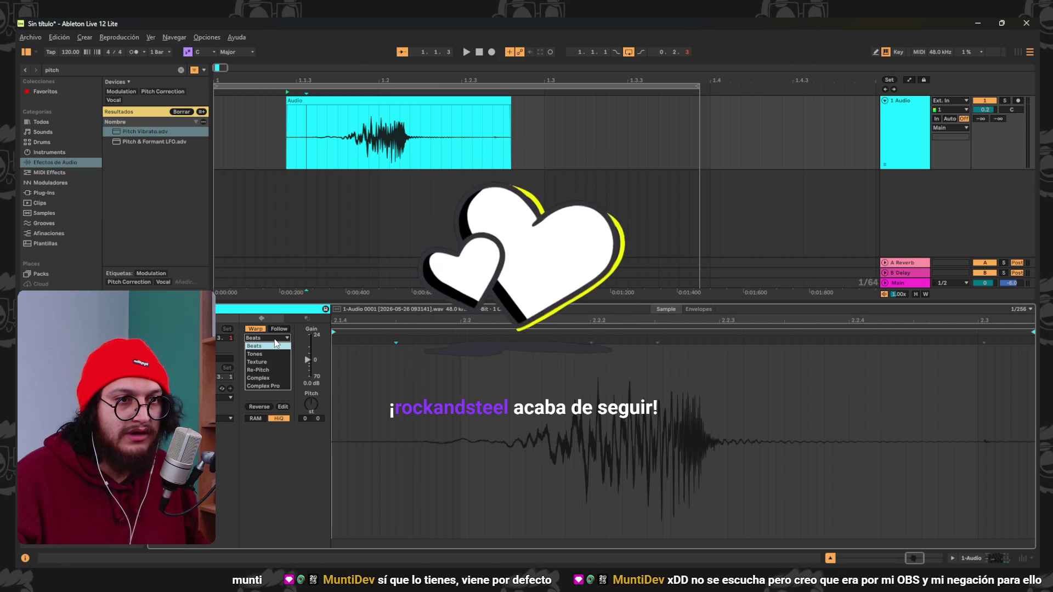
Set the clip's warp mode to Complex Pro and transpose it to -23 st, auditioning it.
{"action": "left_click", "coordinate": [269, 377]}
{"action": "key", "text": "Down"}
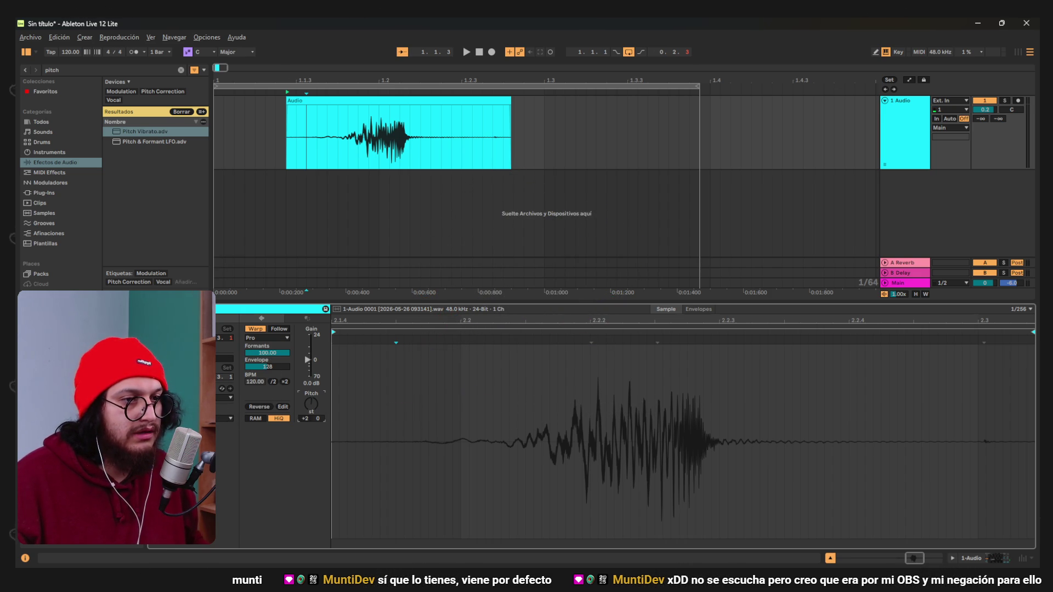
{"action": "left_click_drag", "start_coordinate": [311, 404], "coordinate": [311, 413]}
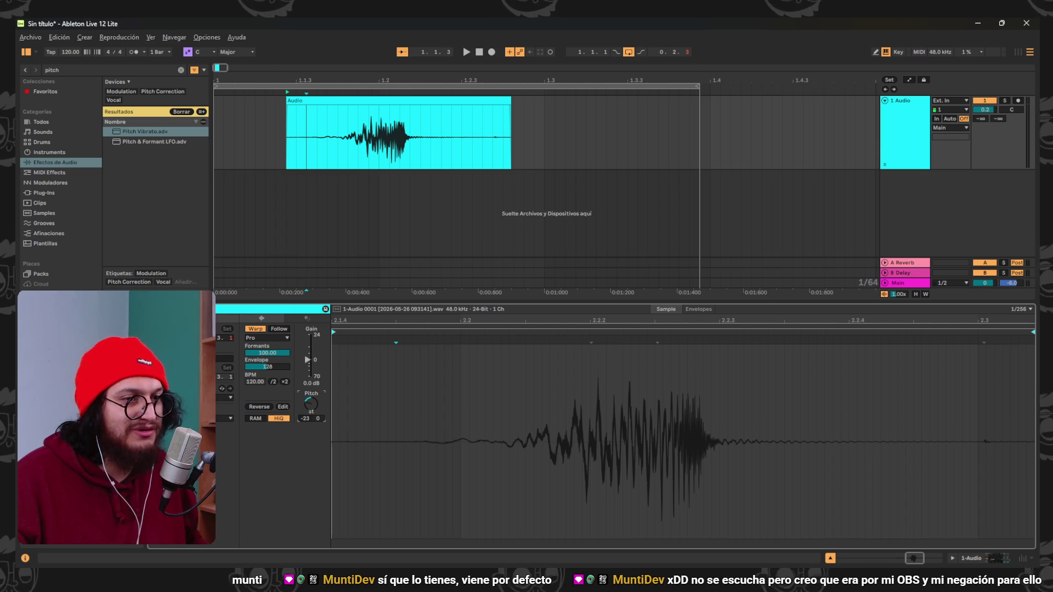
{"action": "left_click", "coordinate": [466, 51]}
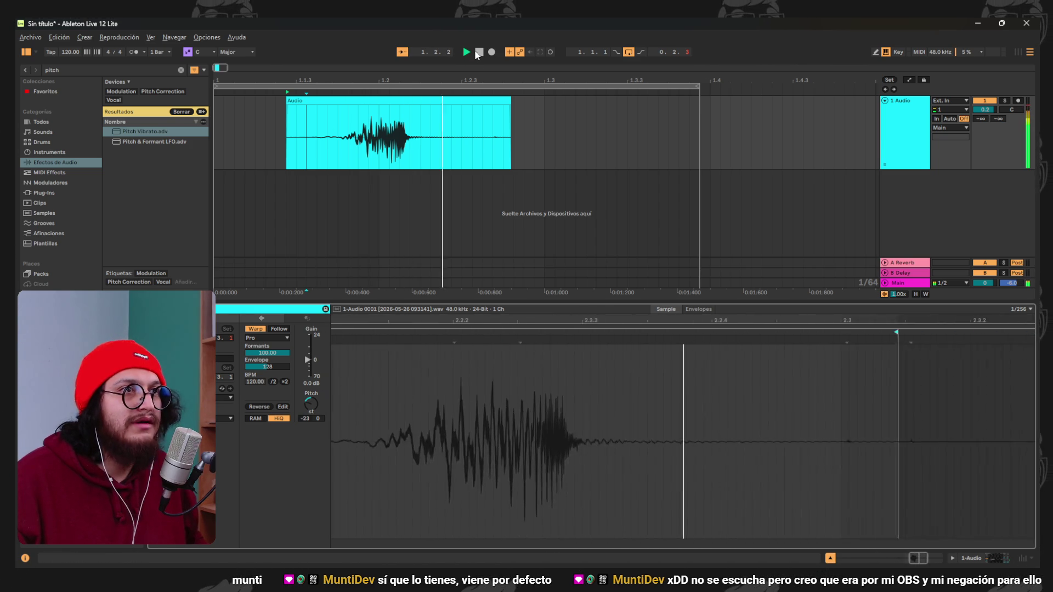
{"action": "left_click", "coordinate": [478, 52]}
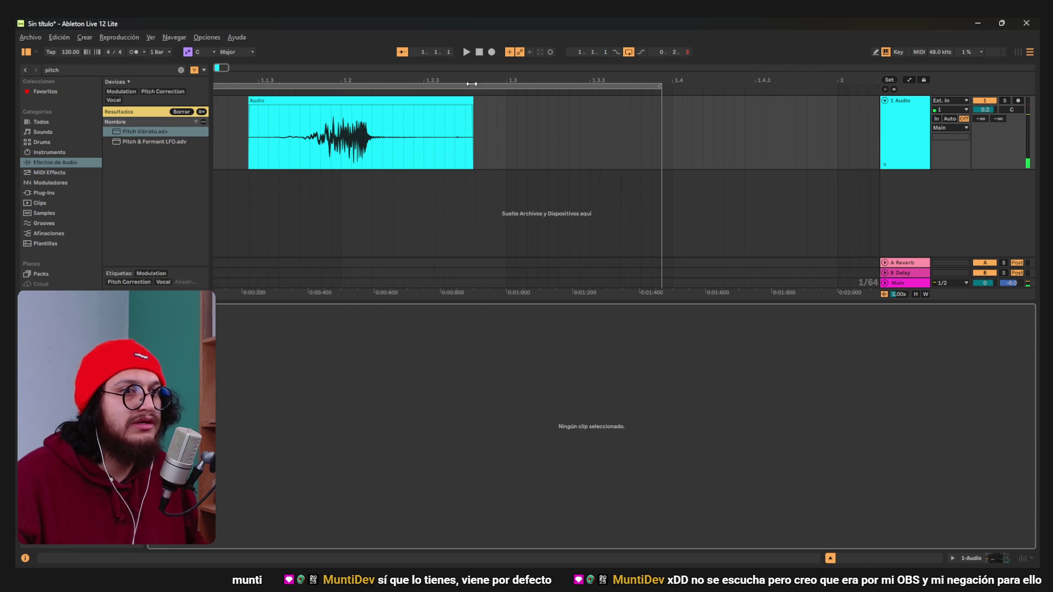
Select the vocal portion of the sample, audition it, and raise the transposition to +9 st.
{"action": "left_click", "coordinate": [403, 116]}
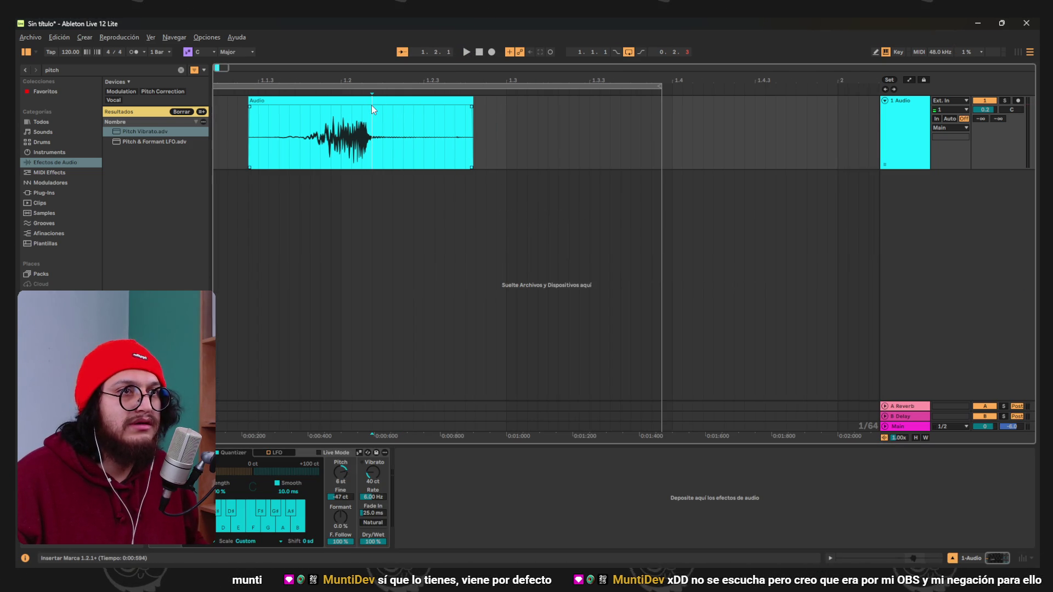
{"action": "left_click", "coordinate": [370, 106]}
{"action": "left_click", "coordinate": [369, 104]}
{"action": "left_click_drag", "start_coordinate": [406, 401], "coordinate": [879, 414]}
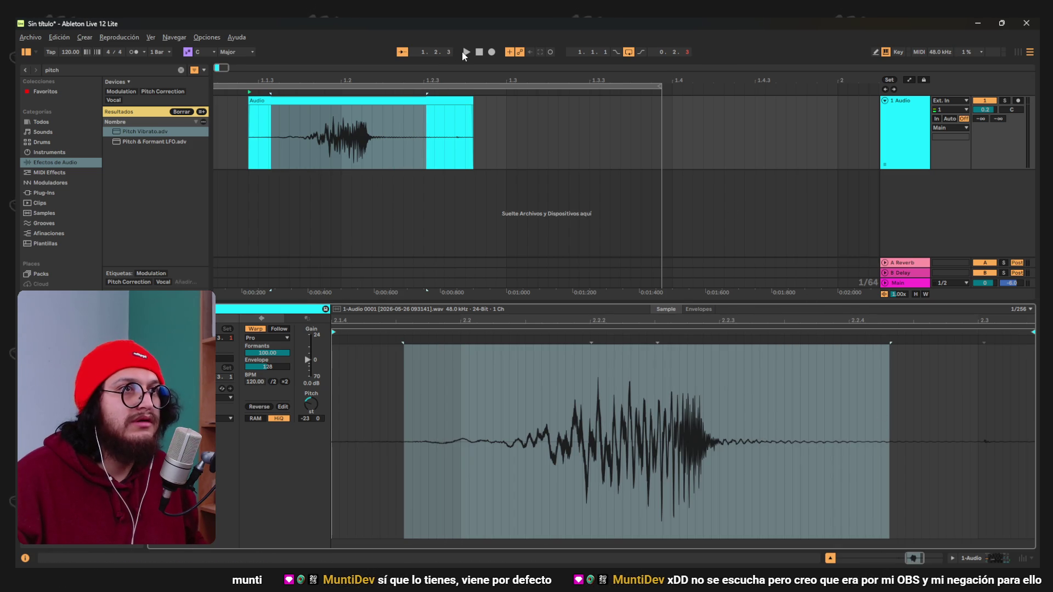
{"action": "left_click", "coordinate": [464, 52]}
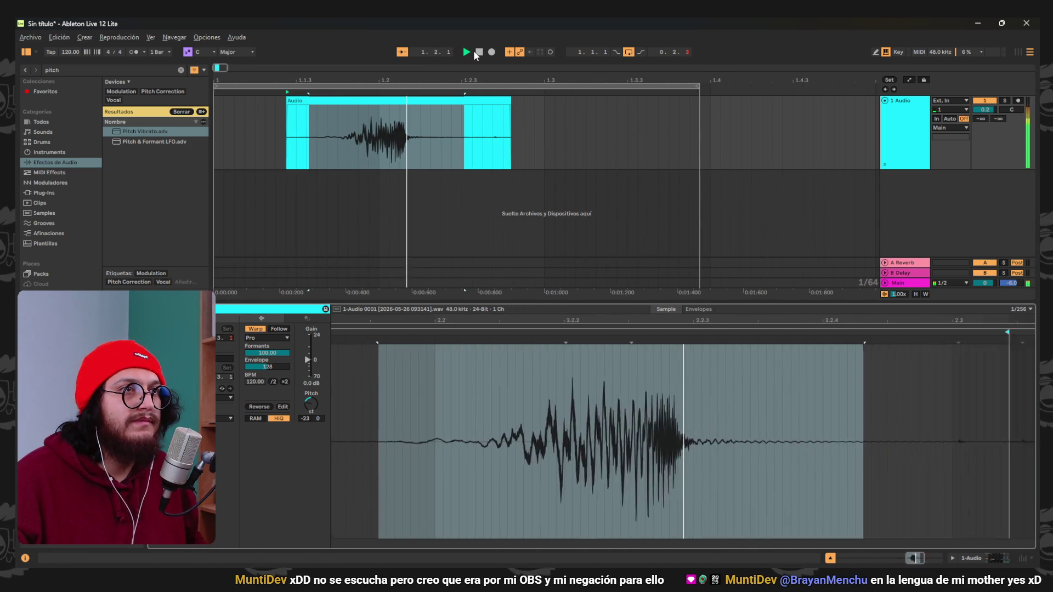
{"action": "scroll", "coordinate": [494, 462], "scroll_direction": "down", "scroll_amount": 3}
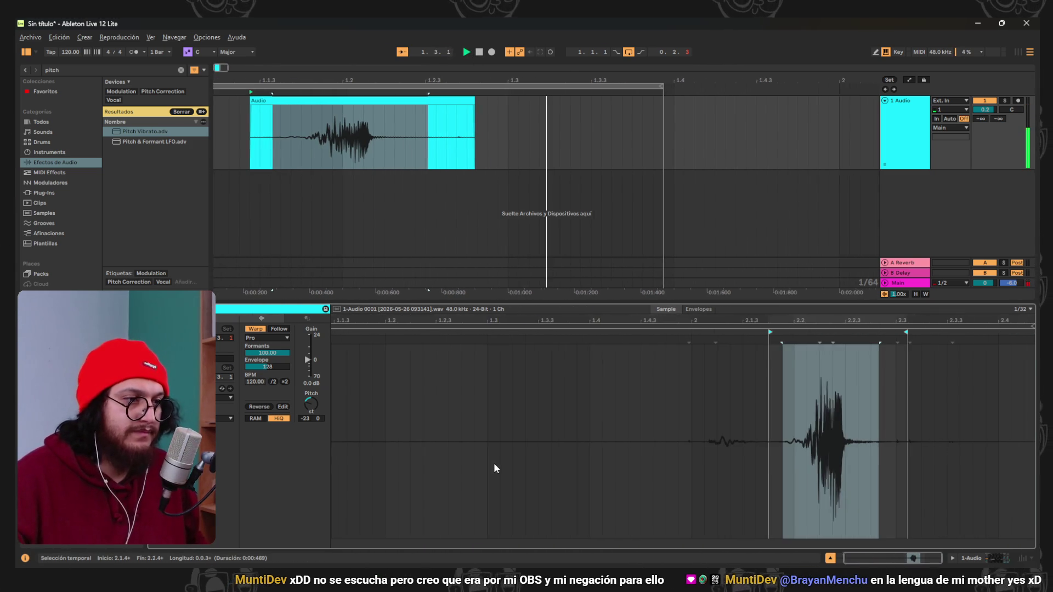
{"action": "scroll", "coordinate": [811, 475], "scroll_direction": "up", "scroll_amount": 5}
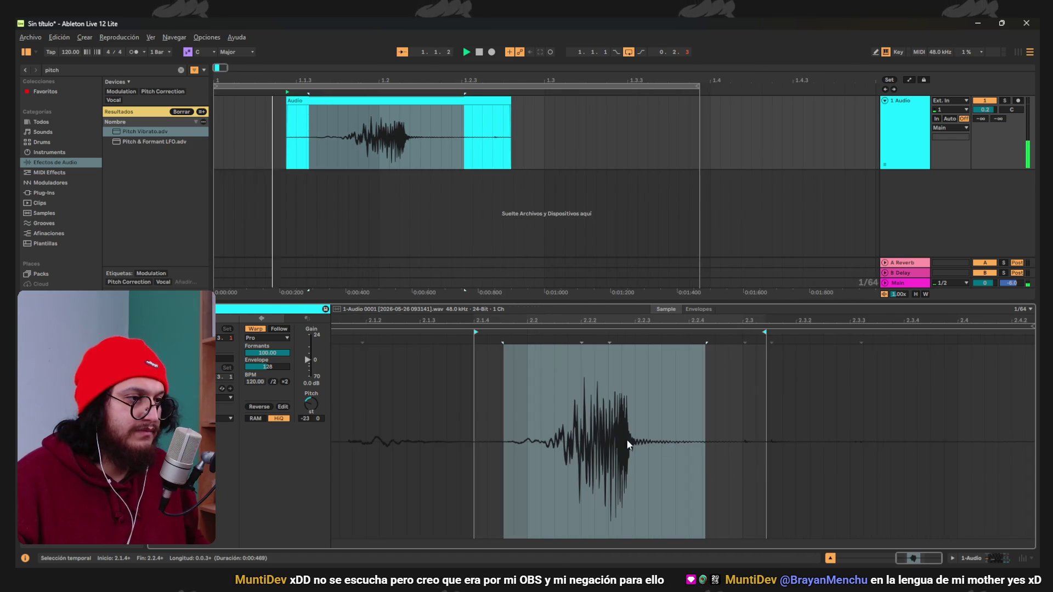
{"action": "scroll", "coordinate": [580, 439], "scroll_direction": "down", "scroll_amount": 2}
{"action": "scroll", "coordinate": [790, 456], "scroll_direction": "up", "scroll_amount": 2}
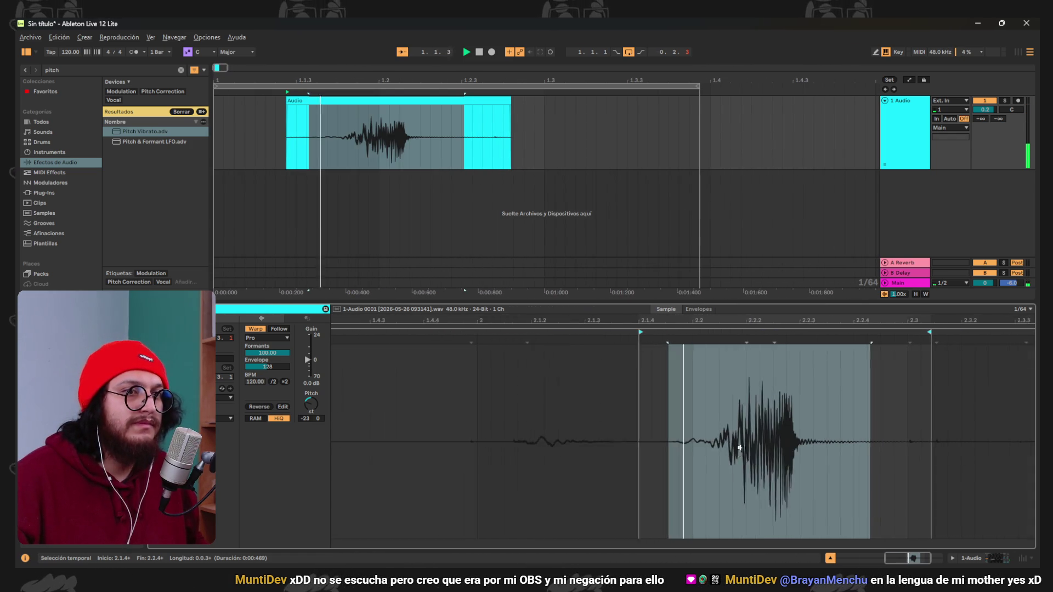
{"action": "left_click_drag", "start_coordinate": [310, 405], "coordinate": [311, 317]}
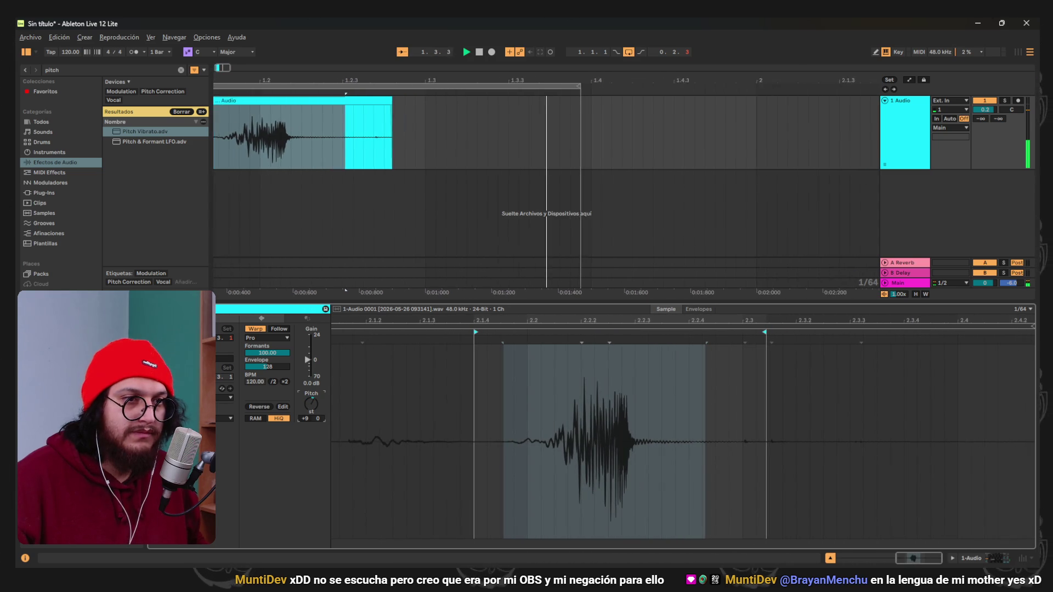
Try Complex and Texture warp modes, settling on Complex.
{"action": "left_click", "coordinate": [272, 338]}
{"action": "left_click", "coordinate": [275, 373]}
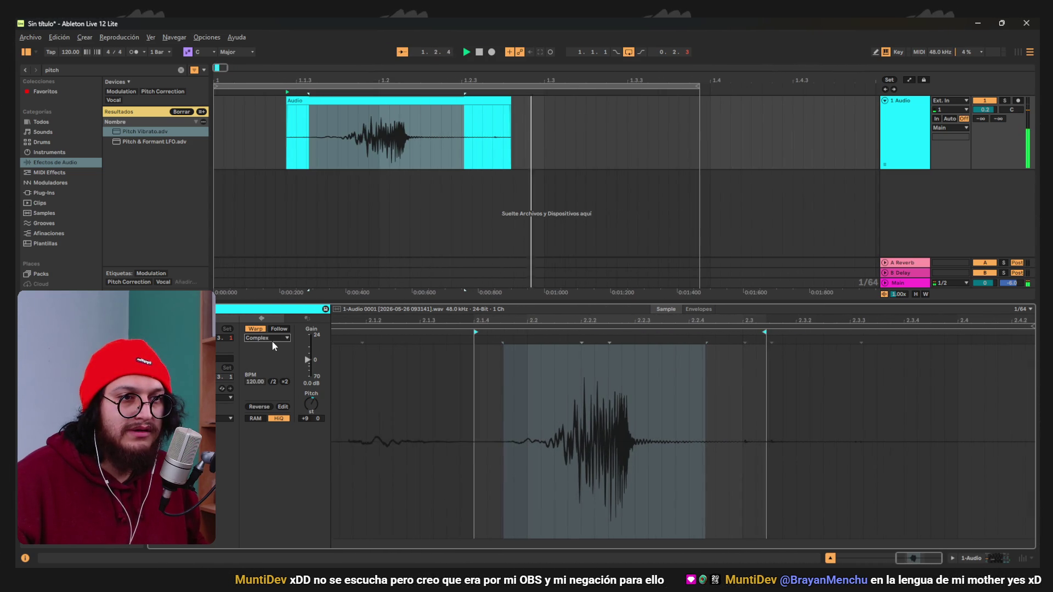
{"action": "left_click", "coordinate": [272, 338]}
{"action": "left_click", "coordinate": [273, 357]}
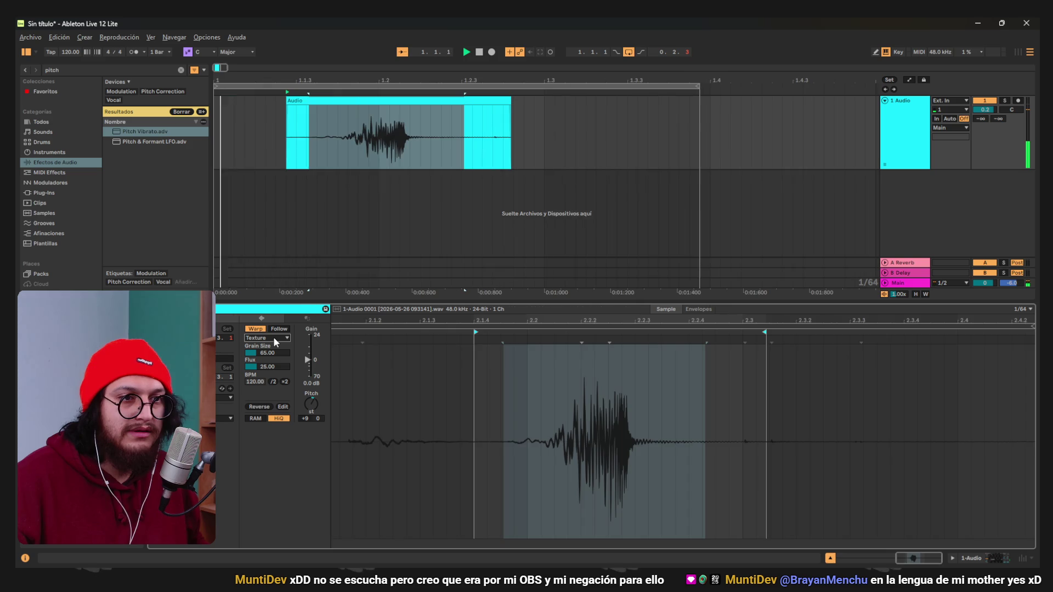
{"action": "left_click", "coordinate": [273, 336]}
{"action": "left_click", "coordinate": [274, 372]}
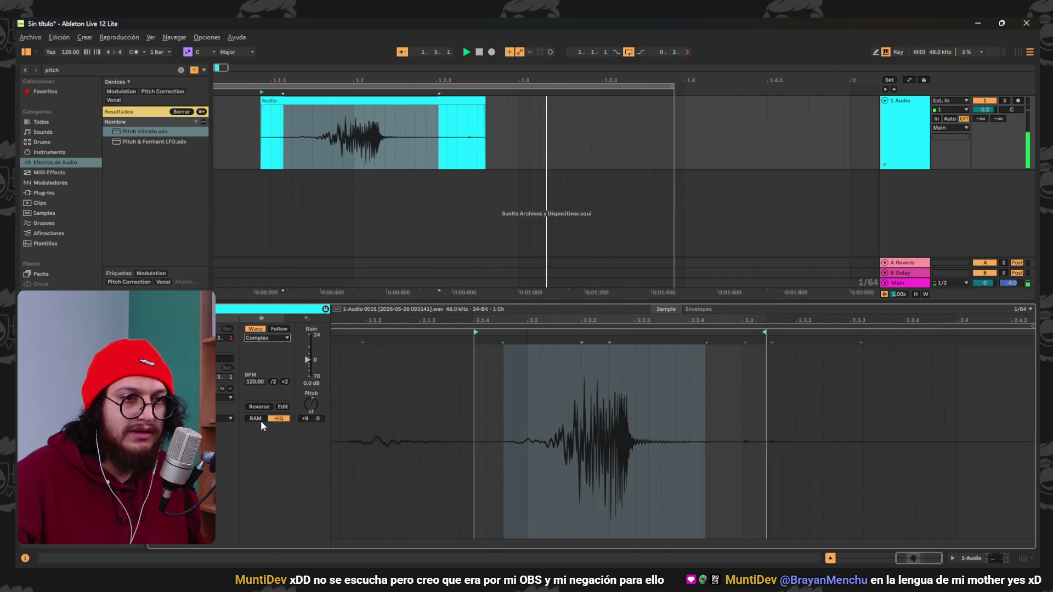
Transpose the clip up to +21 st and play it back from the earlier bars.
{"action": "left_click_drag", "start_coordinate": [311, 402], "coordinate": [311, 377]}
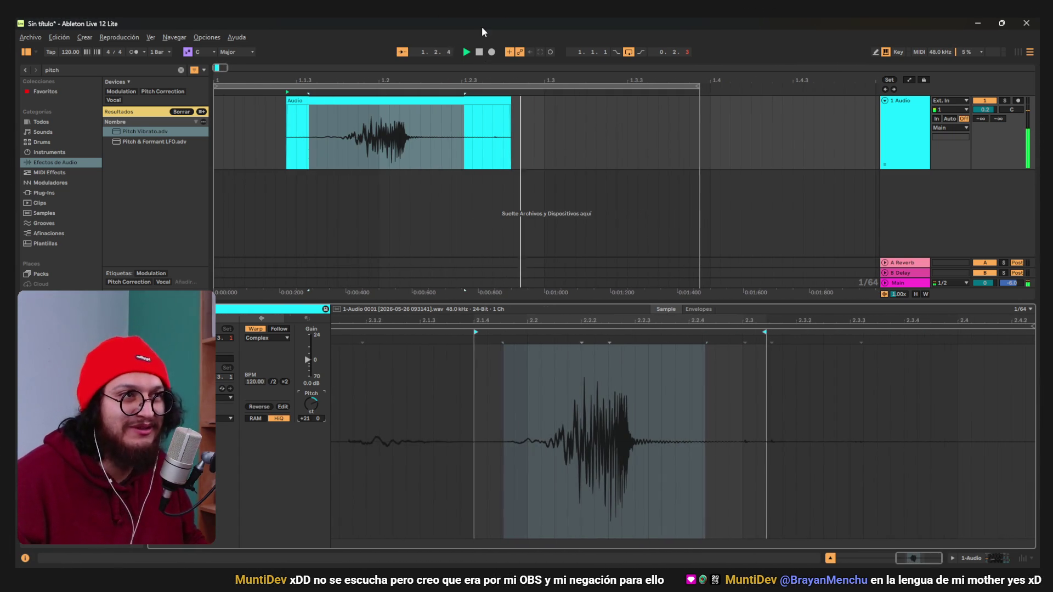
{"action": "key", "text": "space"}
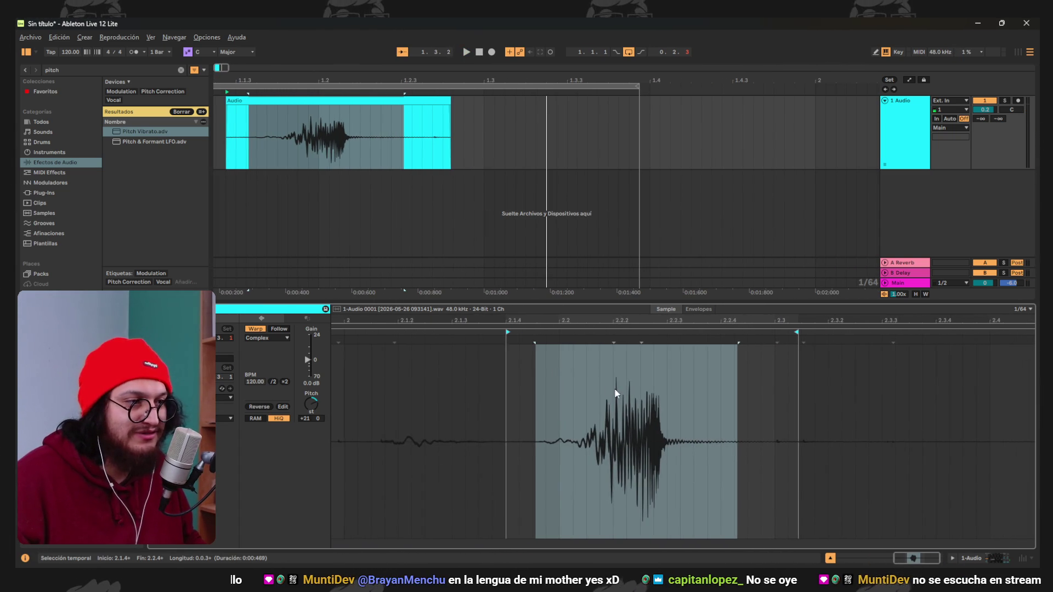
{"action": "scroll", "coordinate": [781, 401], "scroll_direction": "up", "scroll_amount": 5}
{"action": "left_click_drag", "start_coordinate": [906, 406], "coordinate": [635, 391]}
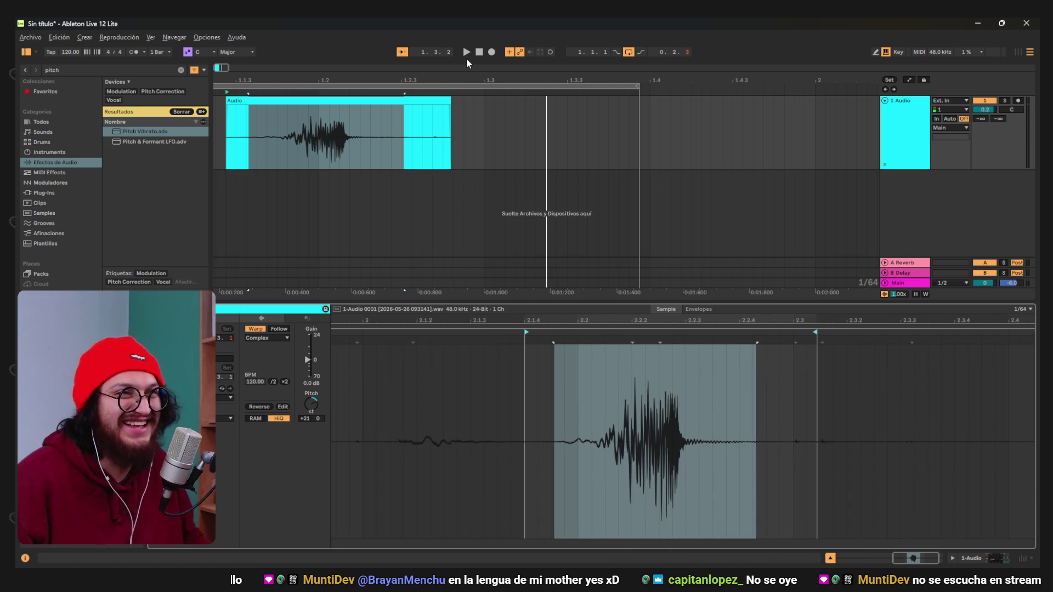
{"action": "left_click", "coordinate": [466, 53]}
{"action": "left_click", "coordinate": [479, 53]}
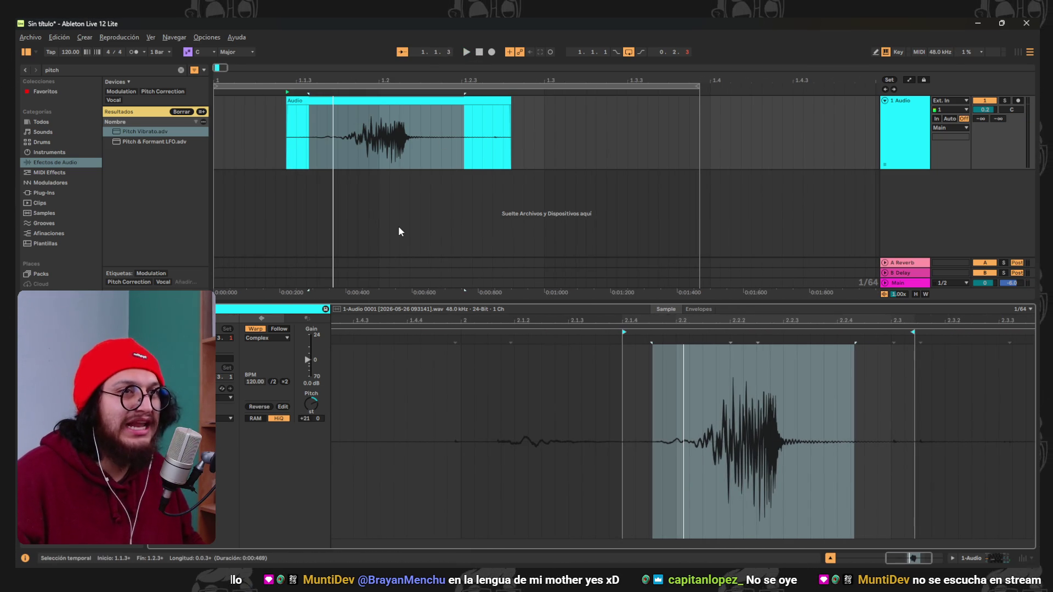
{"action": "scroll", "coordinate": [417, 170], "scroll_direction": "down", "scroll_amount": 5}
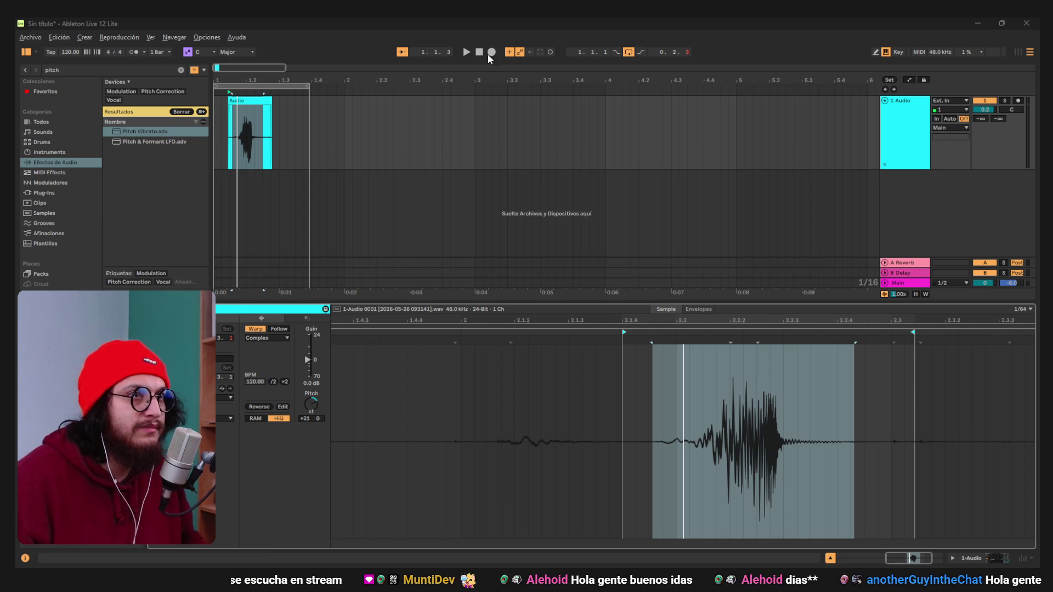
Lower the transposition to +16 st and compare Re-Pitch and Complex Pro warping, ending on Complex Pro.
{"action": "key", "text": "space"}
{"action": "left_click_drag", "start_coordinate": [311, 404], "coordinate": [311, 399]}
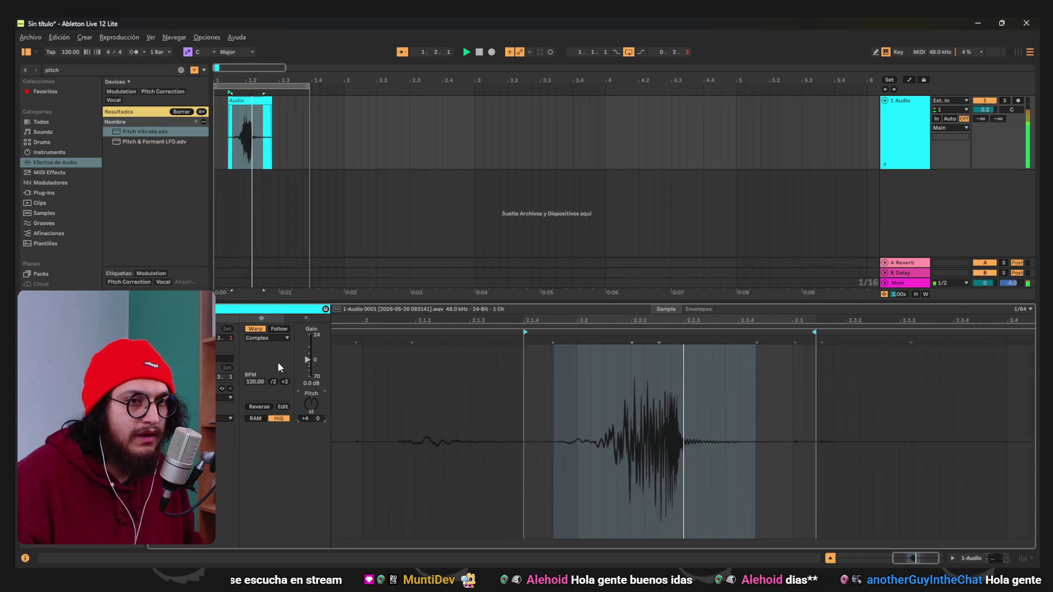
{"action": "left_click", "coordinate": [279, 329]}
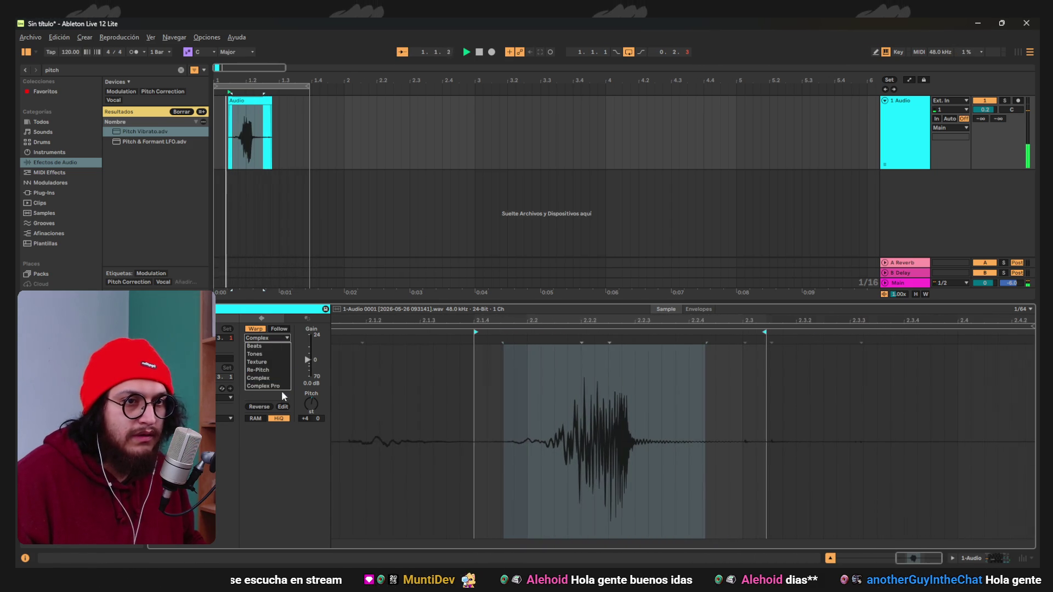
{"action": "left_click", "coordinate": [277, 385]}
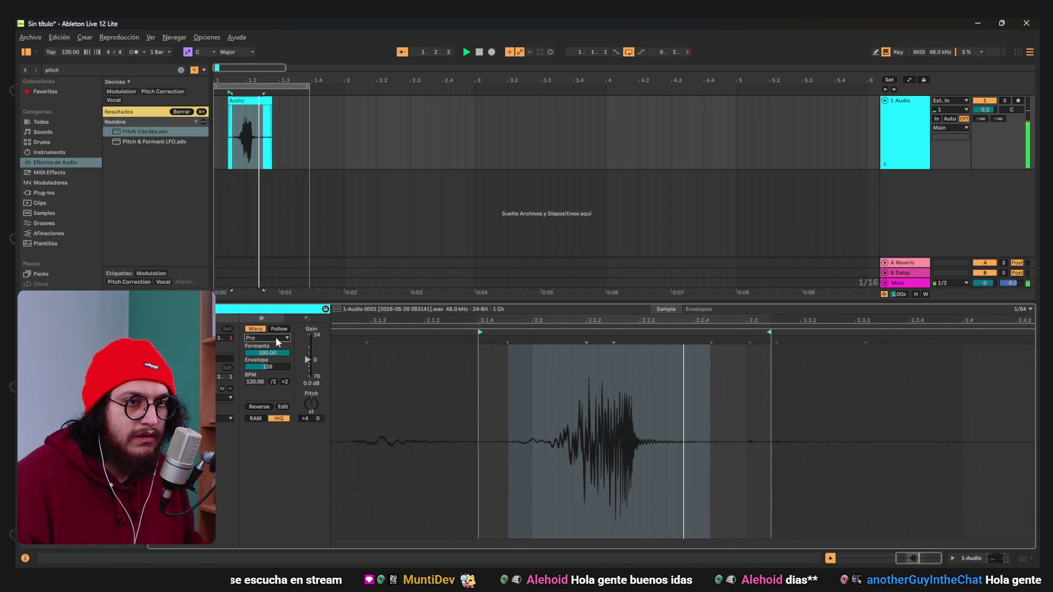
{"action": "left_click", "coordinate": [276, 337]}
{"action": "left_click", "coordinate": [275, 368]}
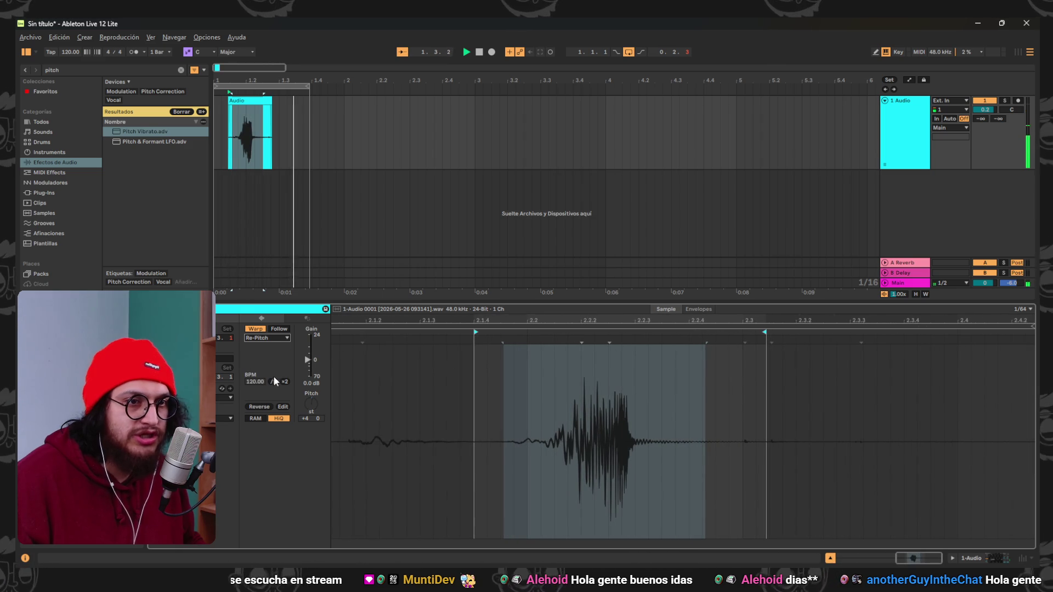
{"action": "left_click", "coordinate": [272, 339]}
{"action": "left_click", "coordinate": [276, 385]}
Set the transposition to +12 st, then delete the vocal clip from the arrangement.
{"action": "left_click_drag", "start_coordinate": [311, 409], "coordinate": [311, 393]}
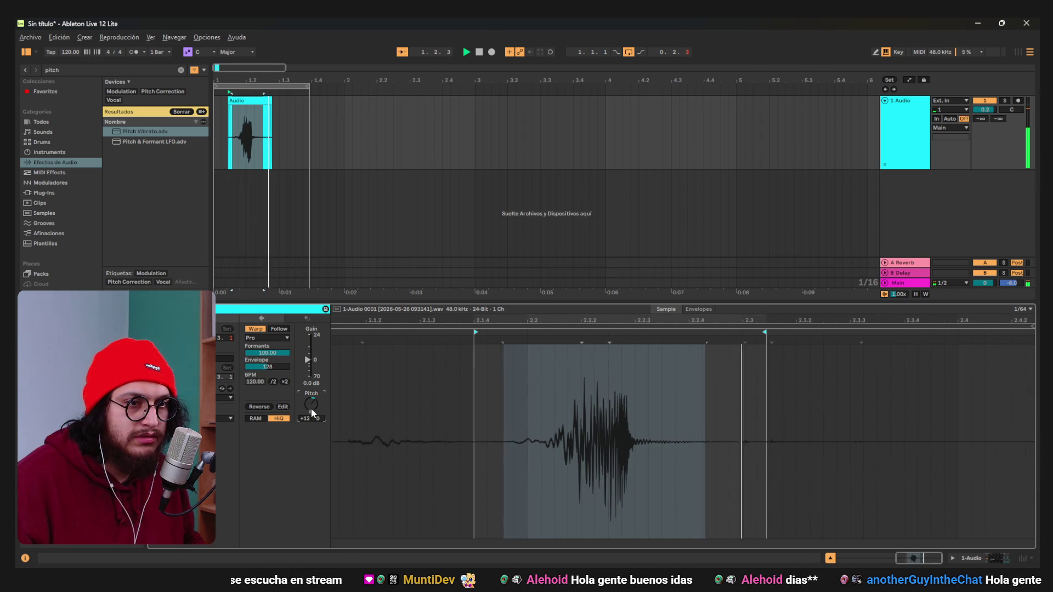
{"action": "left_click", "coordinate": [480, 53]}
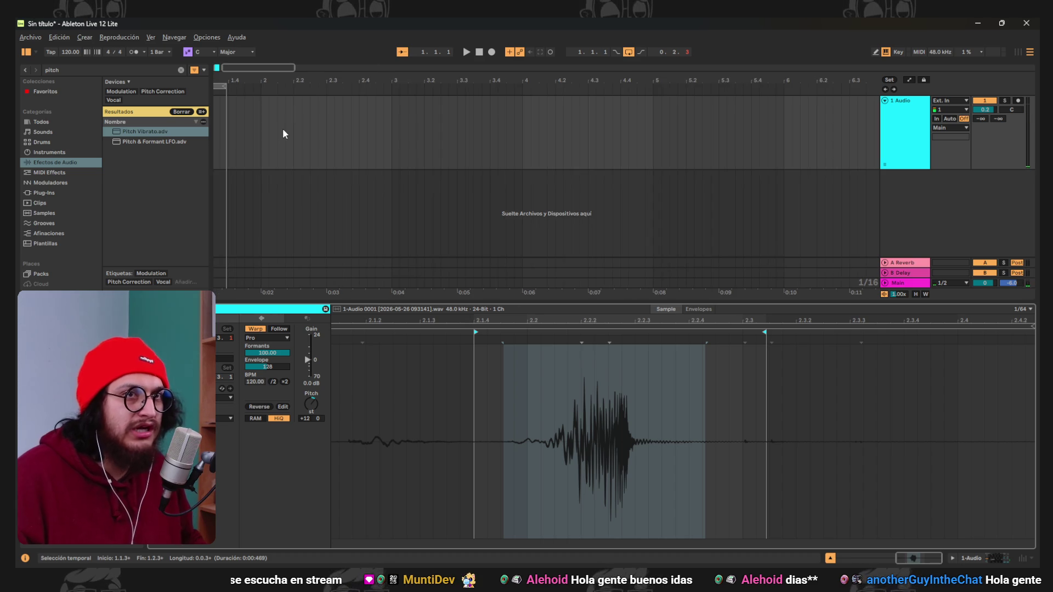
{"action": "left_click", "coordinate": [253, 99]}
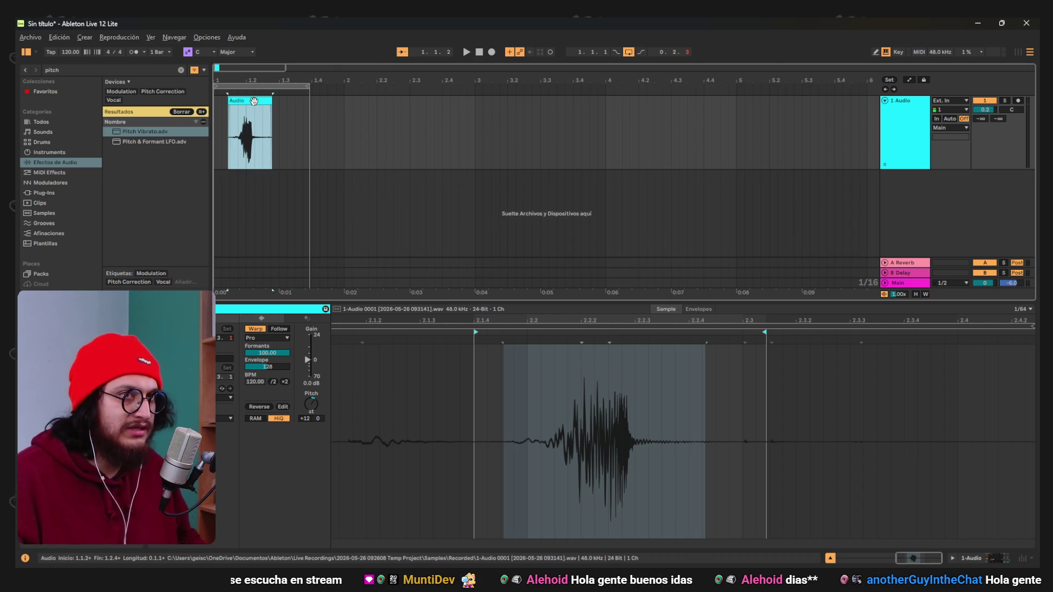
{"action": "key", "text": "Delete"}
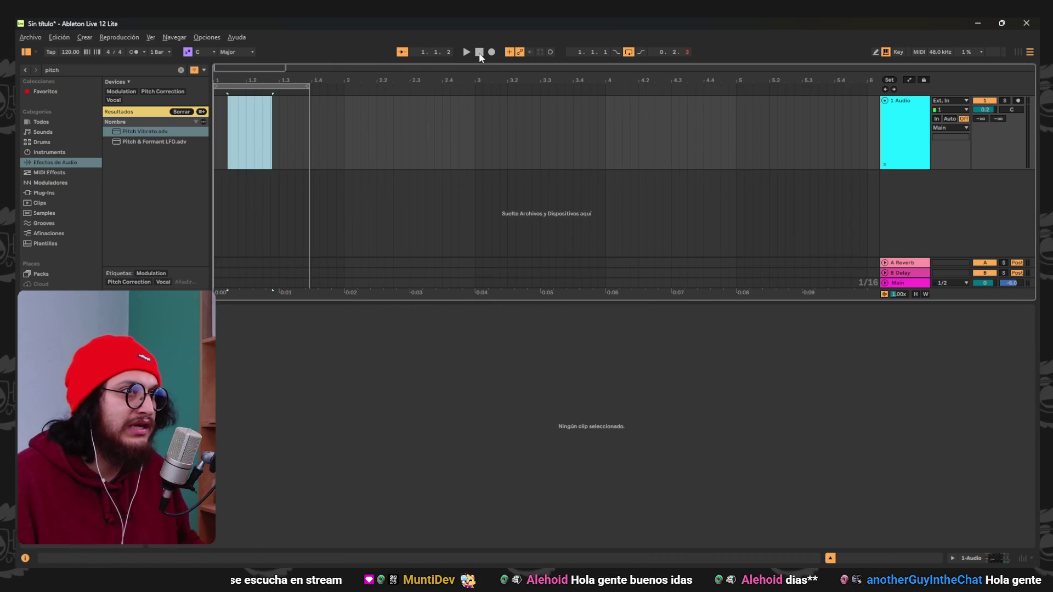
Turn looping off and set the 1 Audio track's Monitor to In.
{"action": "left_click", "coordinate": [418, 115]}
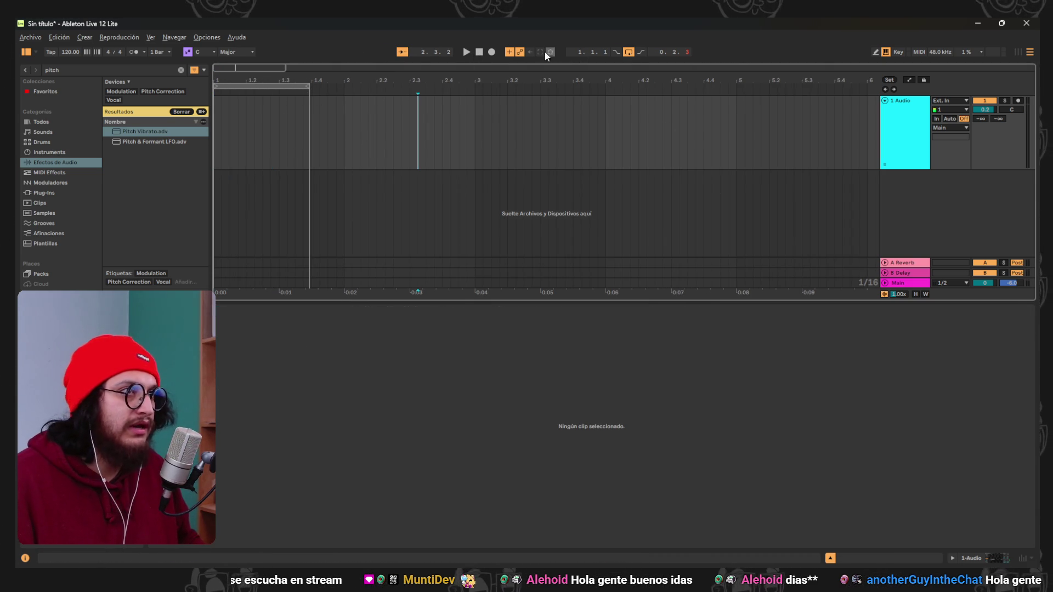
{"action": "left_click", "coordinate": [629, 52]}
{"action": "key", "text": "minus"}
{"action": "key", "text": "minus"}
{"action": "scroll", "coordinate": [374, 144], "scroll_direction": "up", "scroll_amount": 3}
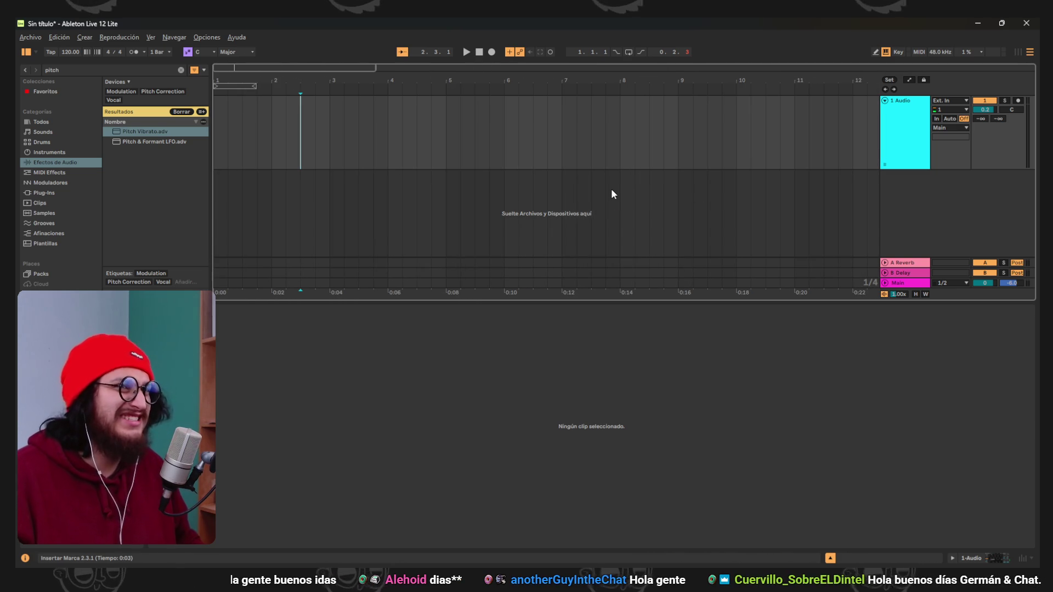
{"action": "left_click", "coordinate": [479, 52]}
{"action": "left_click", "coordinate": [937, 118]}
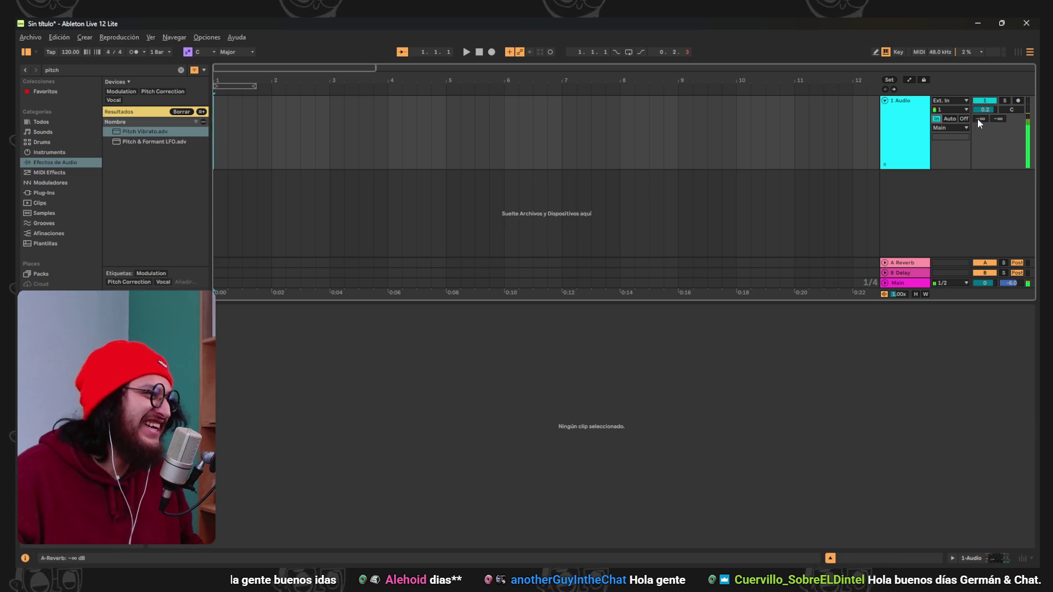
Set the Pitch device's pitch shift to -6 st.
{"action": "key", "text": "shift+Tab"}
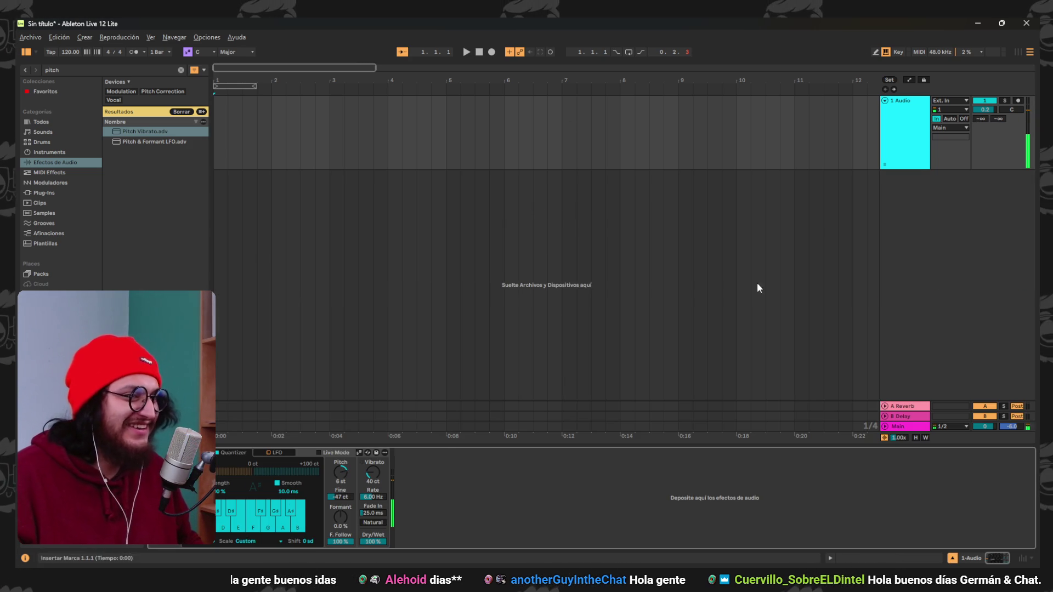
{"action": "right_click", "coordinate": [202, 453]}
{"action": "left_click", "coordinate": [409, 502]}
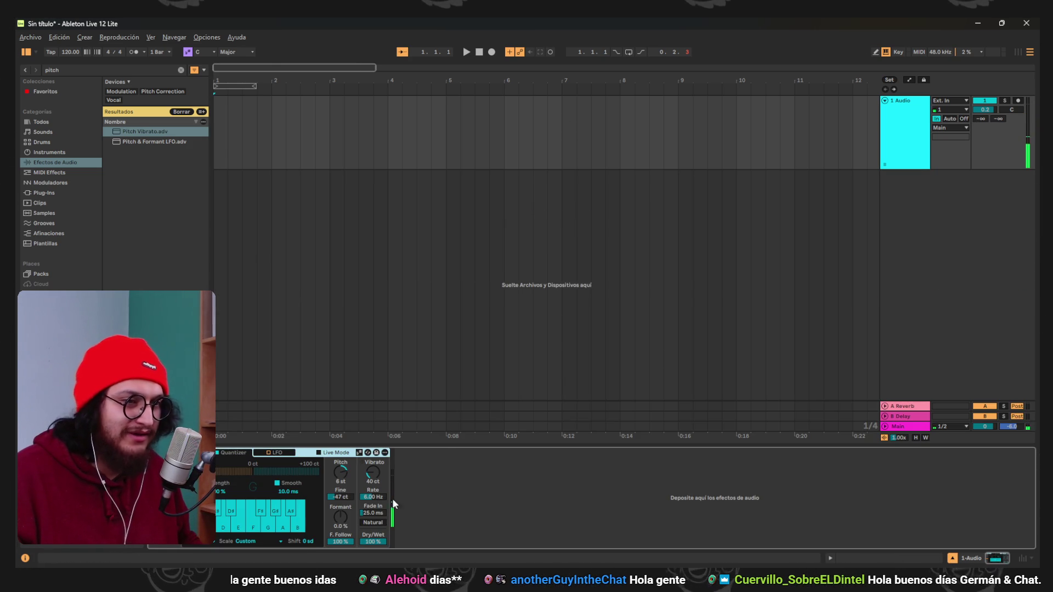
{"action": "left_click_drag", "start_coordinate": [340, 472], "coordinate": [341, 510]}
{"action": "left_click_drag", "start_coordinate": [341, 472], "coordinate": [340, 470]}
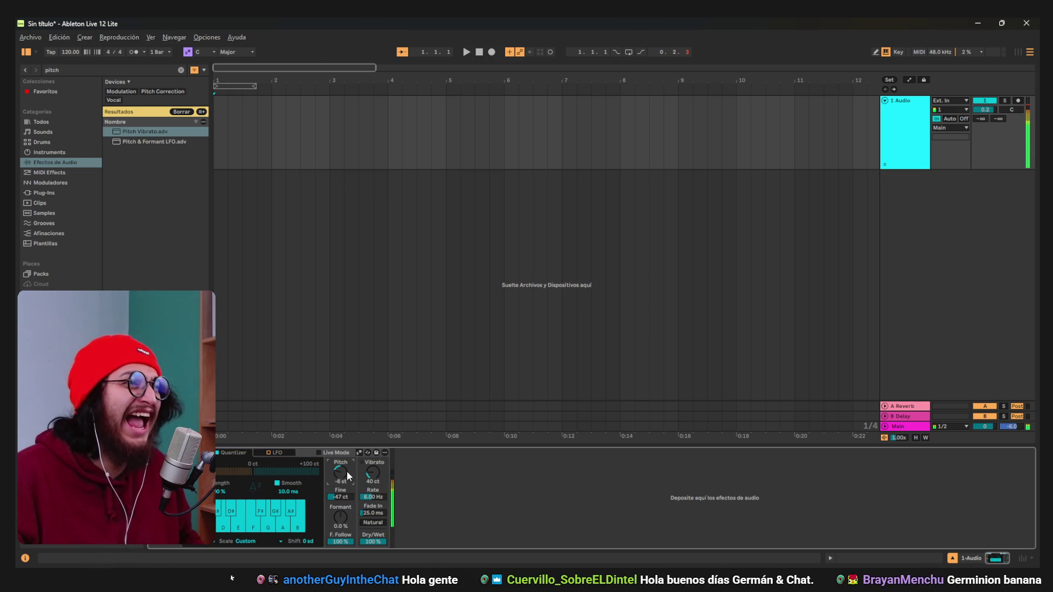